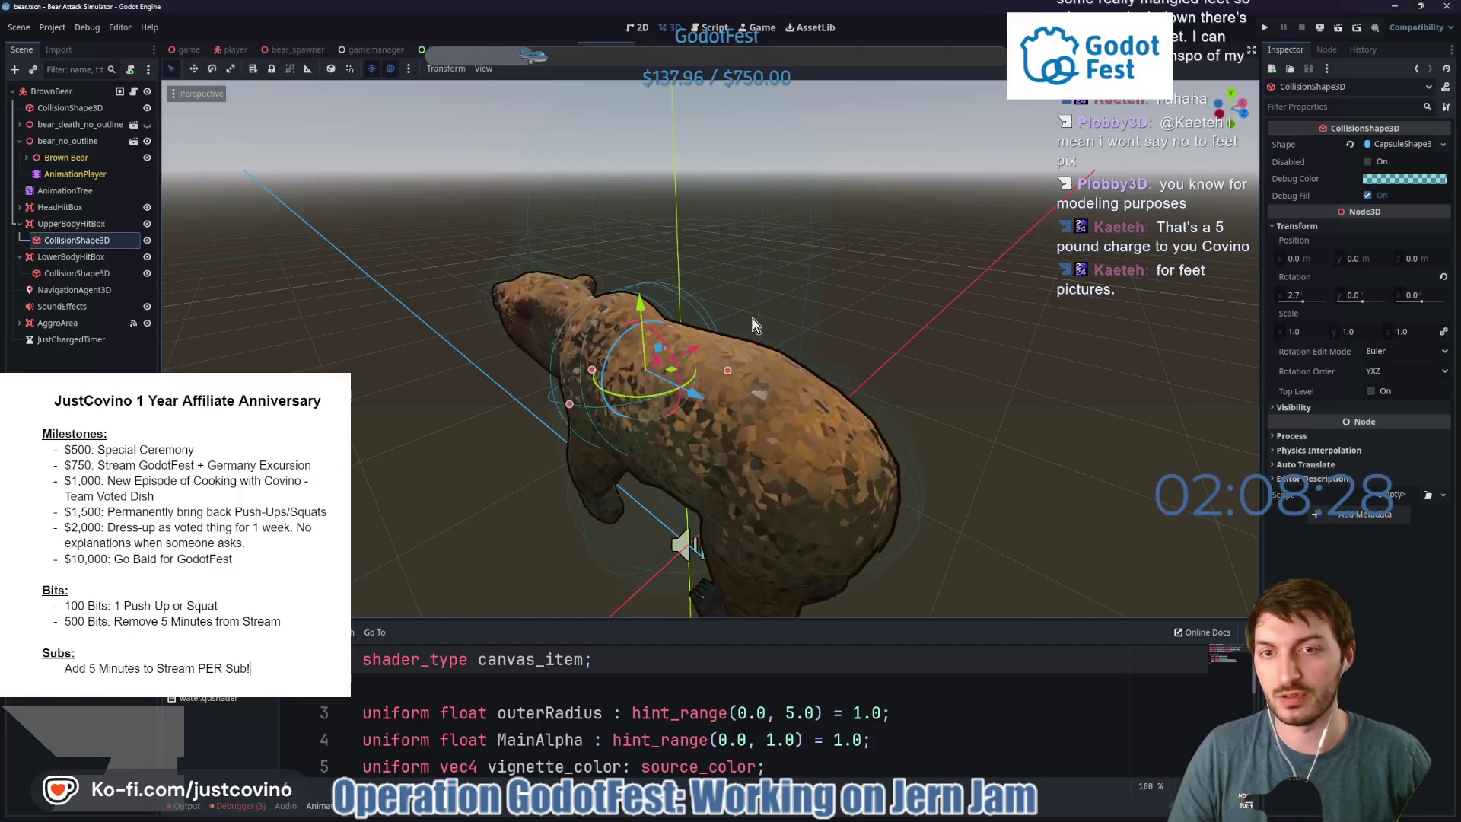
Move the adult bear's upper-body hitbox shape forward to 0.084, 0.021, 0.003 and save bear.tscn.
{"action": "mouse_move", "coordinate": [891, 306]}
{"action": "left_mouse_down"}
{"action": "mouse_move", "coordinate": [541, 390]}
{"action": "mouse_move", "coordinate": [541, 404]}
{"action": "mouse_move", "coordinate": [455, 436]}
{"action": "mouse_move", "coordinate": [754, 391]}
{"action": "left_mouse_up"}
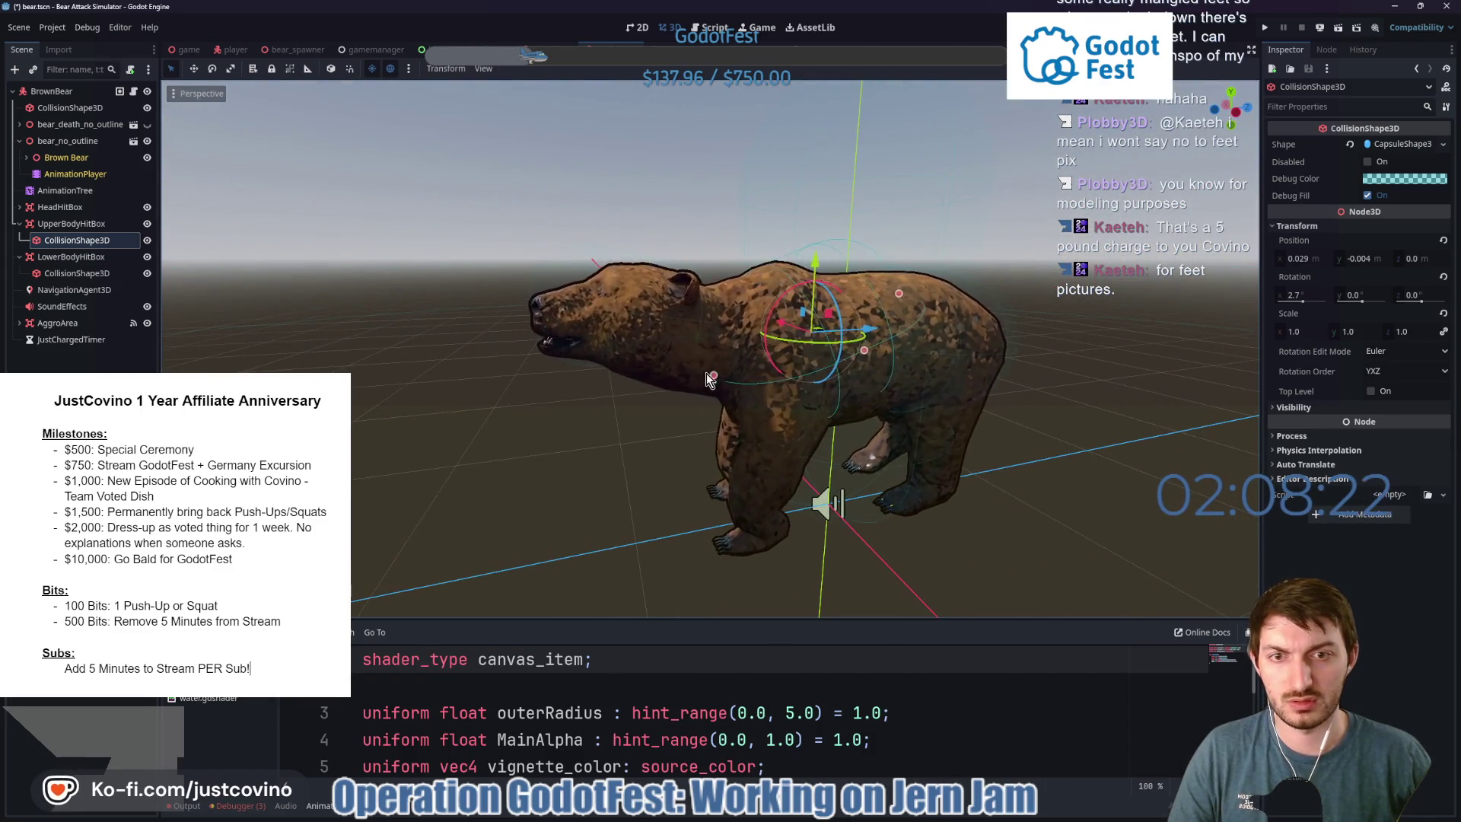
{"action": "left_click_drag", "start_coordinate": [702, 352], "coordinate": [879, 427]}
{"action": "key", "text": "ctrl+s"}
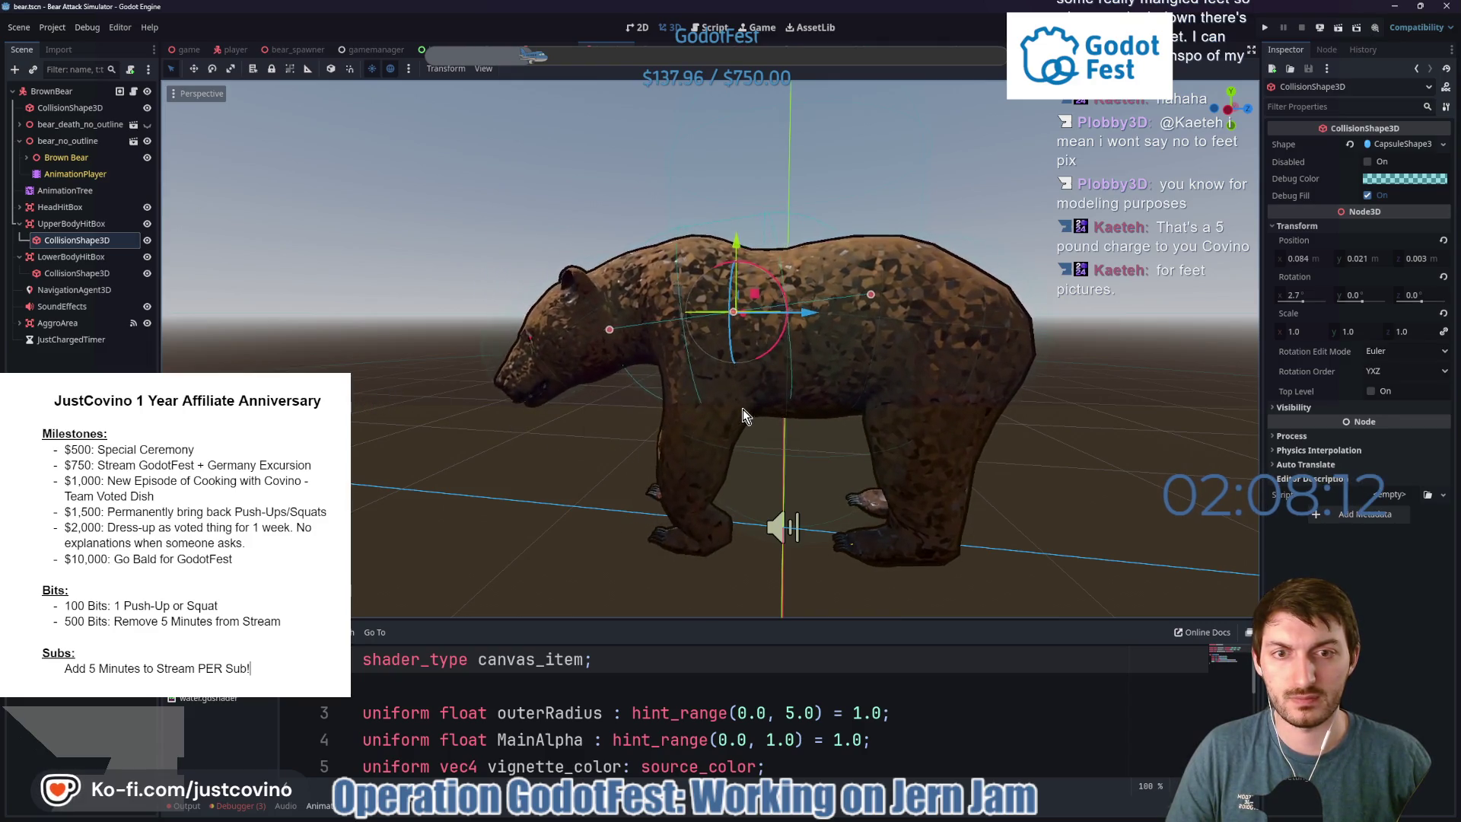
{"action": "mouse_move", "coordinate": [742, 408]}
{"action": "left_mouse_down"}
{"action": "mouse_move", "coordinate": [799, 391]}
{"action": "mouse_move", "coordinate": [600, 412]}
{"action": "mouse_move", "coordinate": [254, 318]}
{"action": "left_mouse_up"}
{"action": "key", "text": "ctrl+s"}
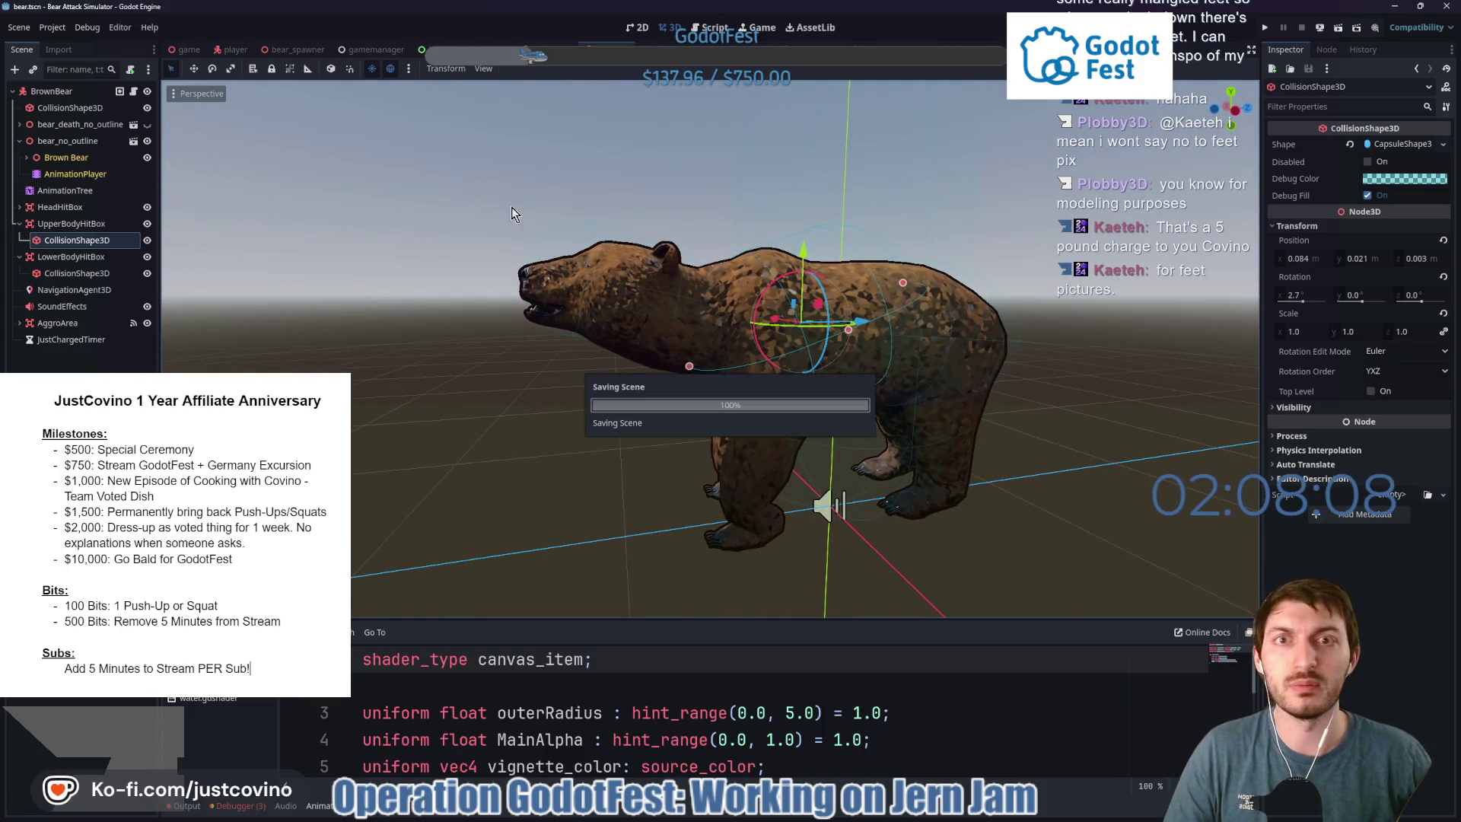
Open baby_bear.tscn and inspect the BabyBear root, lower-body remote transform and upper-body hitbox shape.
{"action": "left_click", "coordinate": [544, 50]}
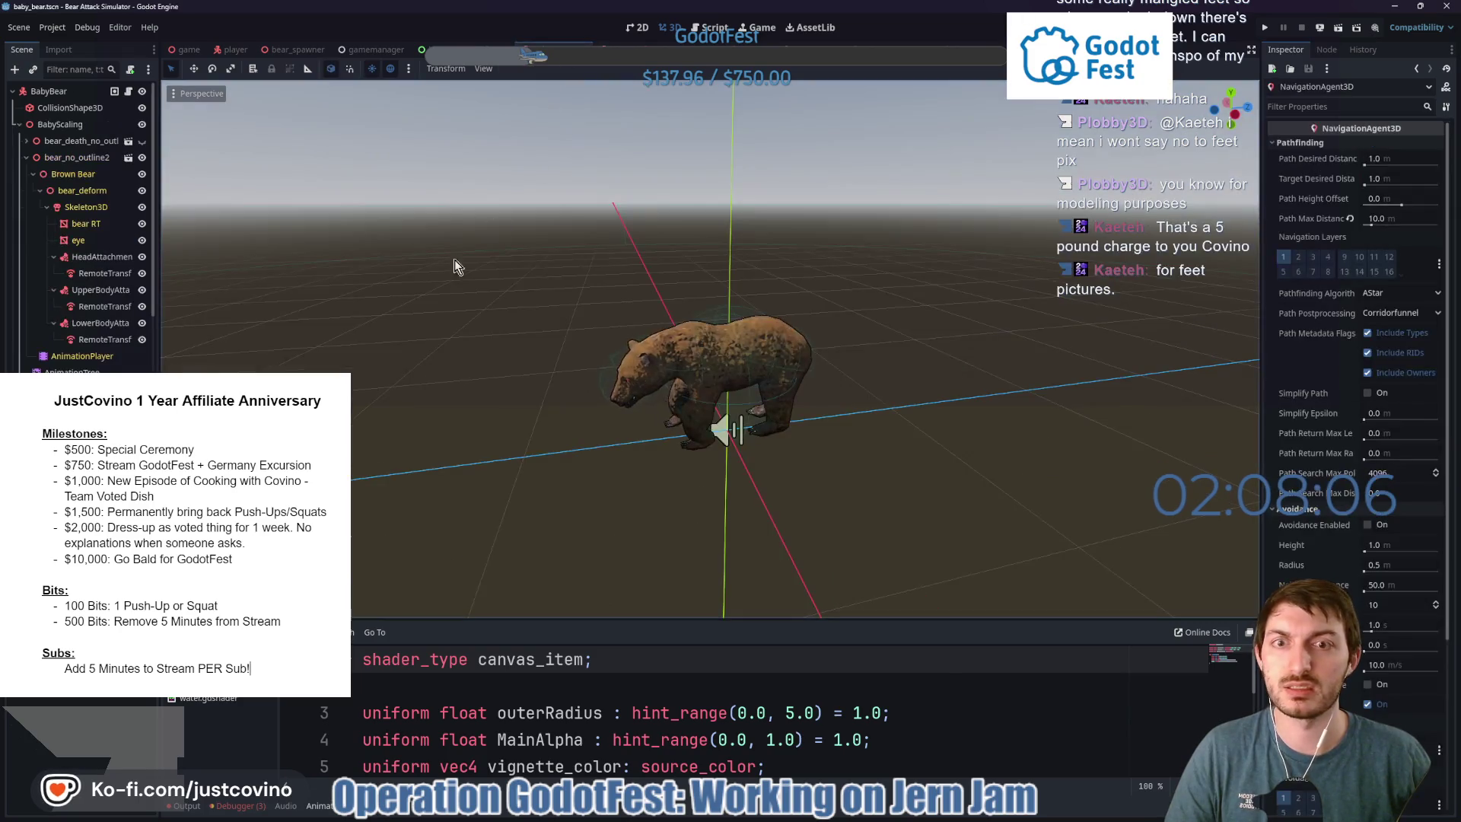
{"action": "scroll", "coordinate": [651, 351], "scroll_direction": "up", "scroll_amount": 3}
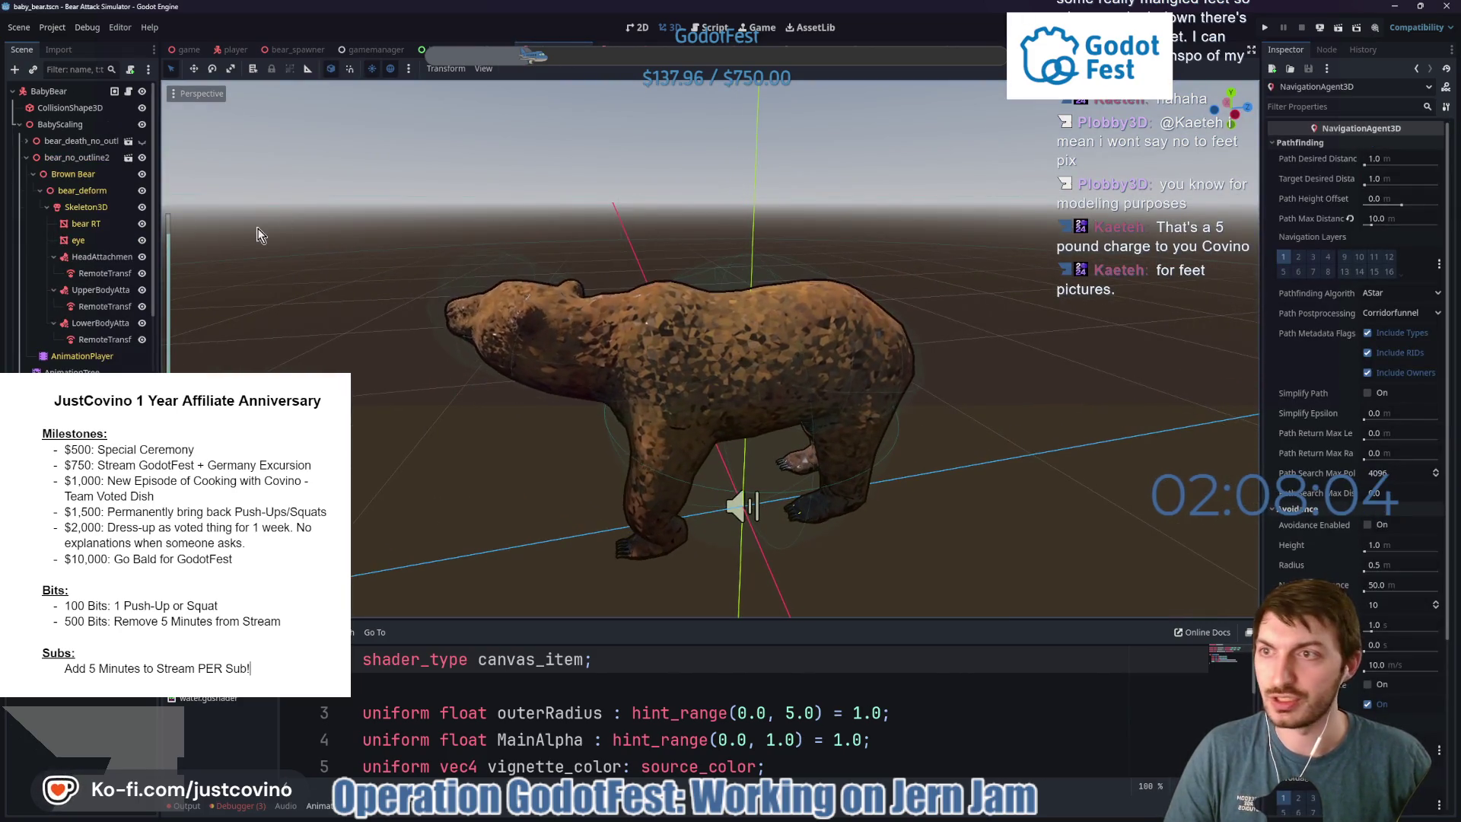
{"action": "left_click", "coordinate": [539, 299]}
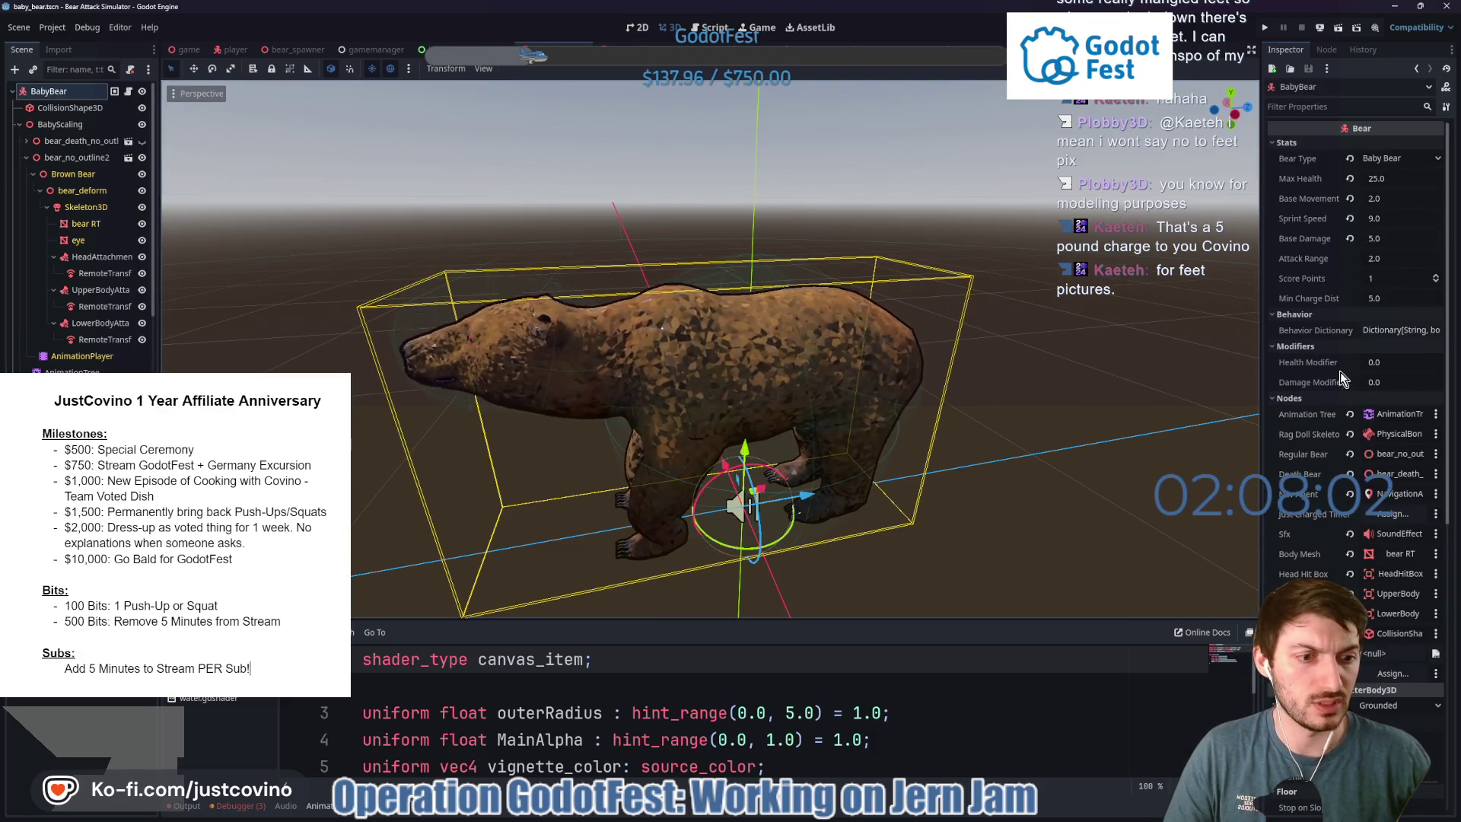
{"action": "scroll", "coordinate": [1337, 517], "scroll_direction": "down", "scroll_amount": 5}
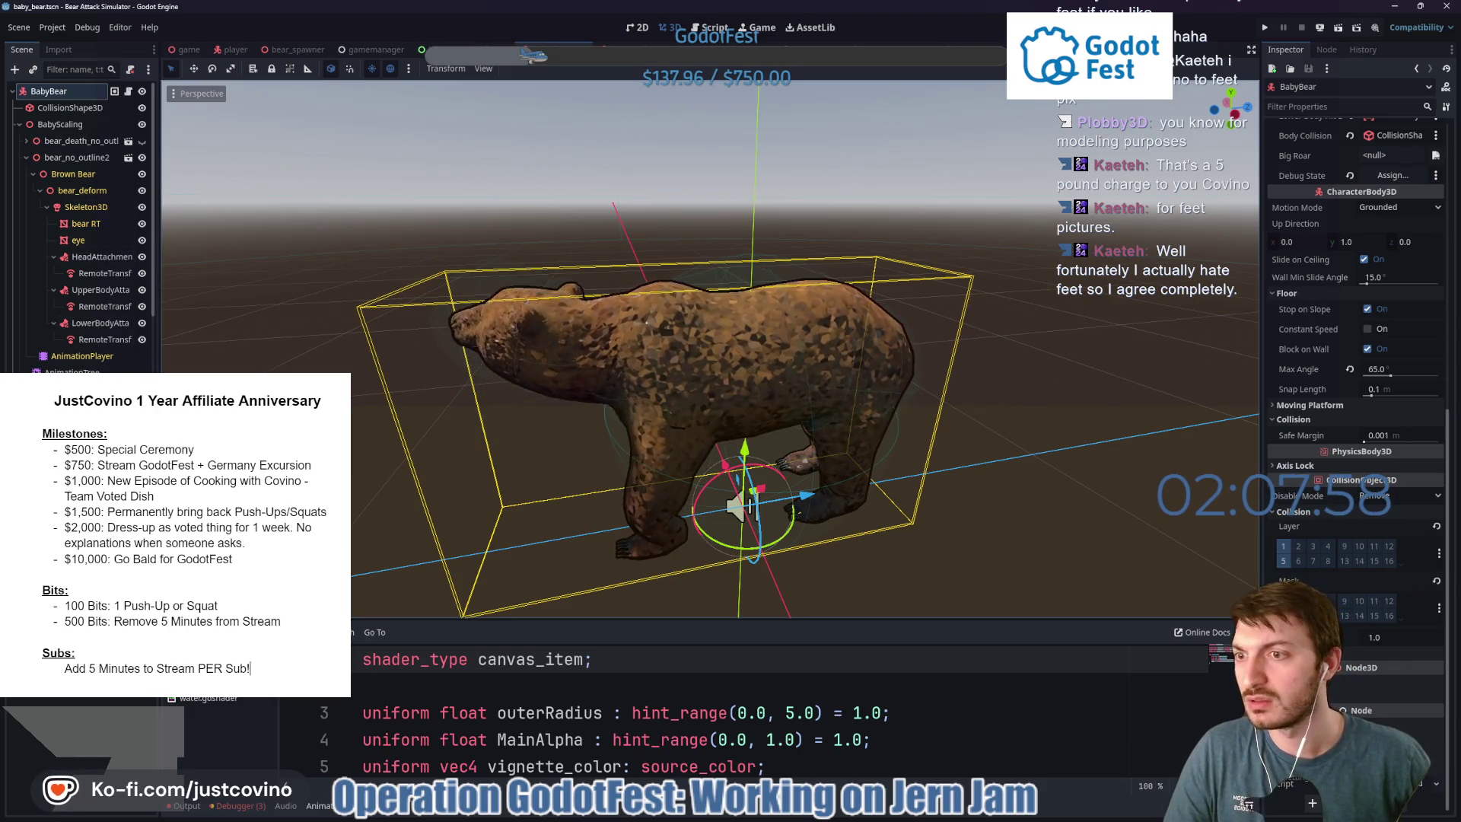
{"action": "left_click", "coordinate": [84, 340]}
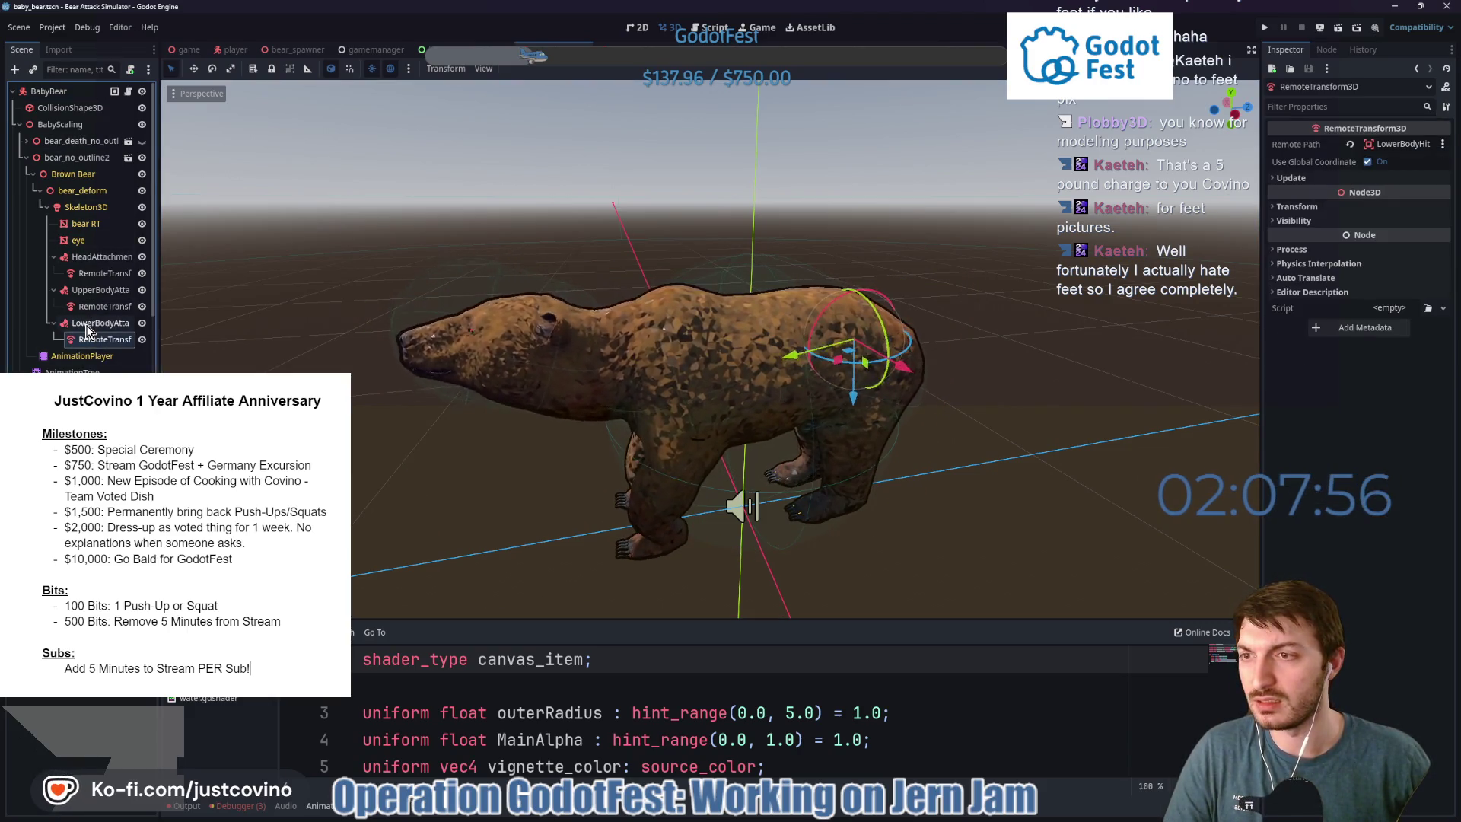
{"action": "scroll", "coordinate": [88, 320], "scroll_direction": "down", "scroll_amount": 3}
{"action": "left_click", "coordinate": [76, 357]}
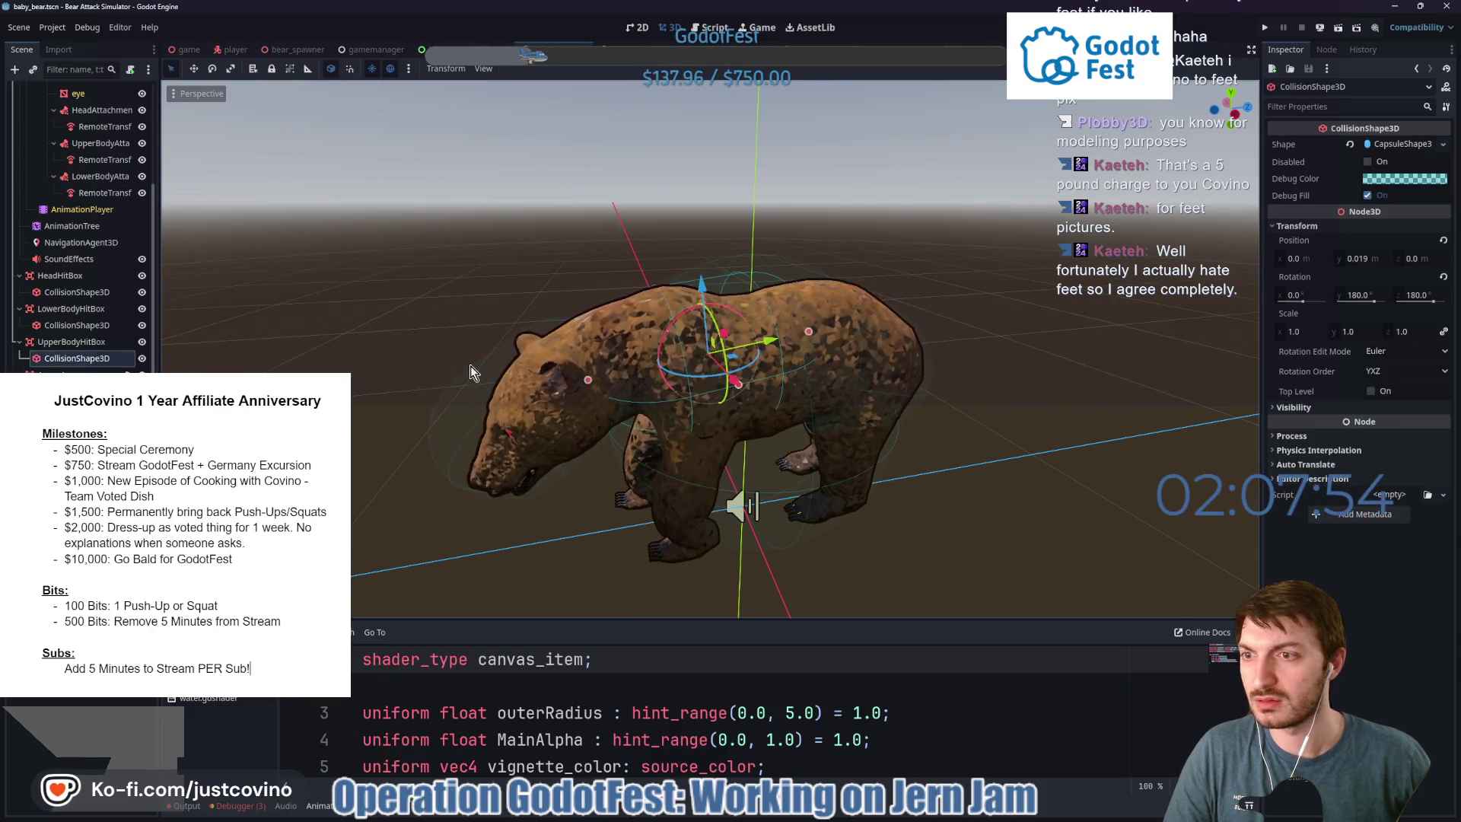
{"action": "scroll", "coordinate": [910, 346], "scroll_direction": "up", "scroll_amount": 5}
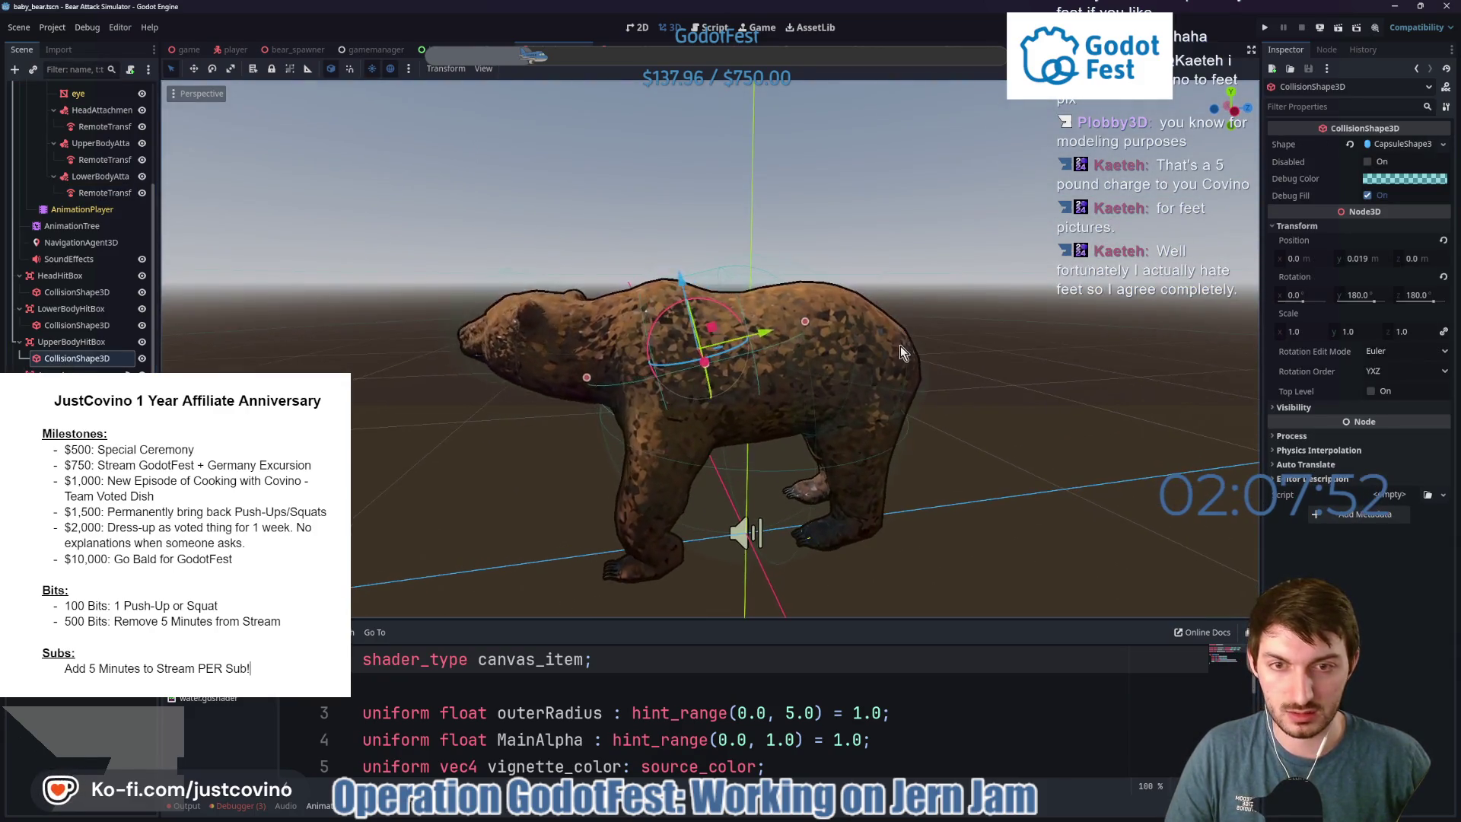
{"action": "left_click", "coordinate": [541, 401]}
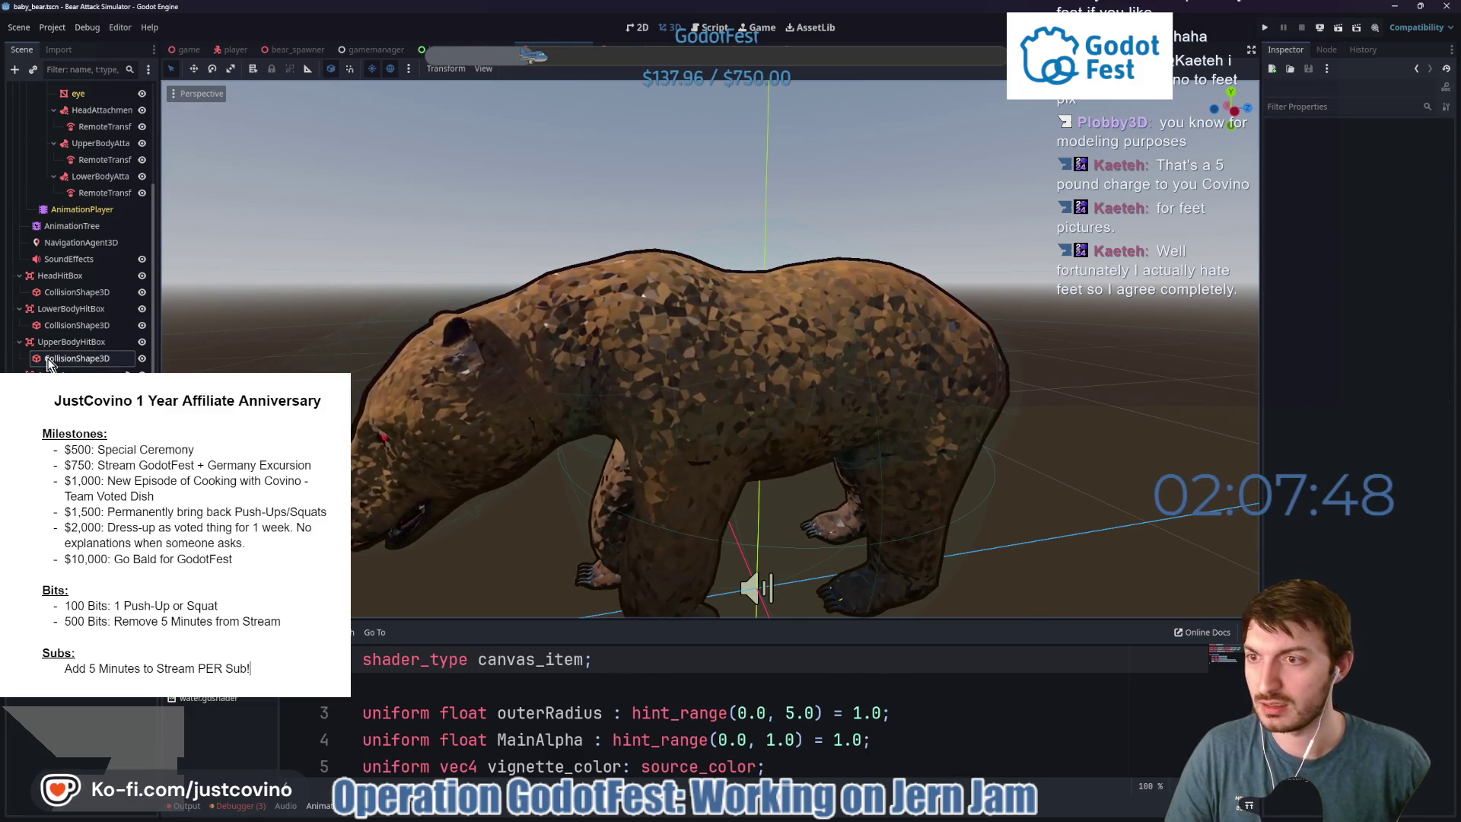
Nudge the baby bear's upper-body hitbox shape slightly up and check it from the rear.
{"action": "left_click", "coordinate": [538, 376]}
{"action": "left_click_drag", "start_coordinate": [538, 370], "coordinate": [523, 368]}
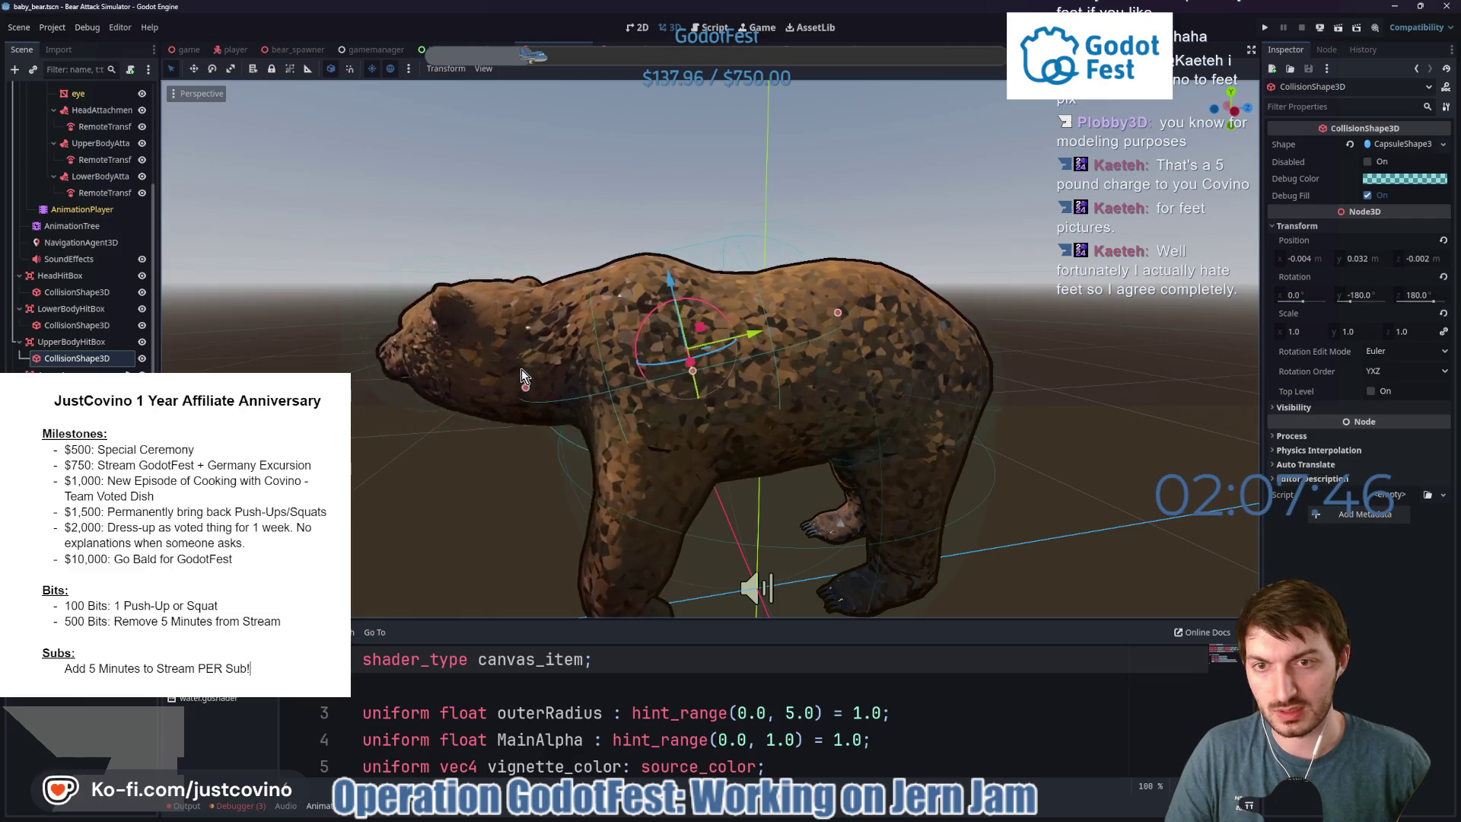
{"action": "mouse_move", "coordinate": [757, 397]}
{"action": "left_mouse_down"}
{"action": "mouse_move", "coordinate": [609, 371]}
{"action": "mouse_move", "coordinate": [732, 280]}
{"action": "mouse_move", "coordinate": [700, 331]}
{"action": "left_mouse_up"}
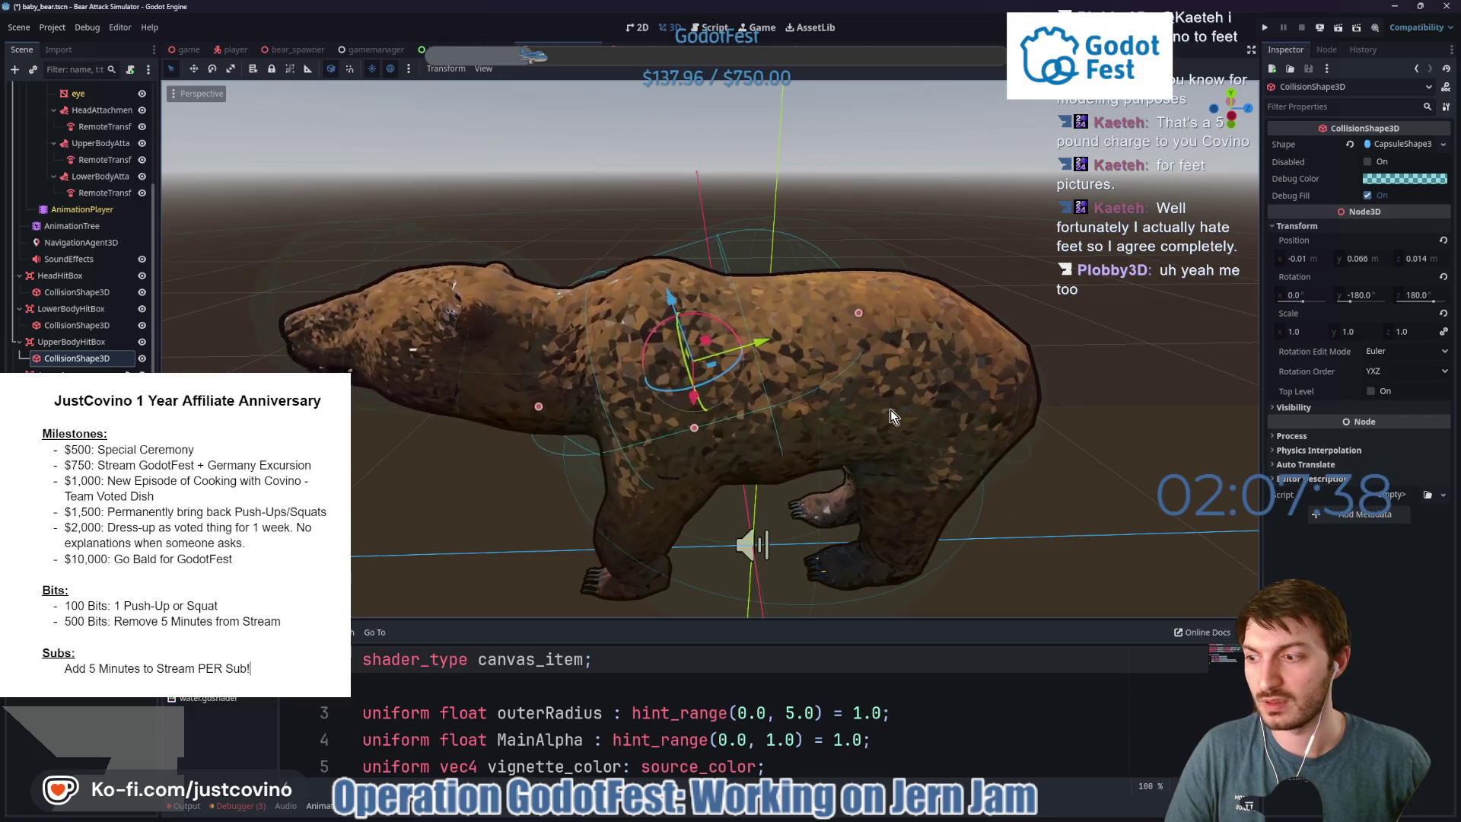
{"action": "mouse_move", "coordinate": [1048, 421]}
{"action": "left_mouse_down"}
{"action": "mouse_move", "coordinate": [1020, 373]}
{"action": "mouse_move", "coordinate": [1035, 371]}
{"action": "mouse_move", "coordinate": [1012, 358]}
{"action": "mouse_move", "coordinate": [1054, 303]}
{"action": "mouse_move", "coordinate": [1029, 318]}
{"action": "mouse_move", "coordinate": [1035, 335]}
{"action": "mouse_move", "coordinate": [979, 344]}
{"action": "mouse_move", "coordinate": [966, 364]}
{"action": "mouse_move", "coordinate": [1030, 358]}
{"action": "mouse_move", "coordinate": [1072, 322]}
{"action": "mouse_move", "coordinate": [1088, 344]}
{"action": "mouse_move", "coordinate": [1044, 340]}
{"action": "mouse_move", "coordinate": [1003, 365]}
{"action": "mouse_move", "coordinate": [1016, 408]}
{"action": "left_mouse_up"}
Move the lower-body hitbox shape over the hindquarters and save baby_bear.tscn.
{"action": "left_click", "coordinate": [70, 324]}
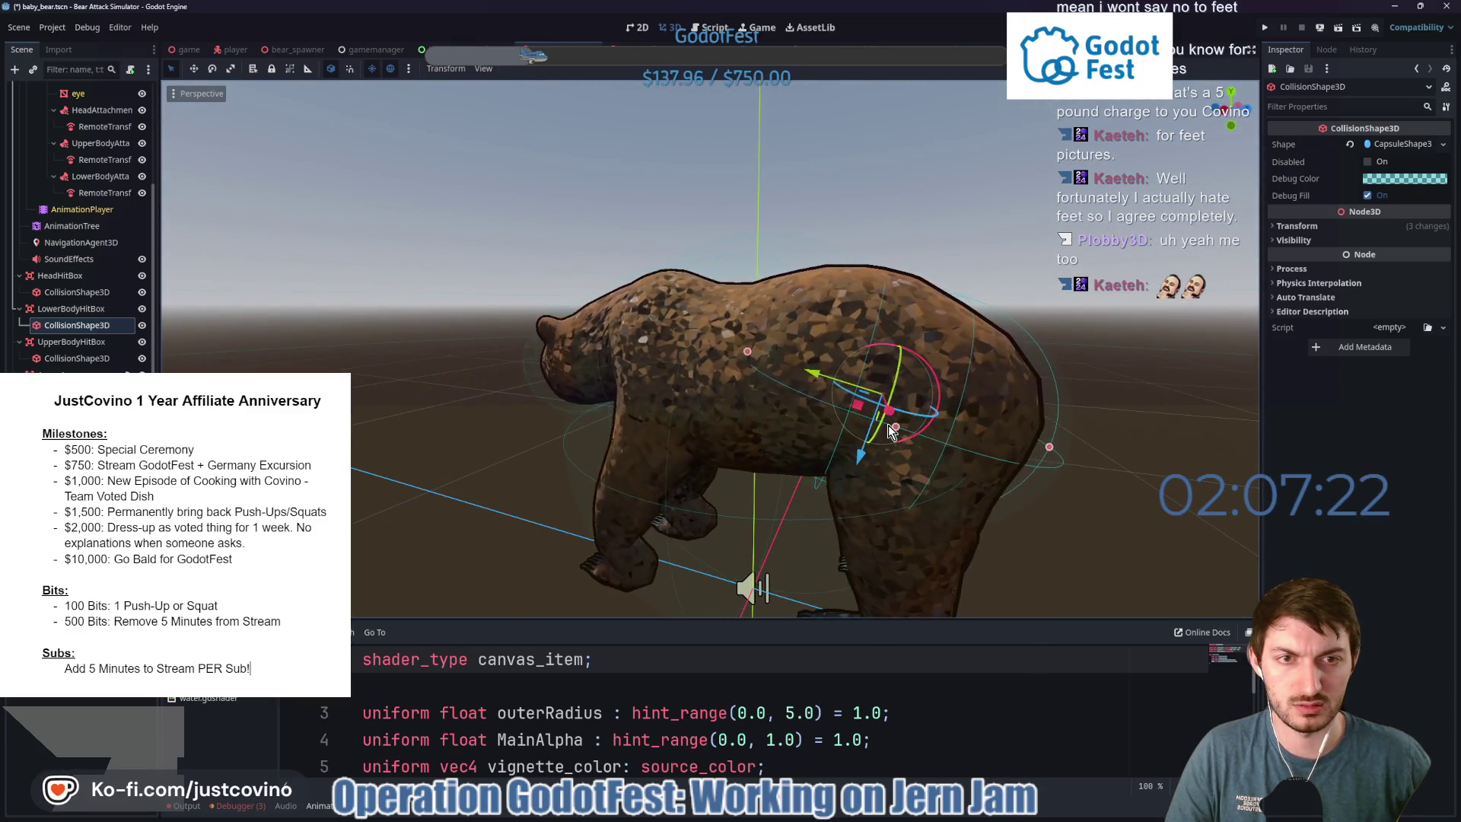
{"action": "mouse_move", "coordinate": [889, 426]}
{"action": "left_mouse_down"}
{"action": "mouse_move", "coordinate": [1096, 403]}
{"action": "mouse_move", "coordinate": [992, 391]}
{"action": "mouse_move", "coordinate": [1114, 399]}
{"action": "mouse_move", "coordinate": [857, 338]}
{"action": "left_mouse_up"}
{"action": "key", "text": "ctrl+s"}
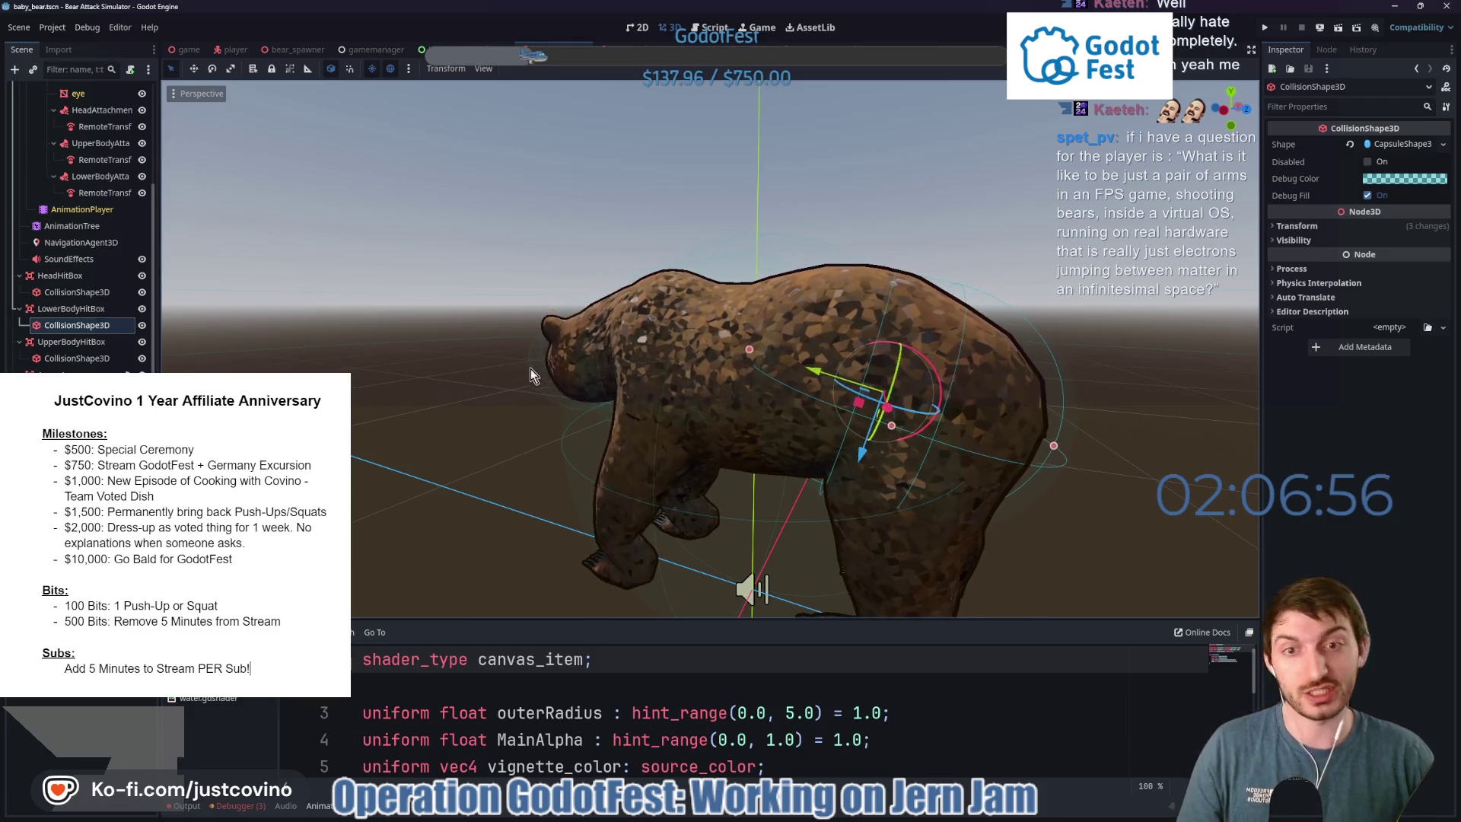
{"action": "key", "text": "ctrl+s"}
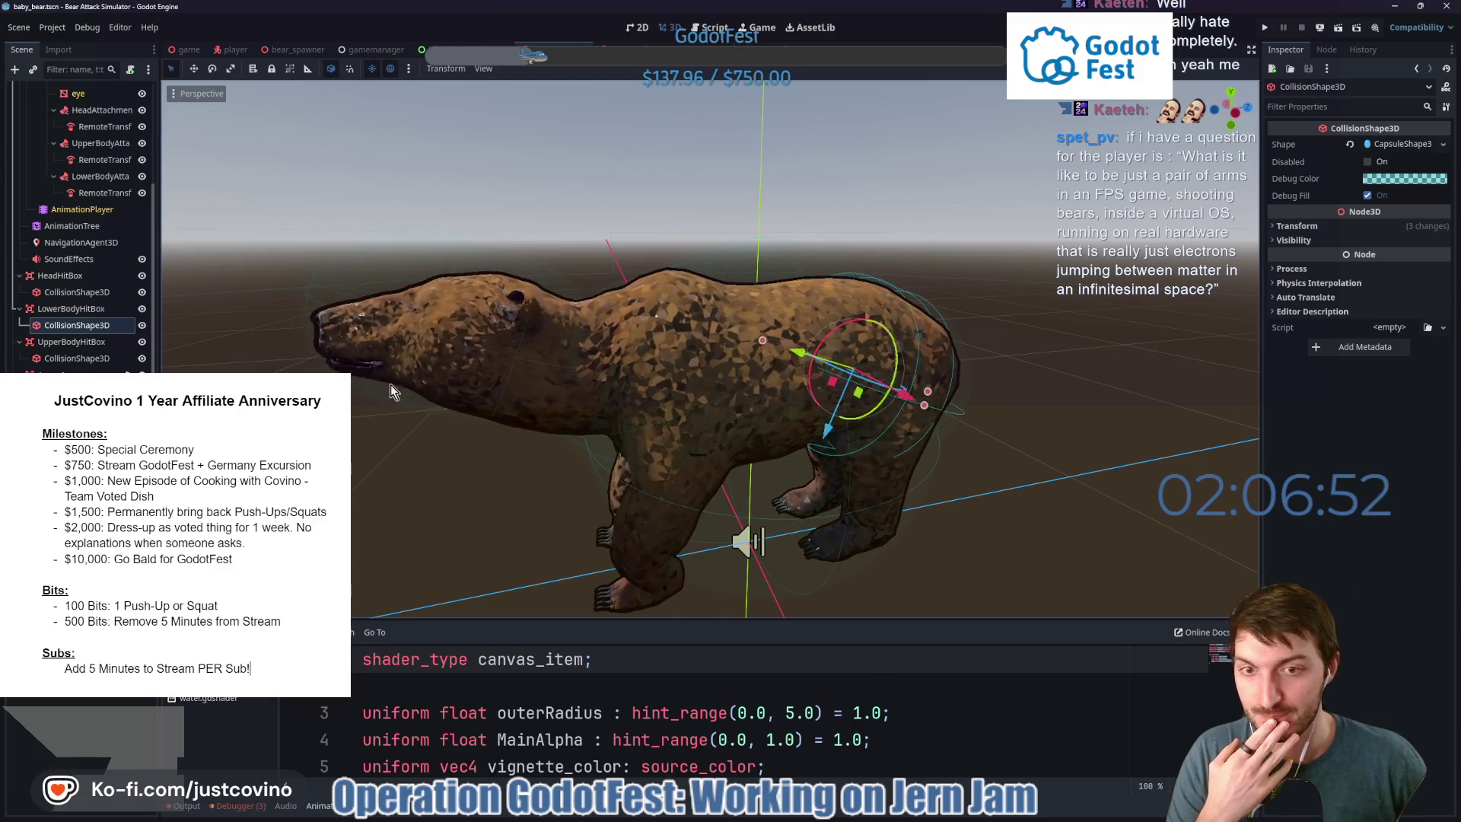
{"action": "scroll", "coordinate": [394, 395], "scroll_direction": "down", "scroll_amount": 3}
{"action": "mouse_move", "coordinate": [396, 400]}
{"action": "left_mouse_down"}
{"action": "mouse_move", "coordinate": [531, 395]}
{"action": "mouse_move", "coordinate": [455, 391]}
{"action": "mouse_move", "coordinate": [514, 341]}
{"action": "left_mouse_up"}
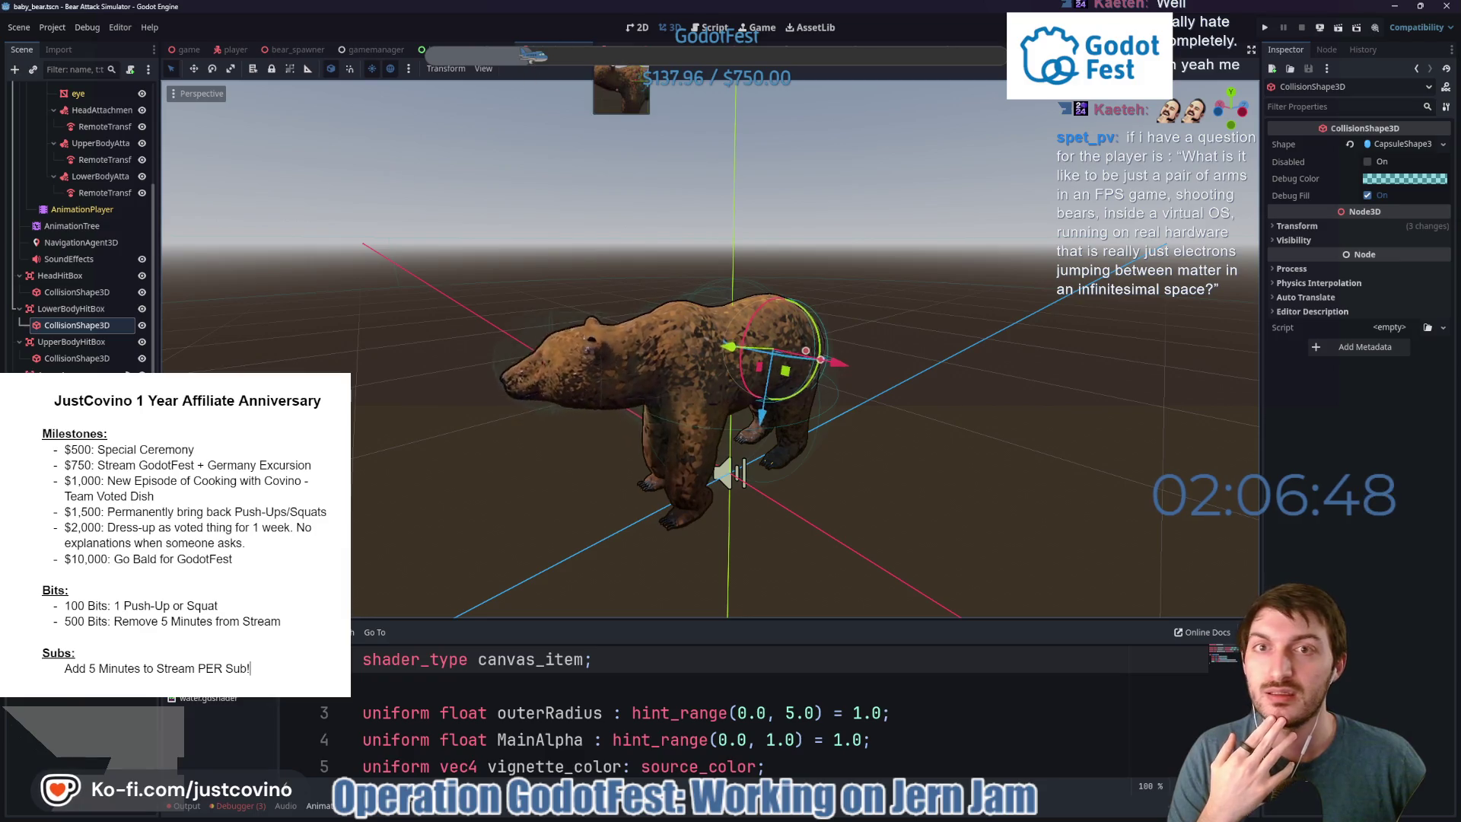
Frame the adult bear's collision shape, then open game.tscn and run the project.
{"action": "left_click", "coordinate": [605, 48]}
{"action": "key", "text": "f"}
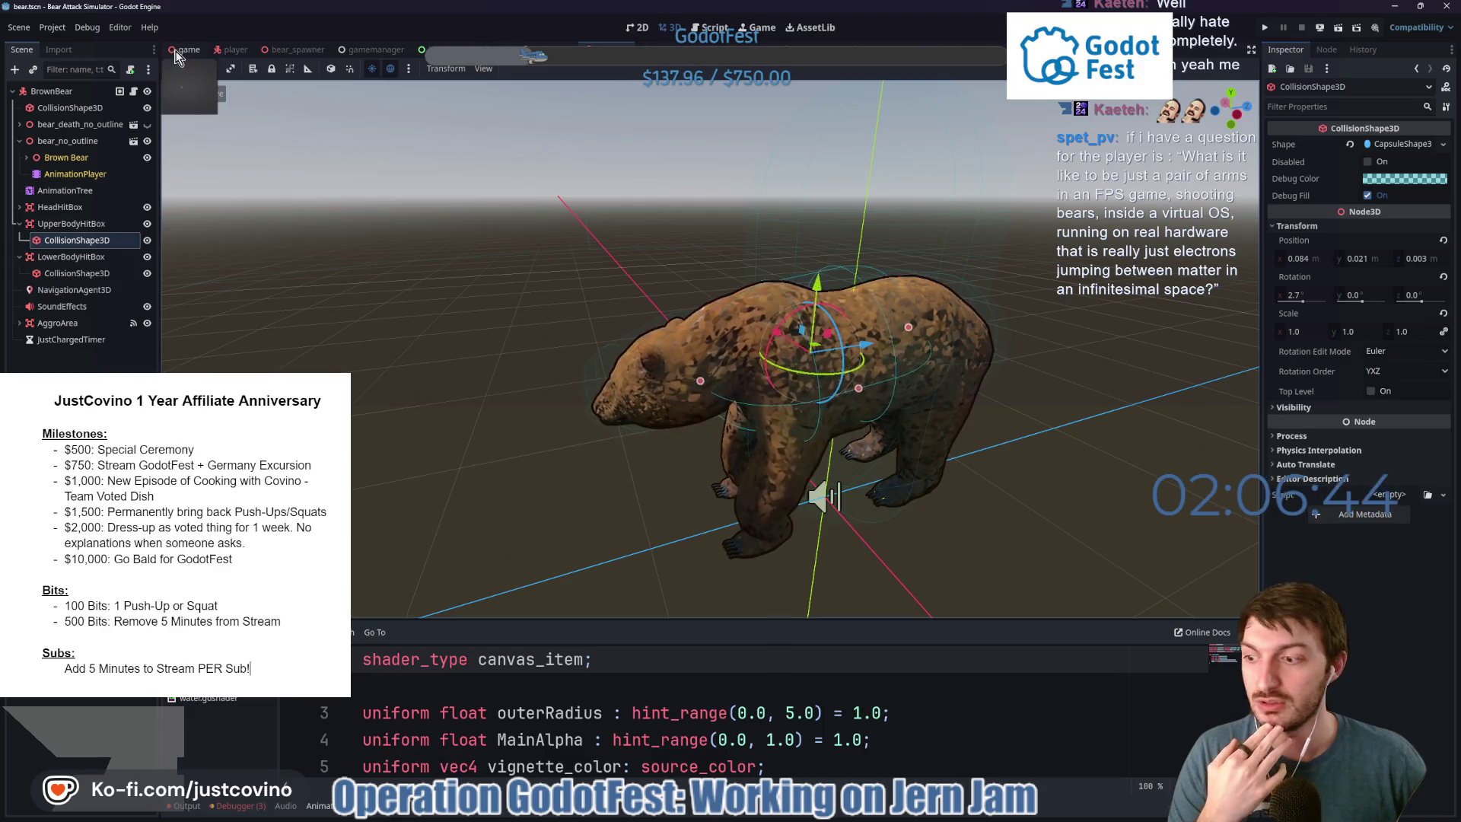
{"action": "left_click", "coordinate": [185, 49]}
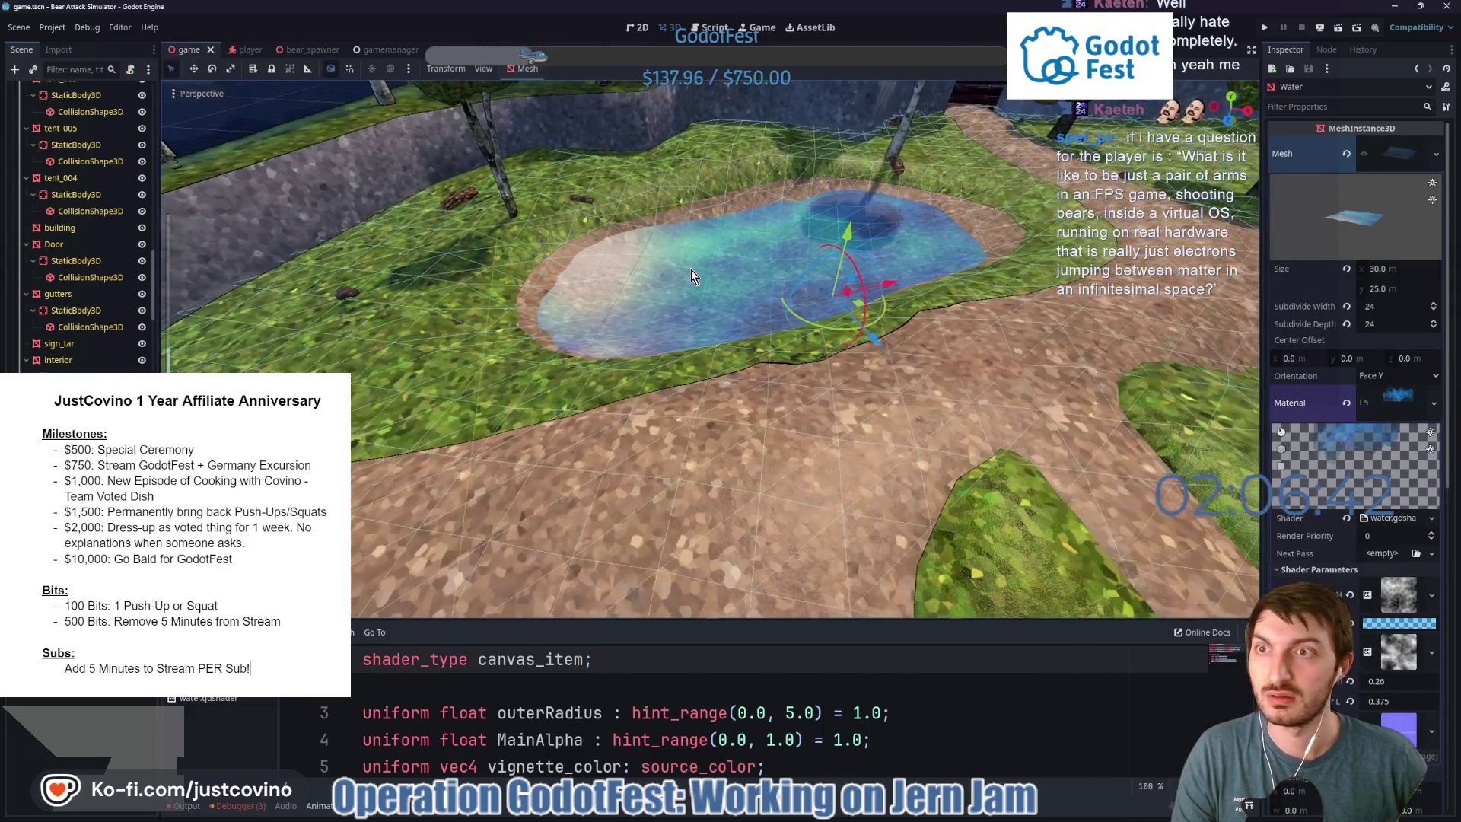
{"action": "scroll", "coordinate": [691, 273], "scroll_direction": "down", "scroll_amount": 2}
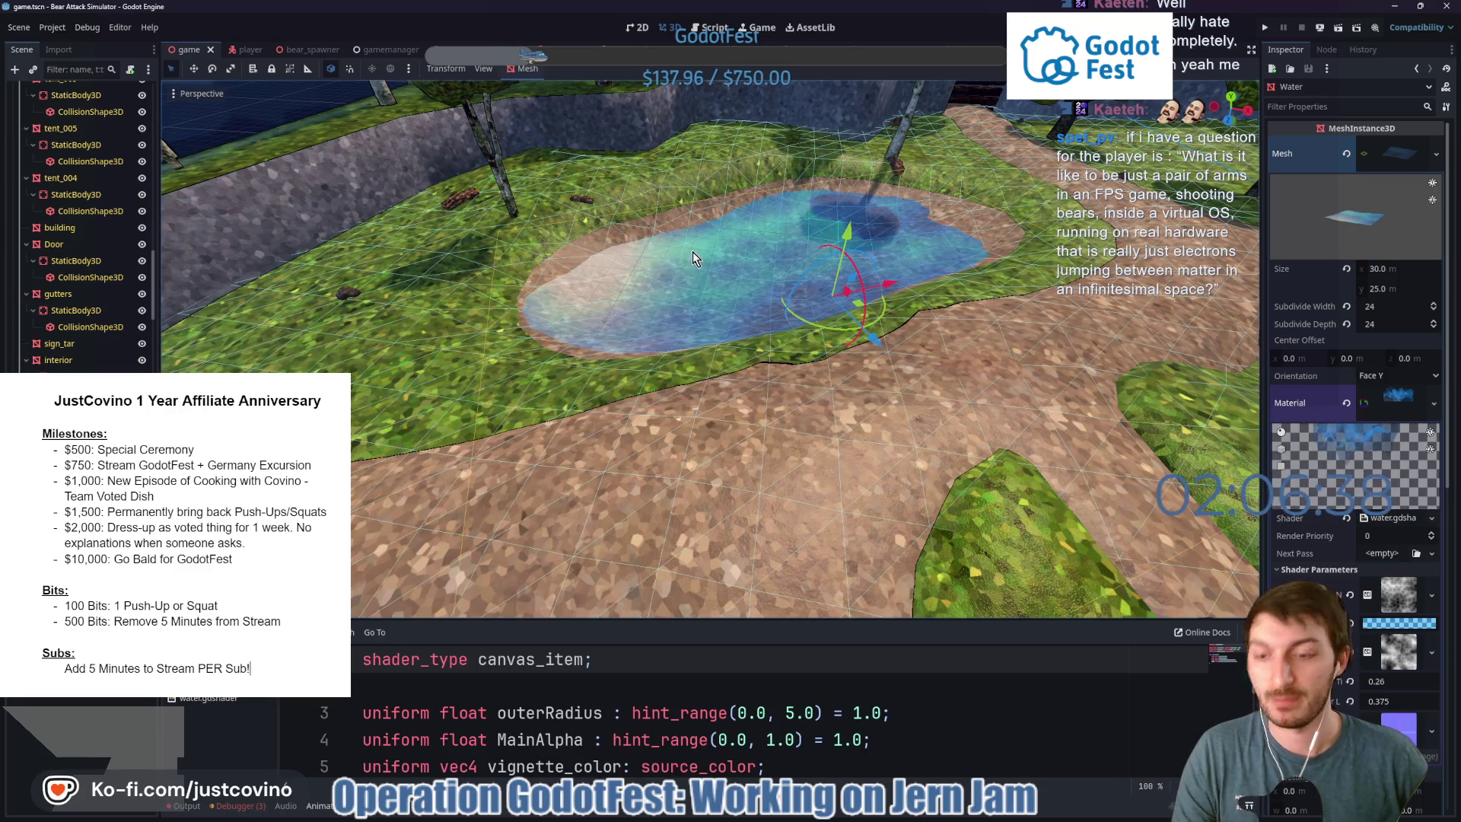
{"action": "key", "text": "F5"}
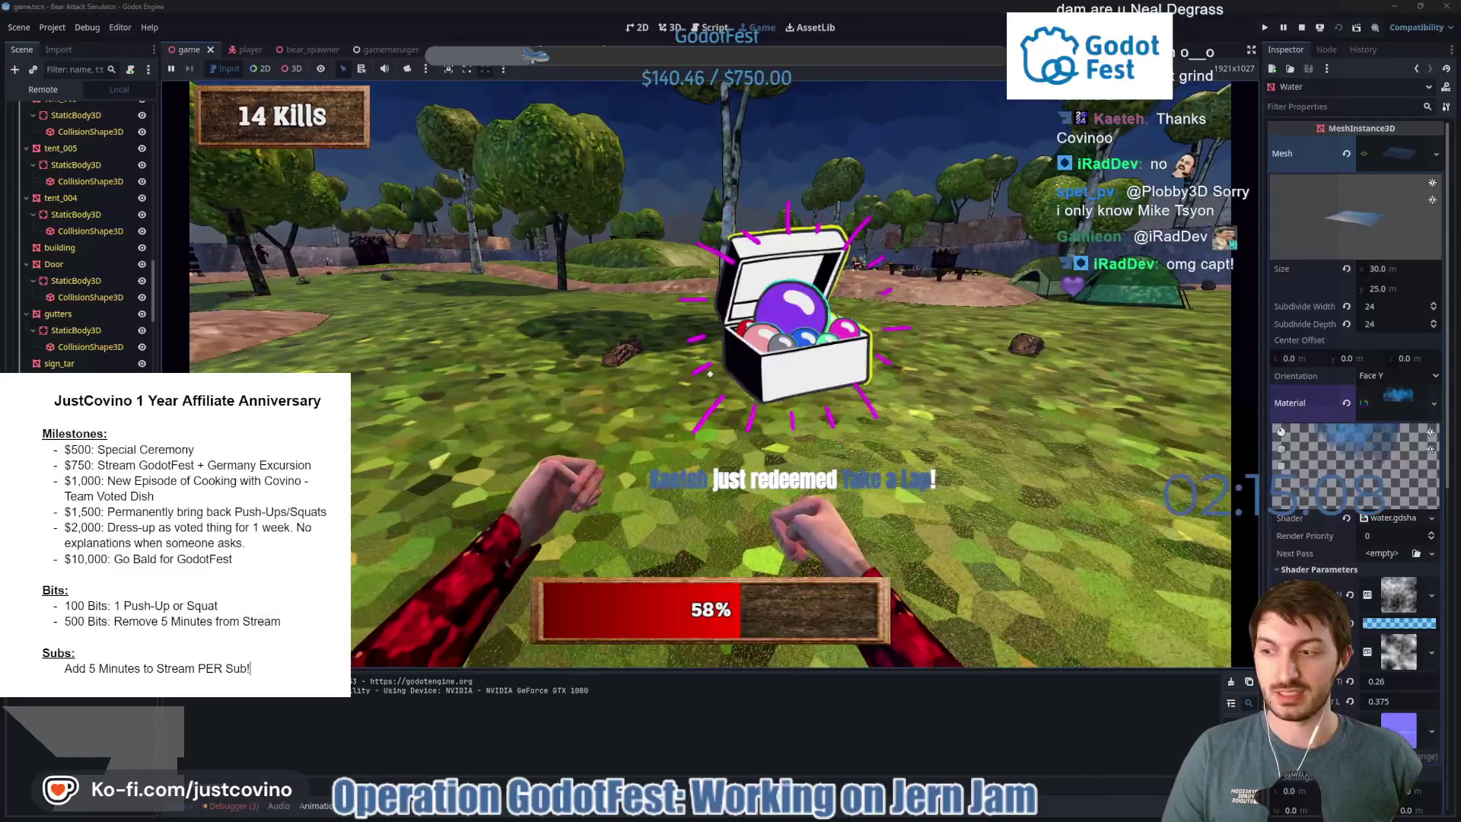
Stop the running playtest and return to the game scene's pond view.
{"action": "key", "text": "F8"}
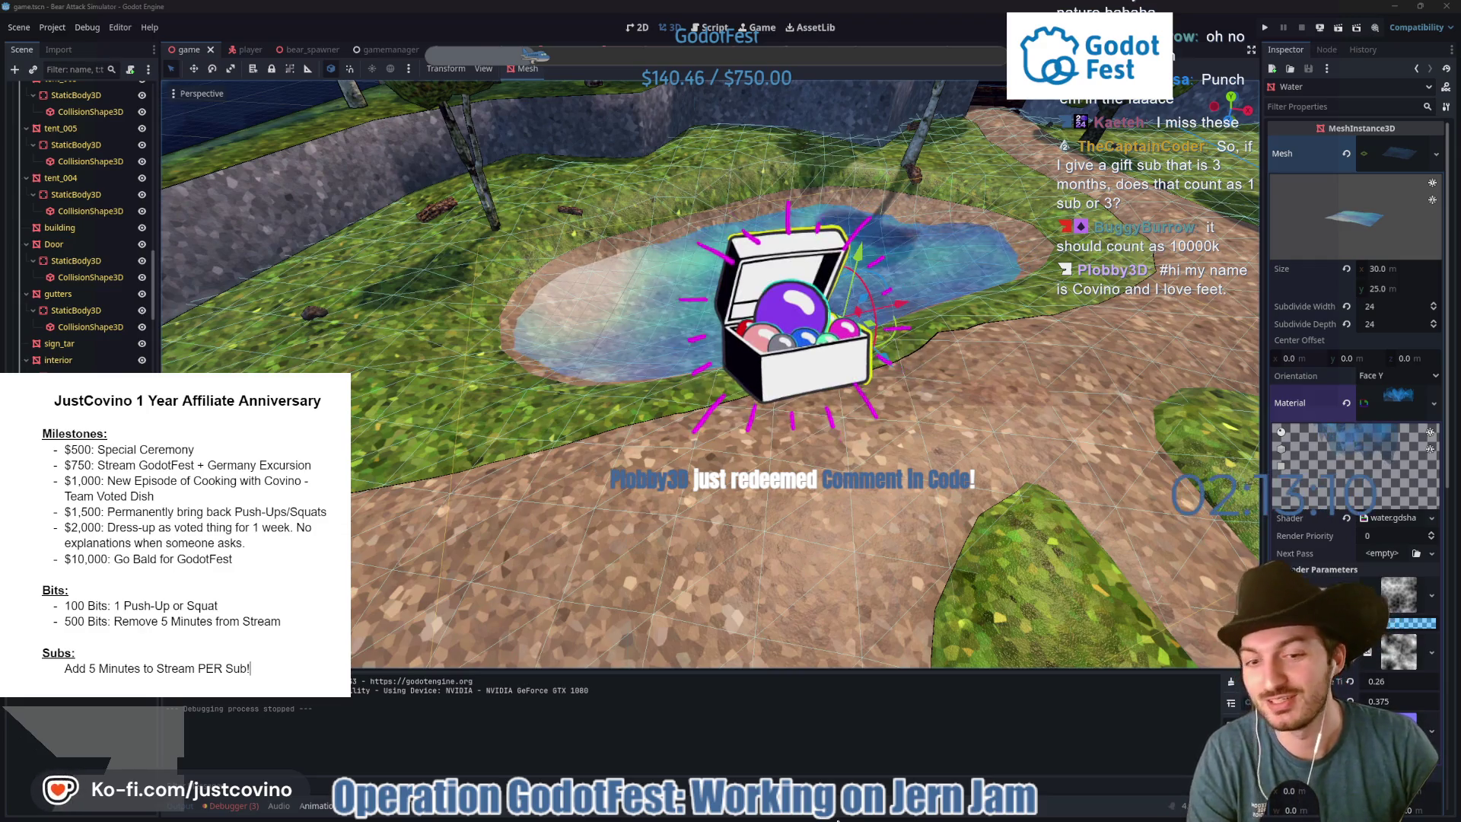
Look down across the pond, then bring up game.gd in the script editor.
{"action": "mouse_move", "coordinate": [826, 818]}
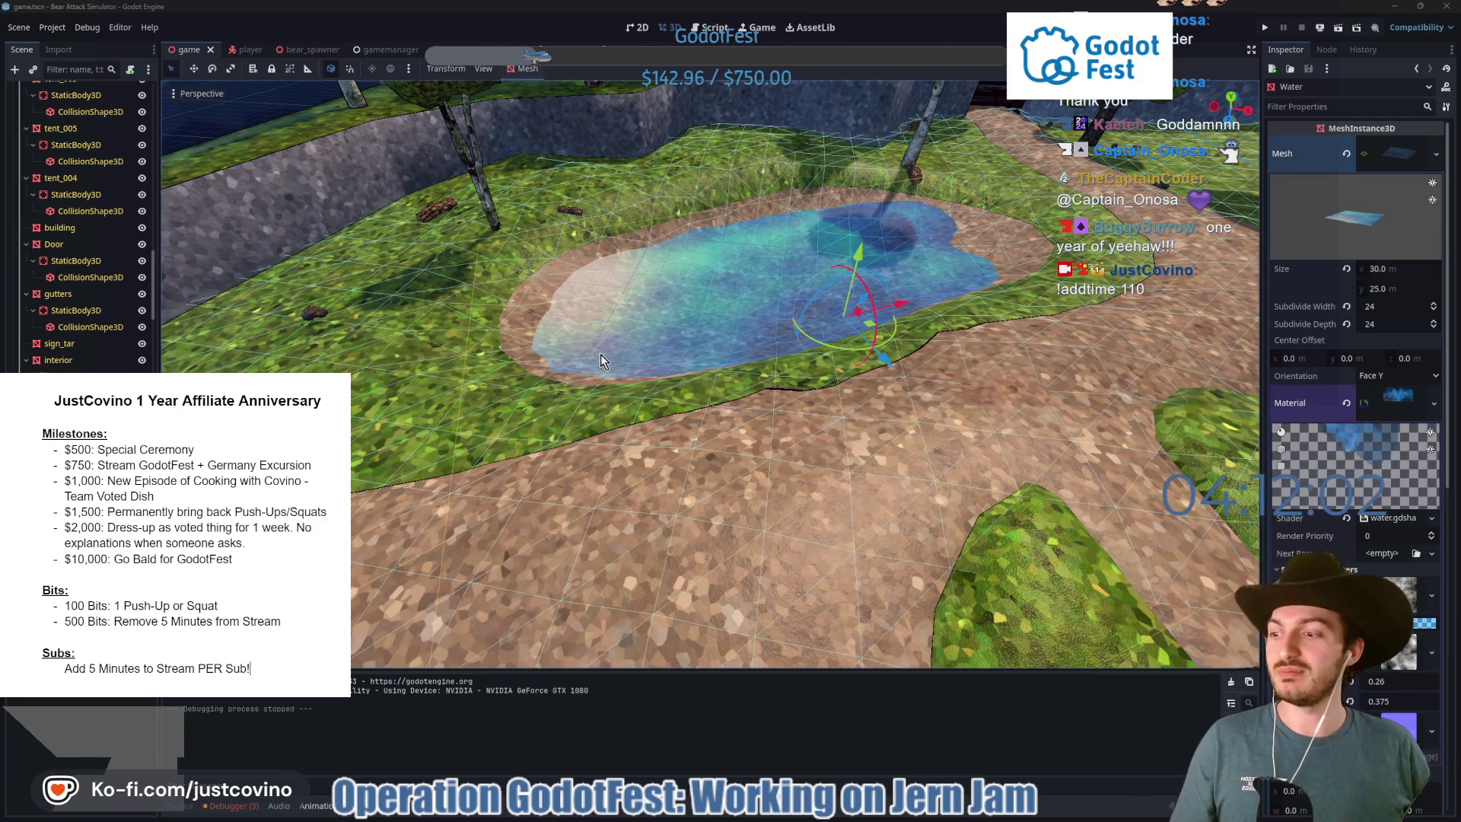
{"action": "left_click_drag", "start_coordinate": [548, 310], "coordinate": [570, 345]}
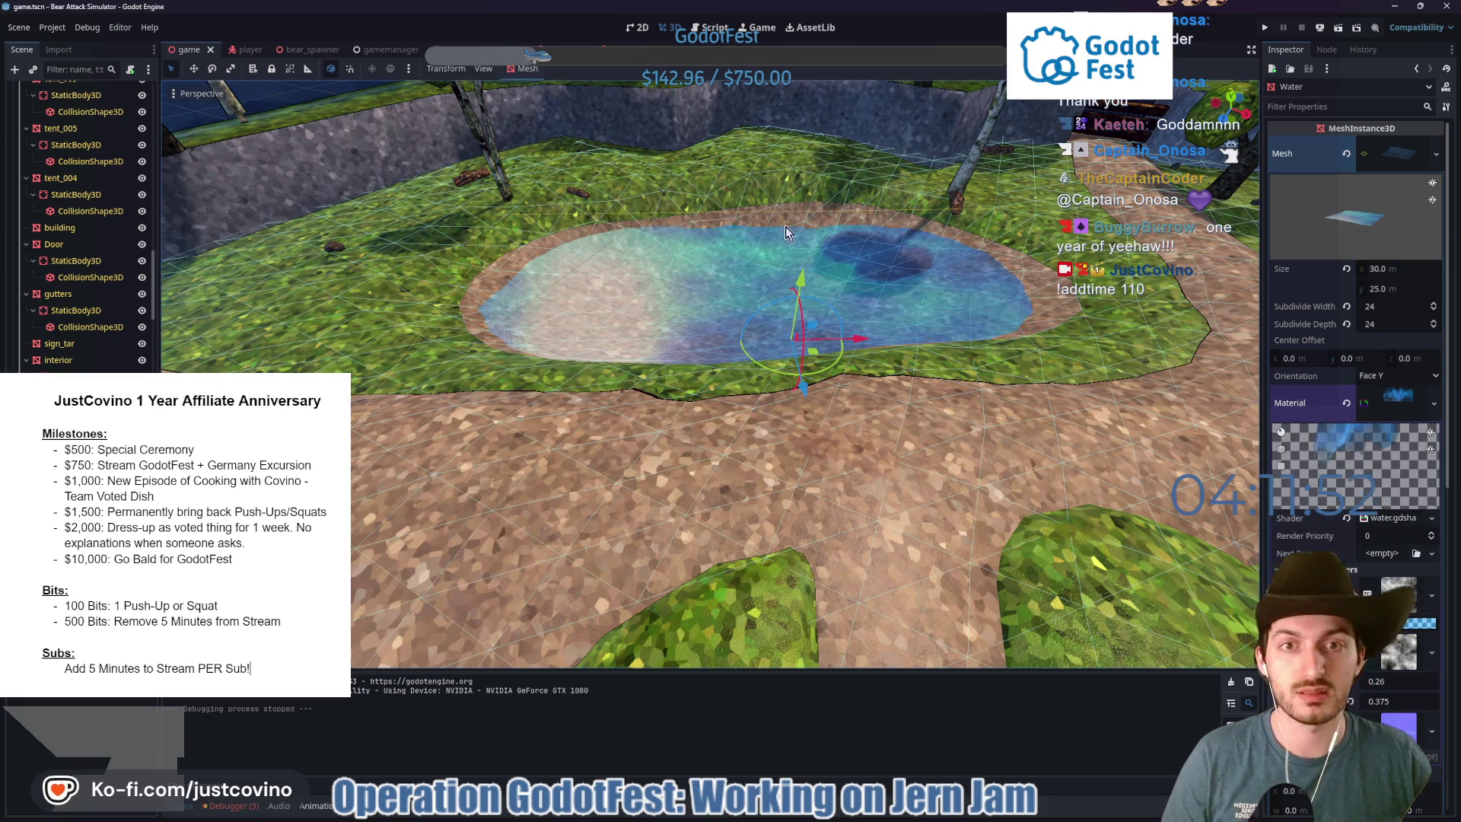
{"action": "mouse_move", "coordinate": [772, 816]}
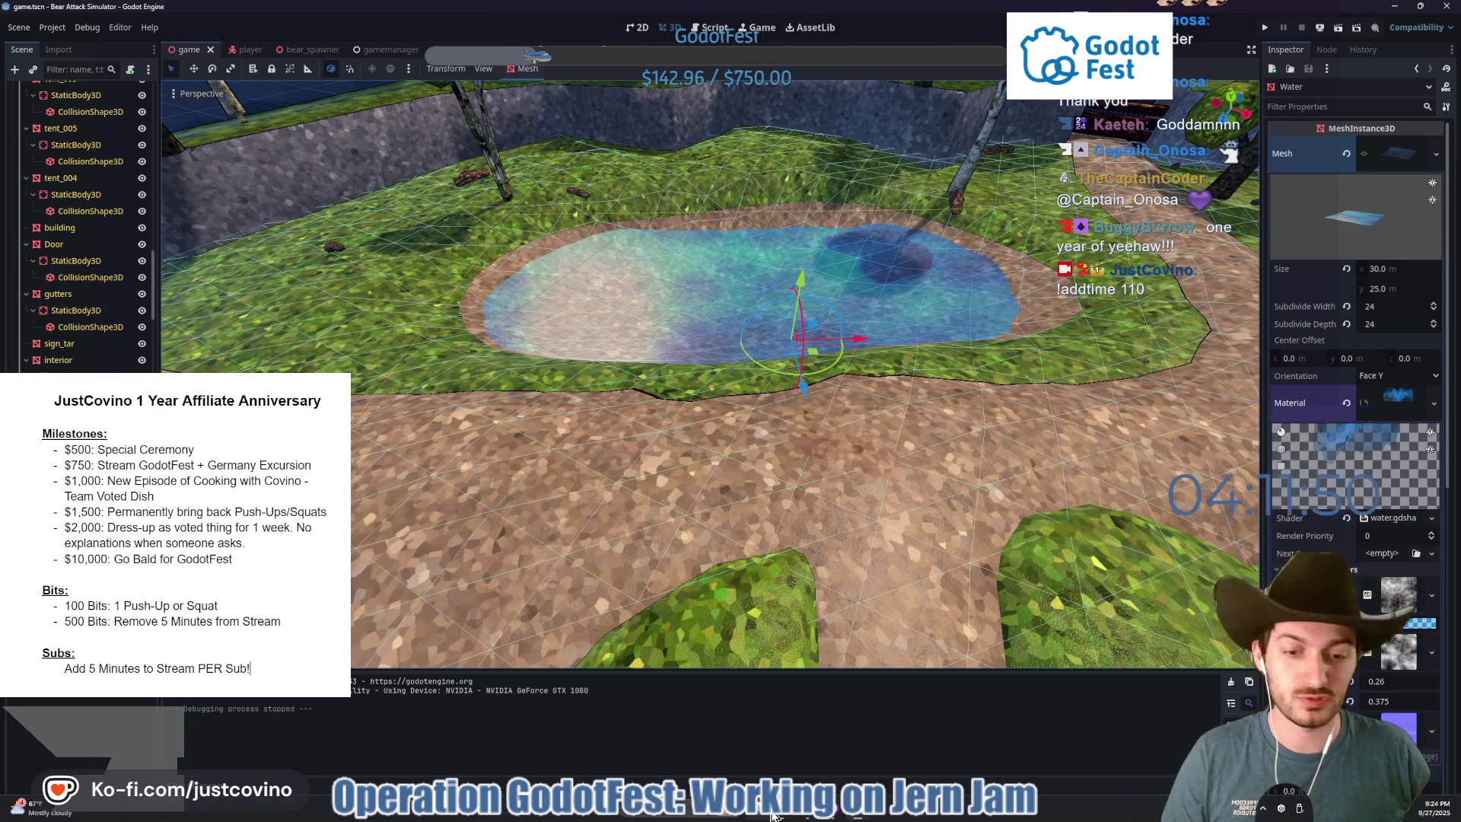
{"action": "mouse_move", "coordinate": [816, 816]}
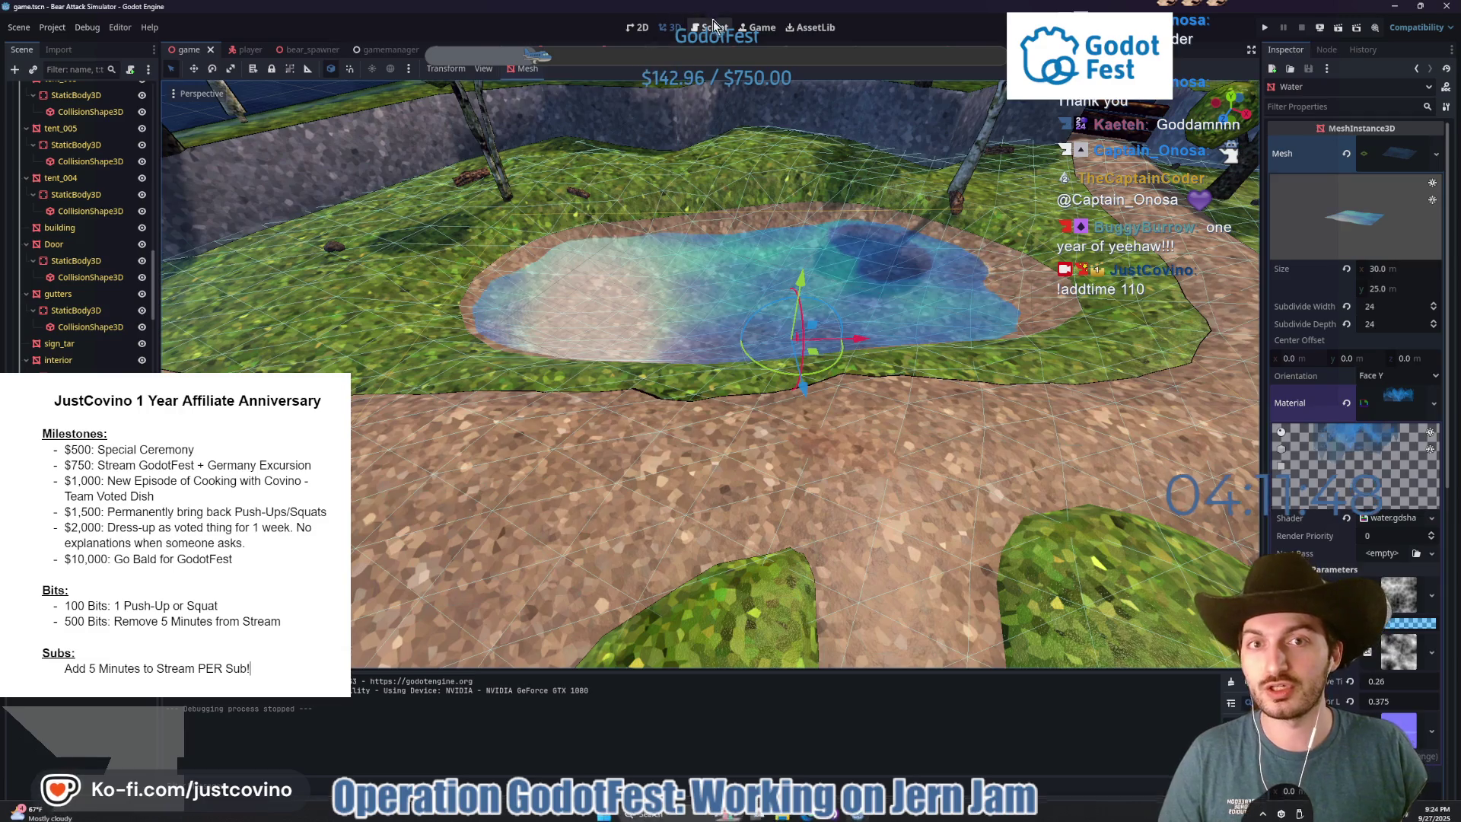
{"action": "key", "text": "ctrl+F3"}
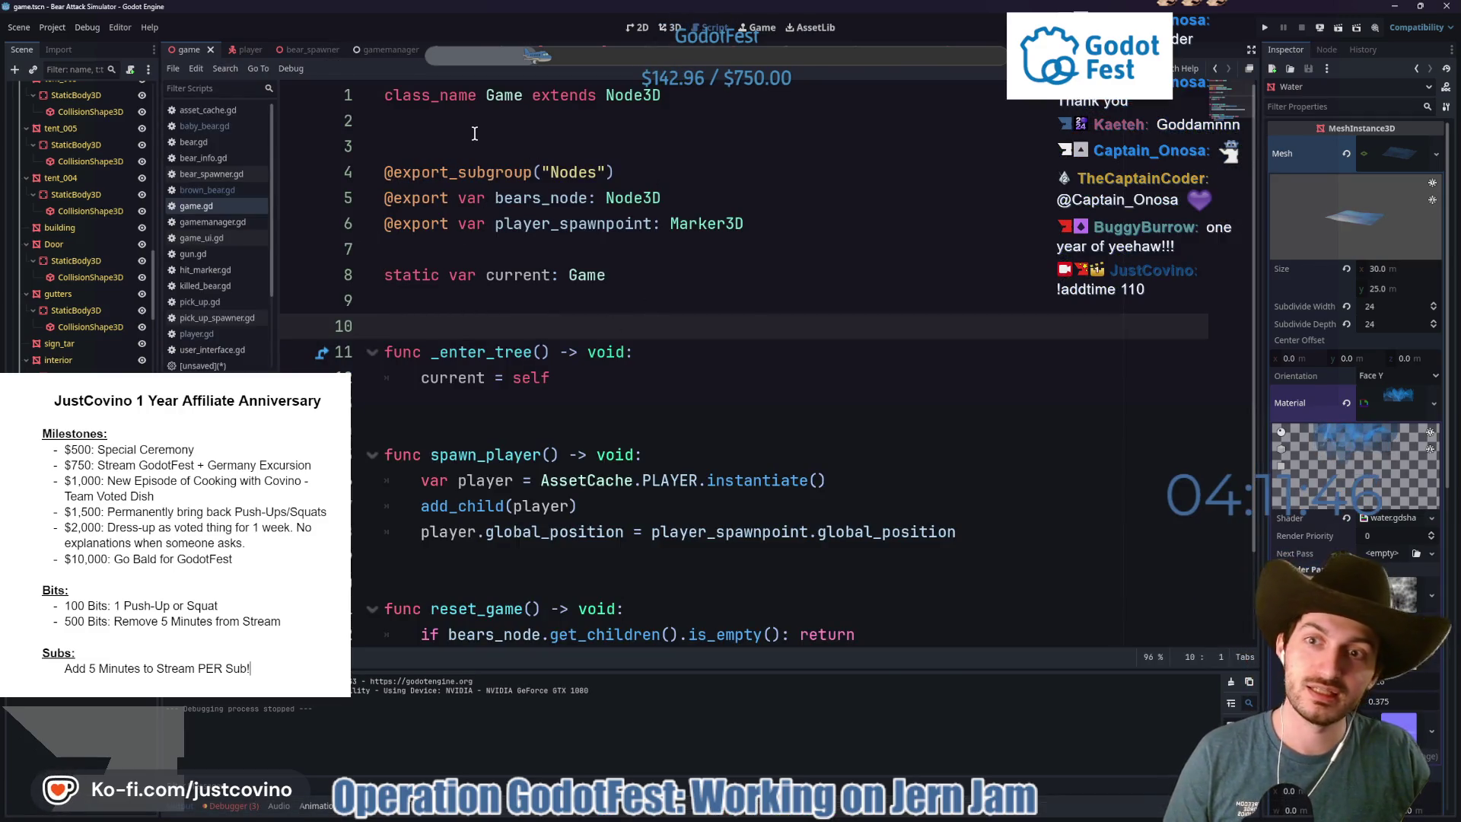
Add a ## comment on line 2 crediting a chat viewer, dated 27 SEP 2025, and save.
{"action": "left_click", "coordinate": [474, 130]}
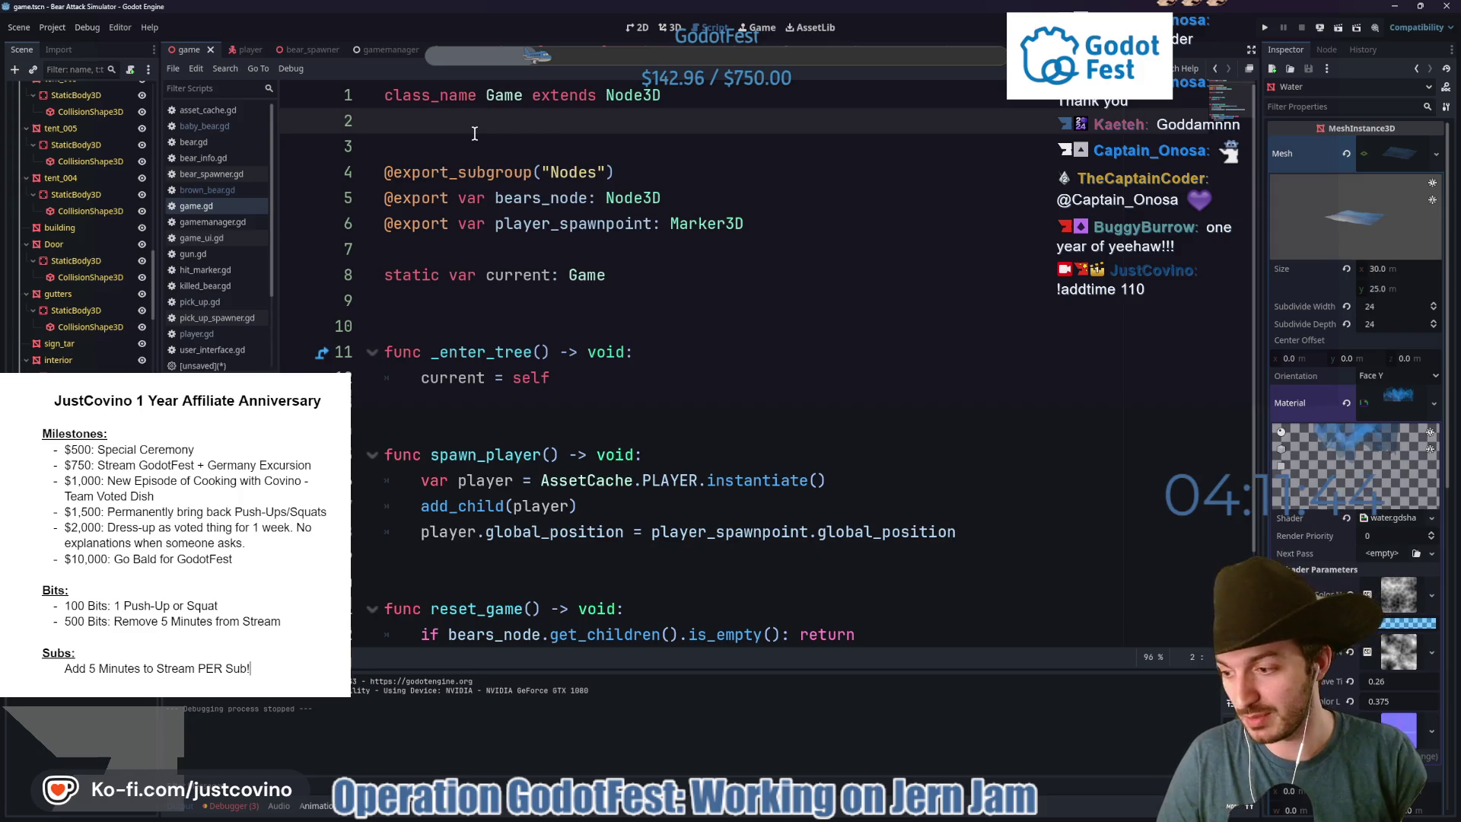
{"action": "type", "text": "#"}
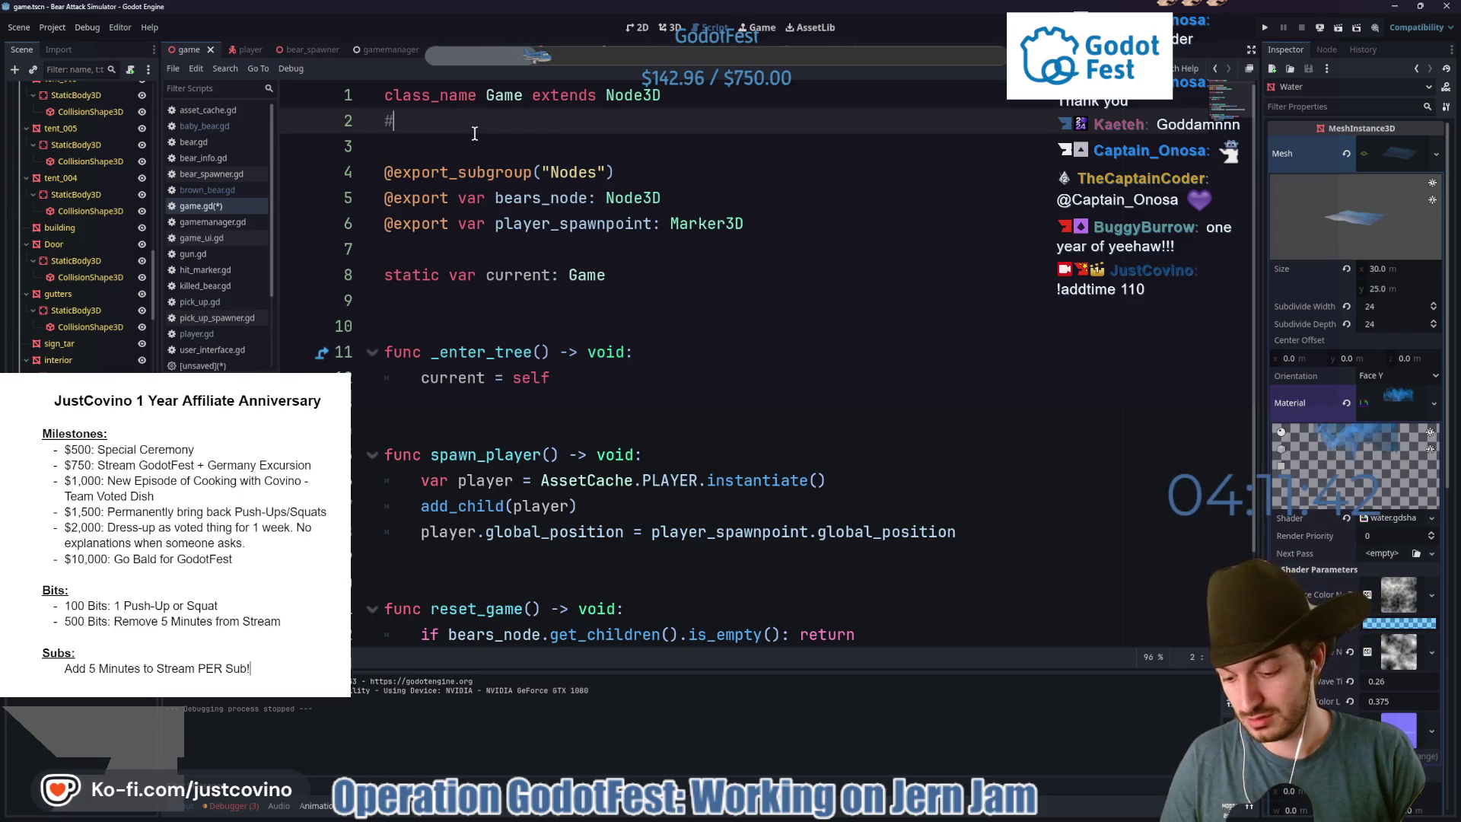
{"action": "type", "text": "#hi my name is Covino and I love feet."}
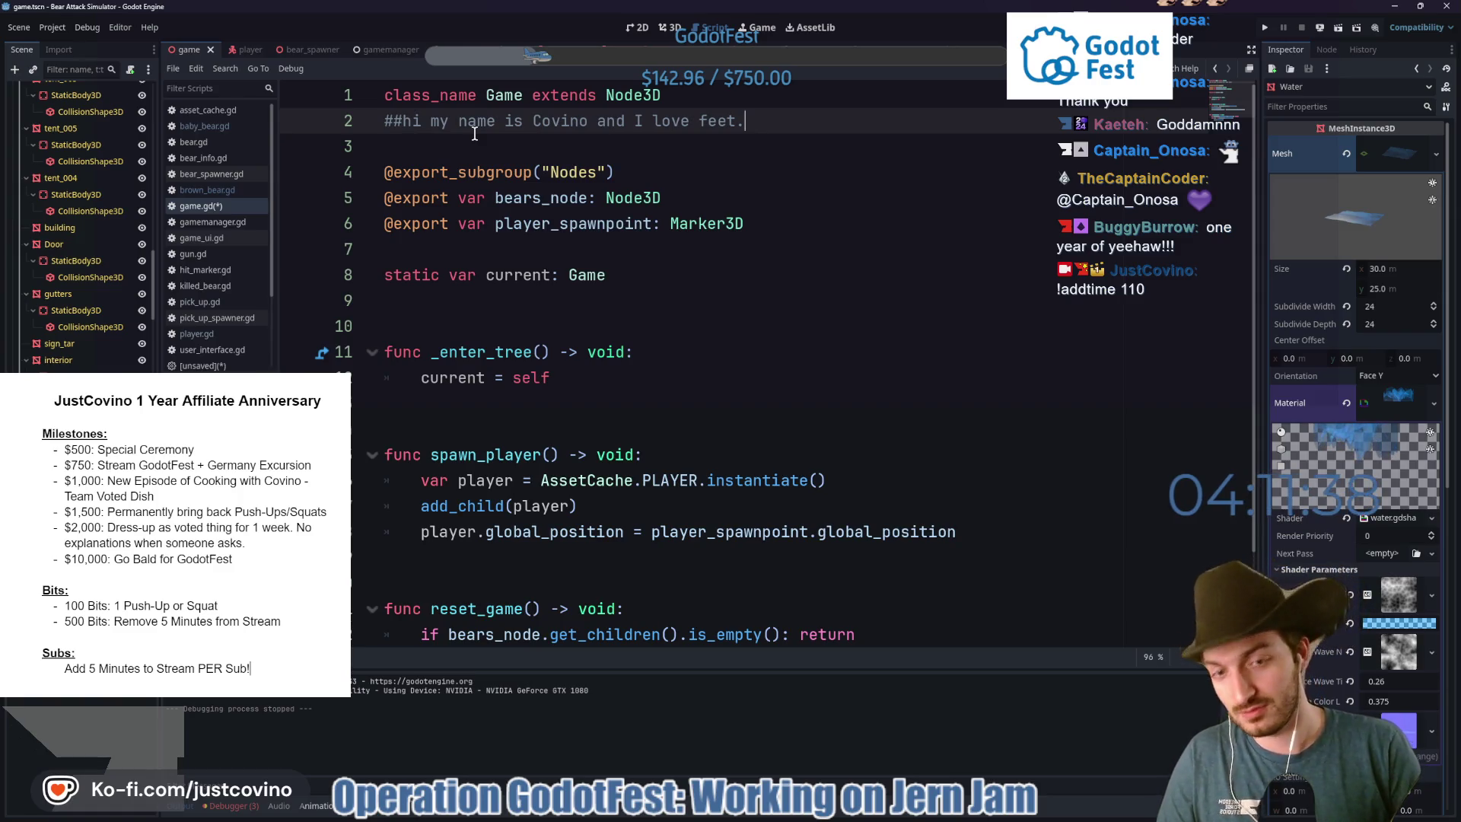
{"action": "type", "text": " - Plo"}
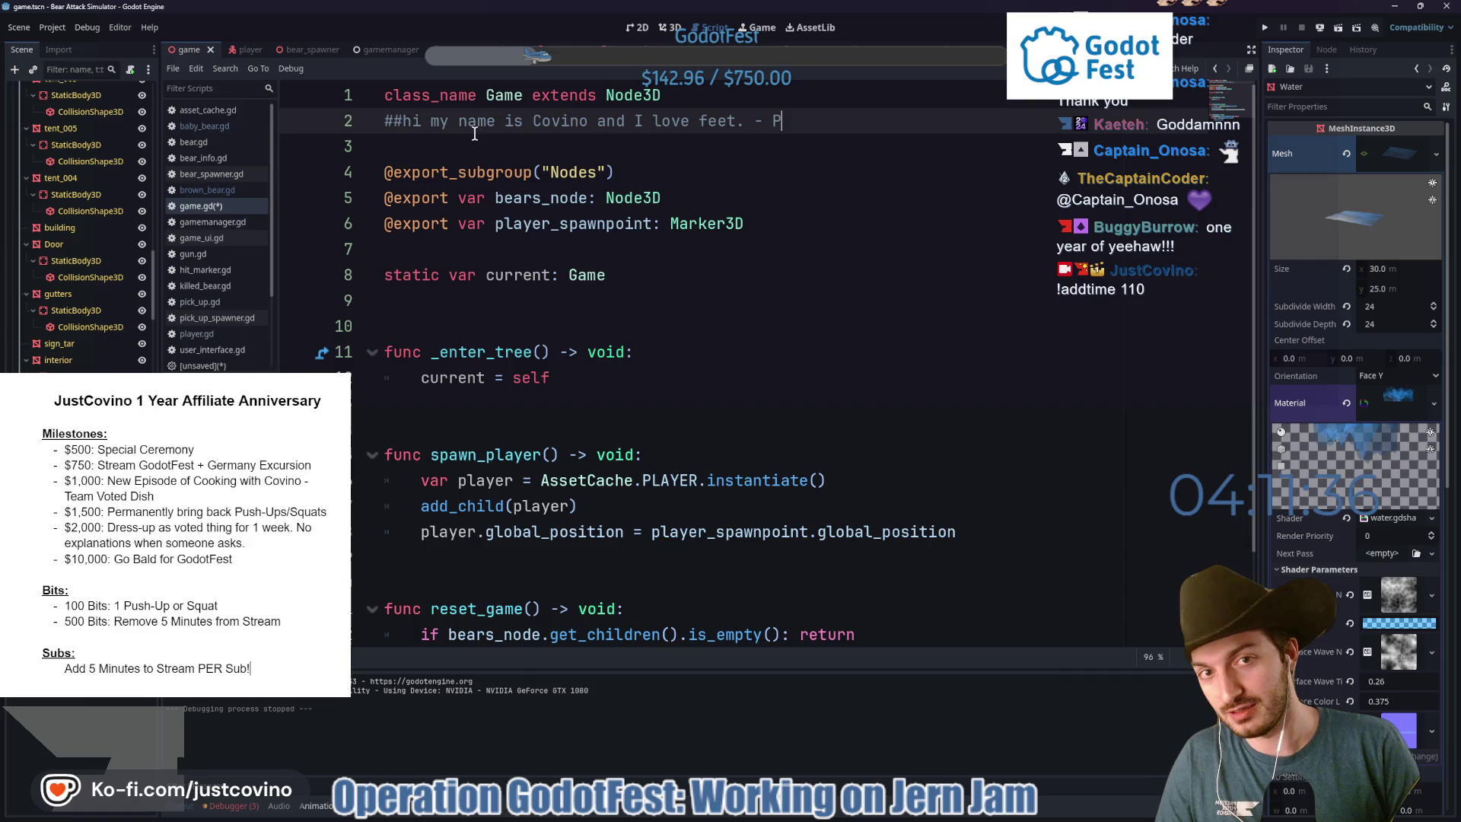
{"action": "type", "text": "bby"}
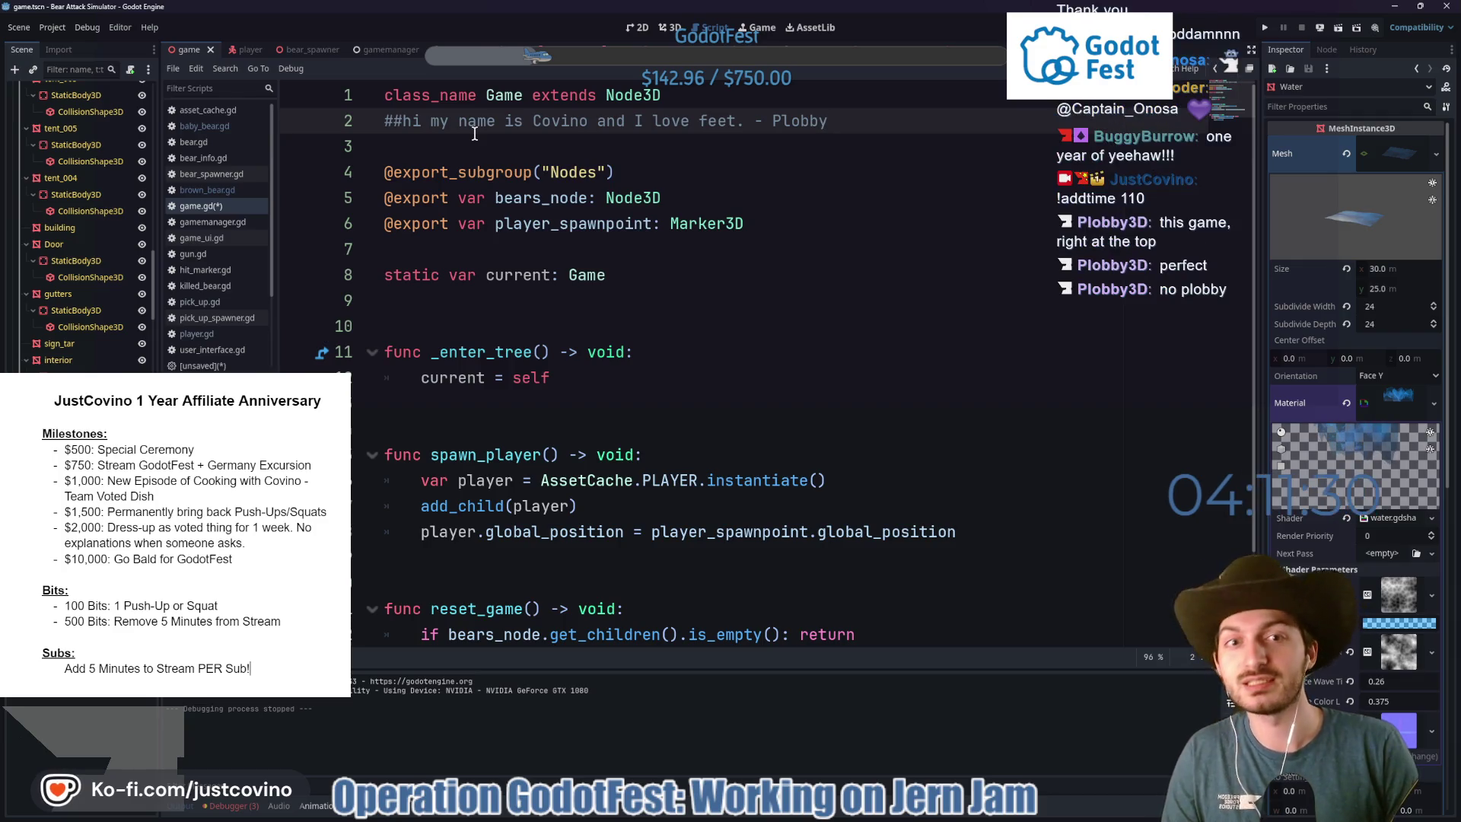
{"action": "type", "text": " 27"}
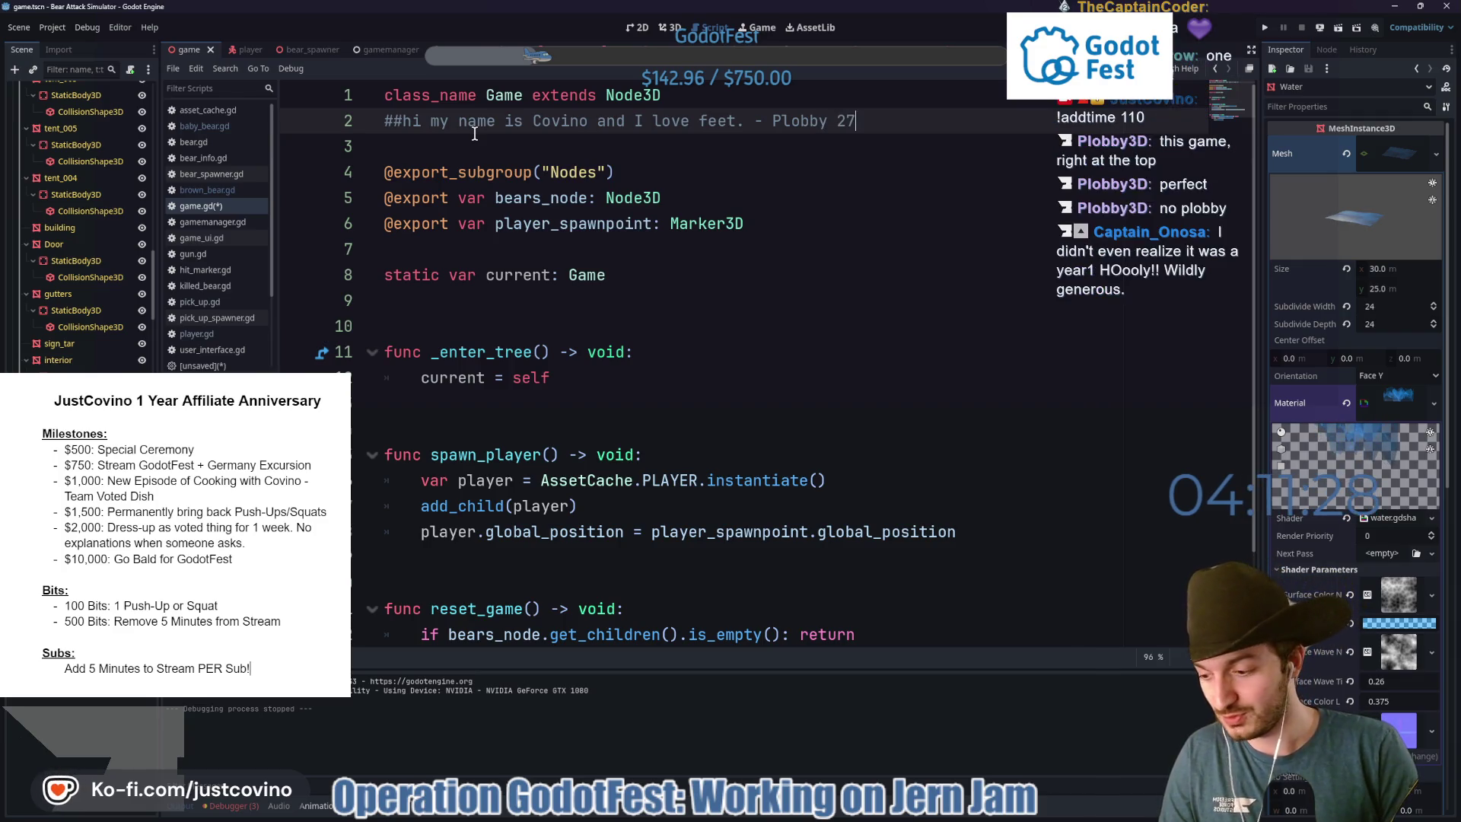
{"action": "type", "text": " SEP"}
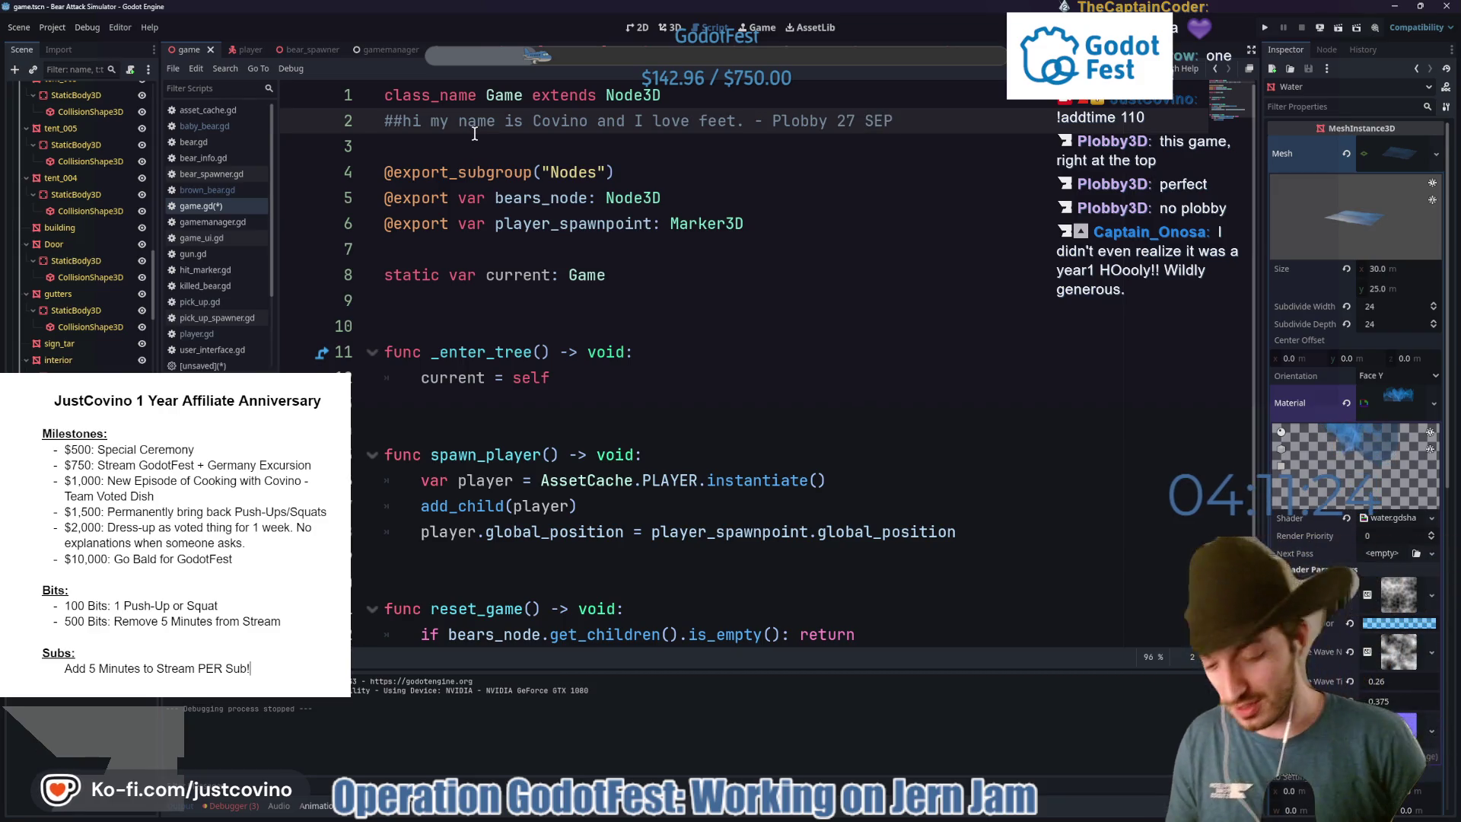
{"action": "type", "text": " 2025"}
{"action": "key", "text": "ctrl+s"}
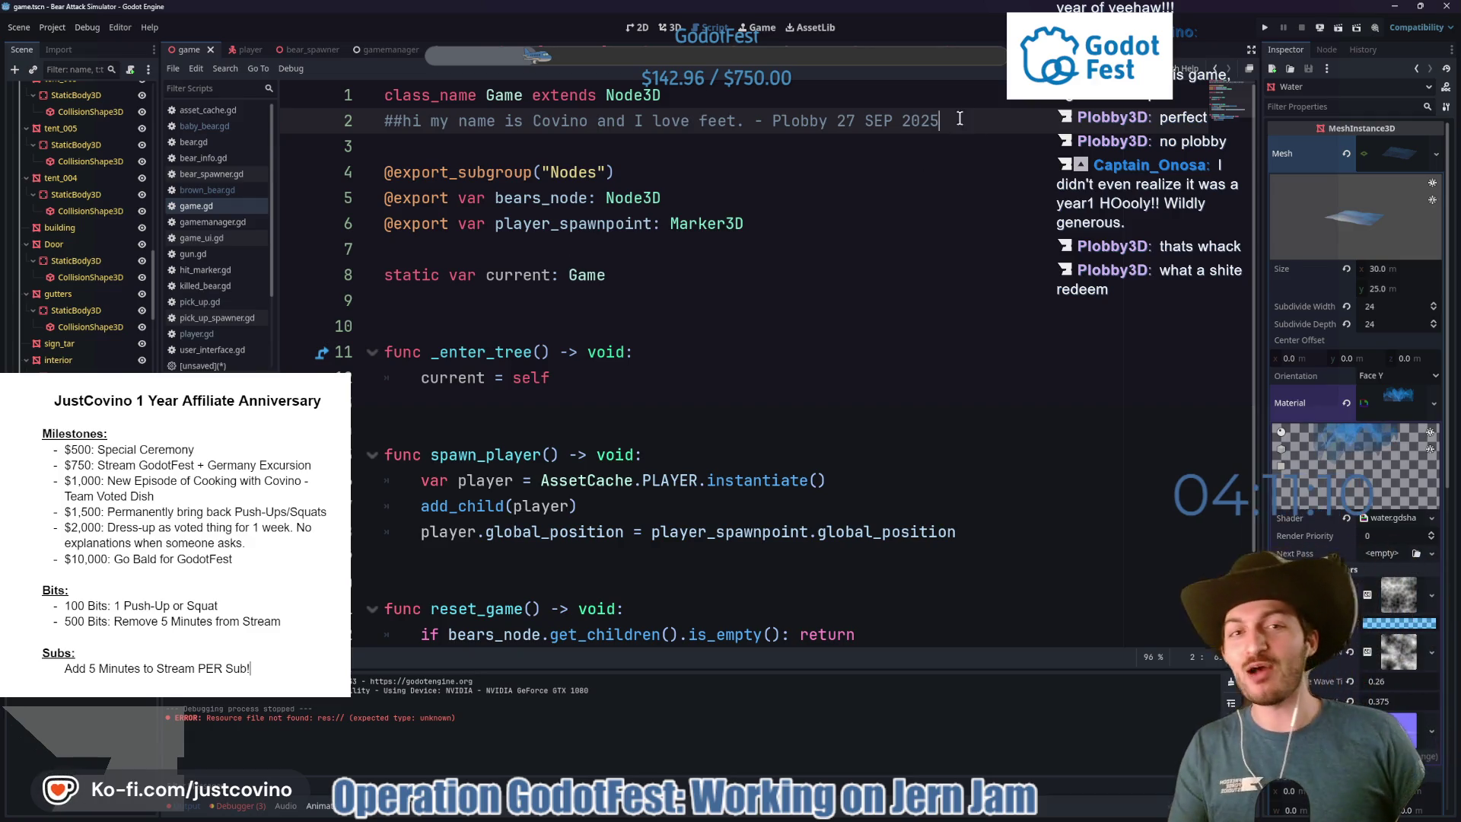
Append '3D' after the viewer's name in the comment and save game.gd.
{"action": "left_click_drag", "start_coordinate": [947, 121], "coordinate": [782, 124]}
{"action": "left_click", "coordinate": [828, 121]}
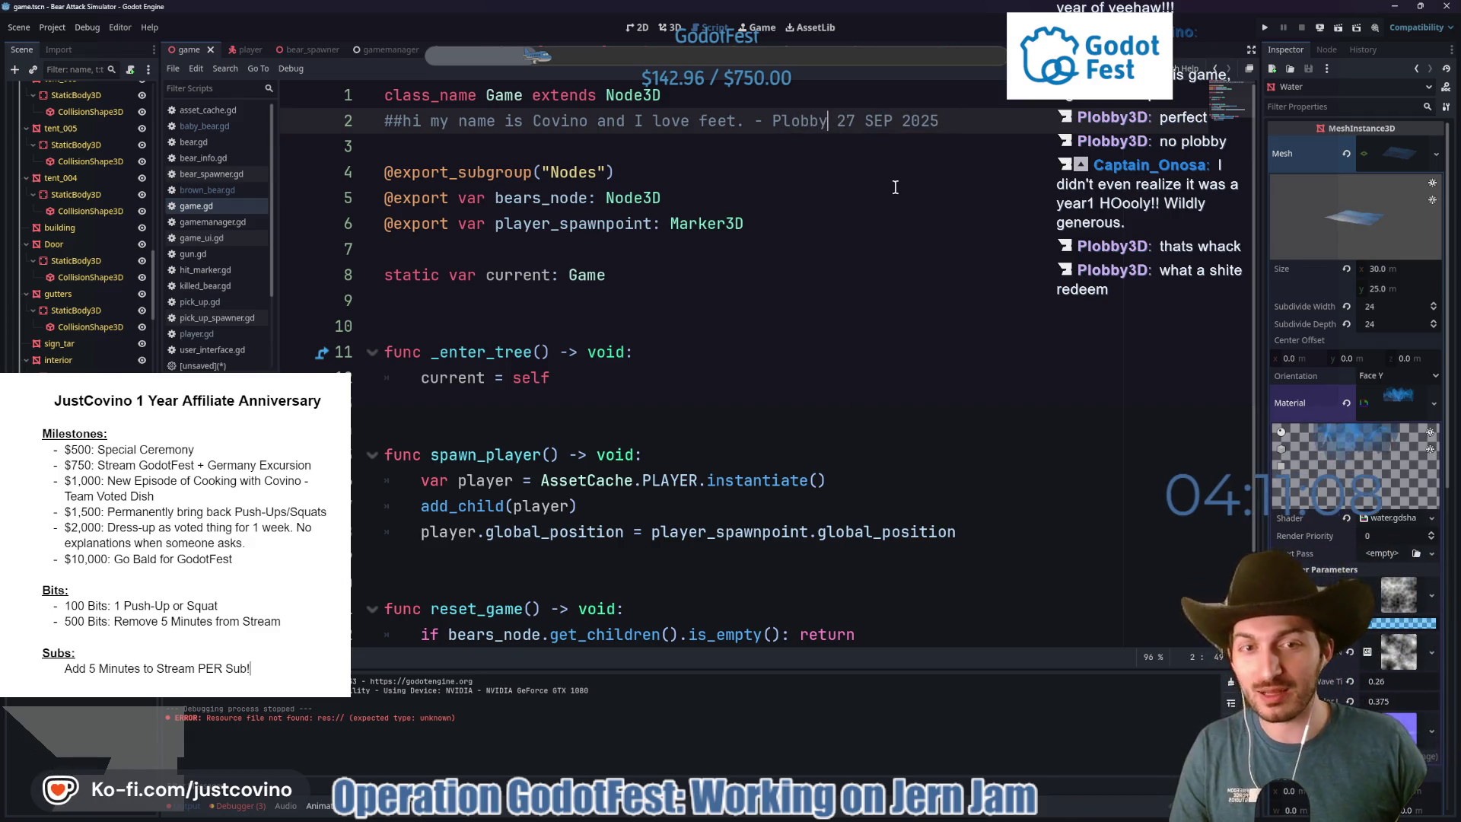
{"action": "type", "text": "3D"}
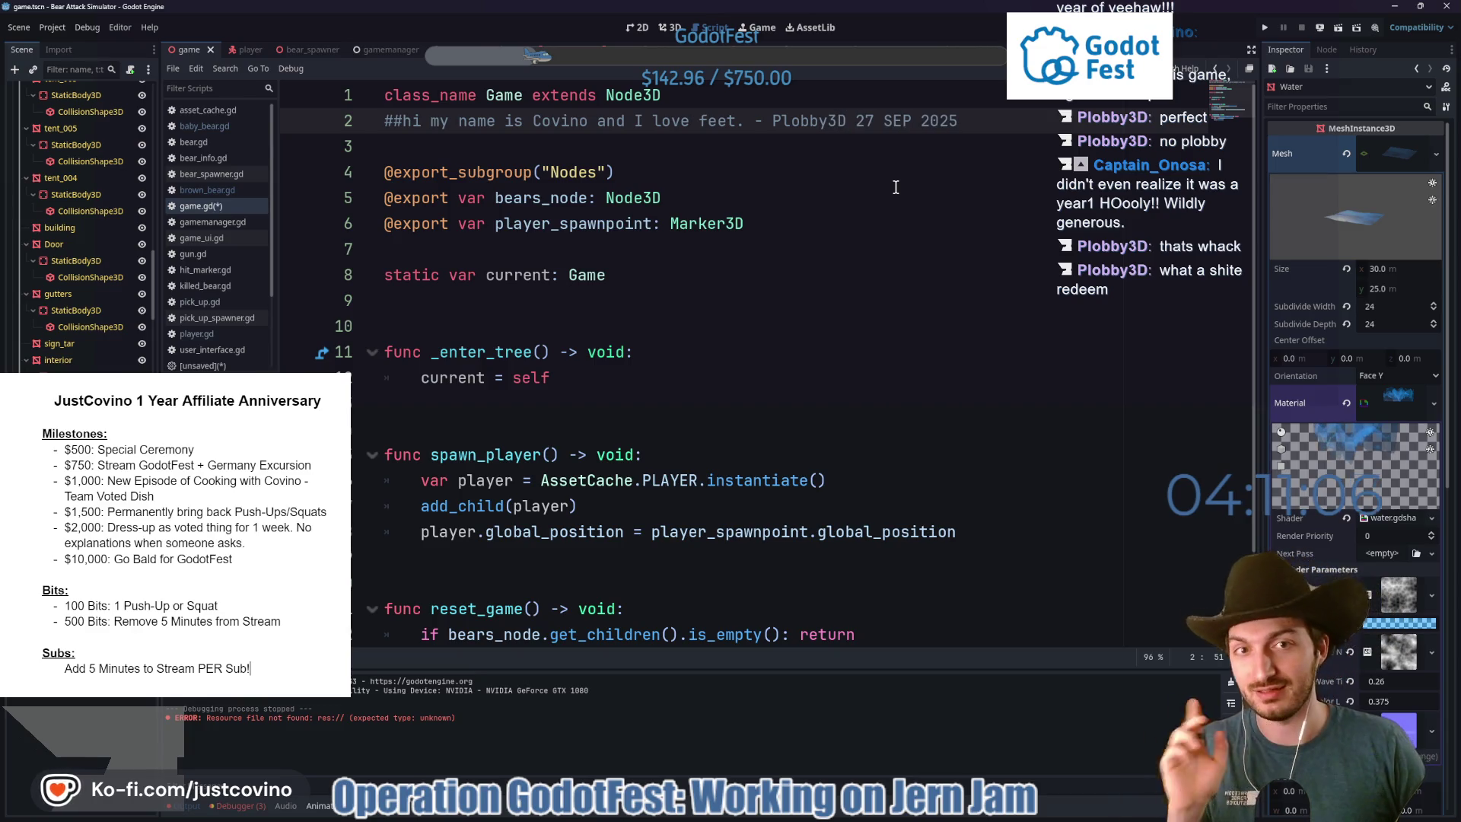
{"action": "key", "text": "ctrl+s"}
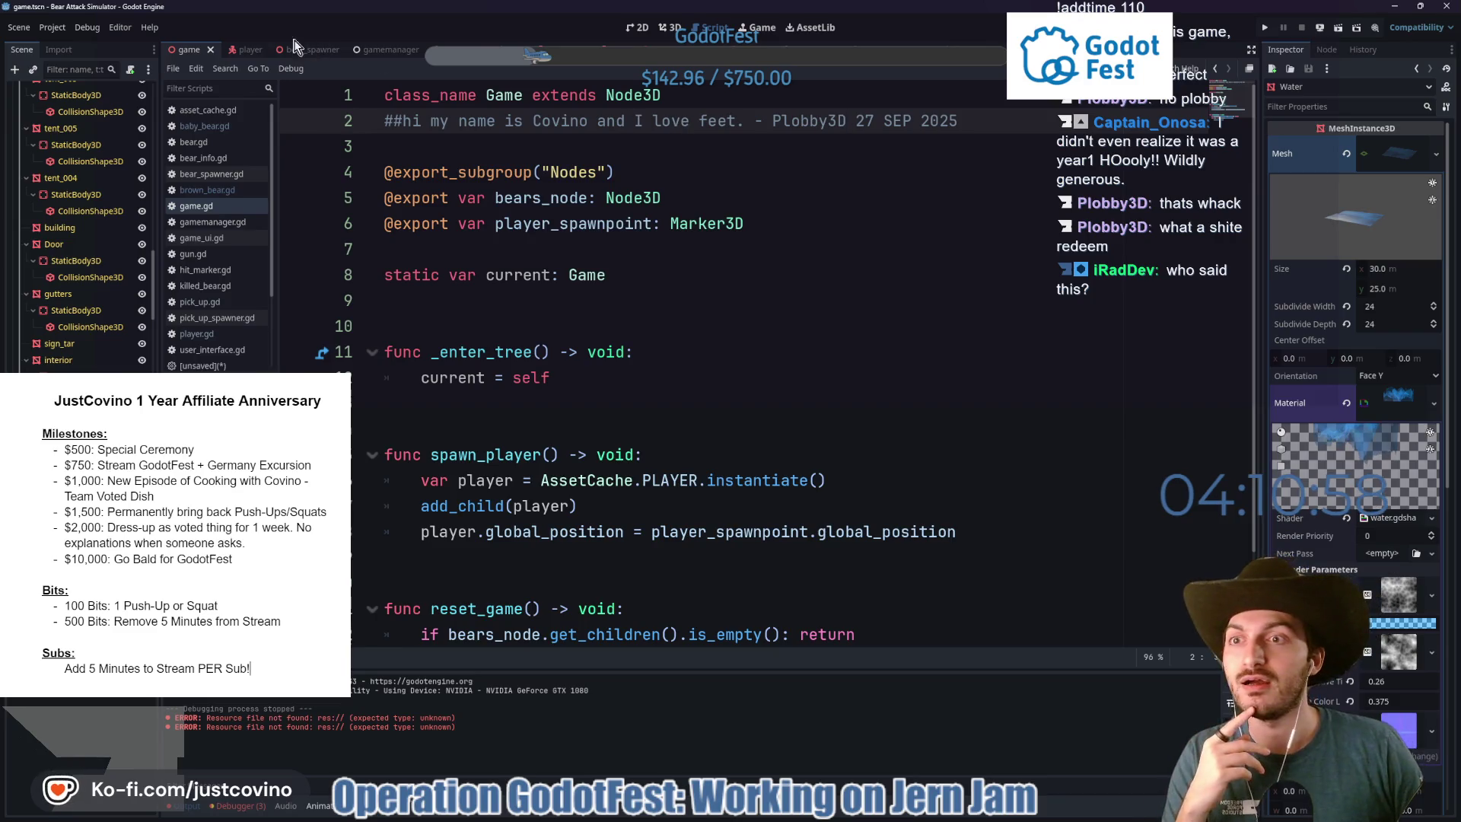
Return to the 3D view, switch to the bear scene and open brown_bear.gd.
{"action": "left_click", "coordinate": [682, 26]}
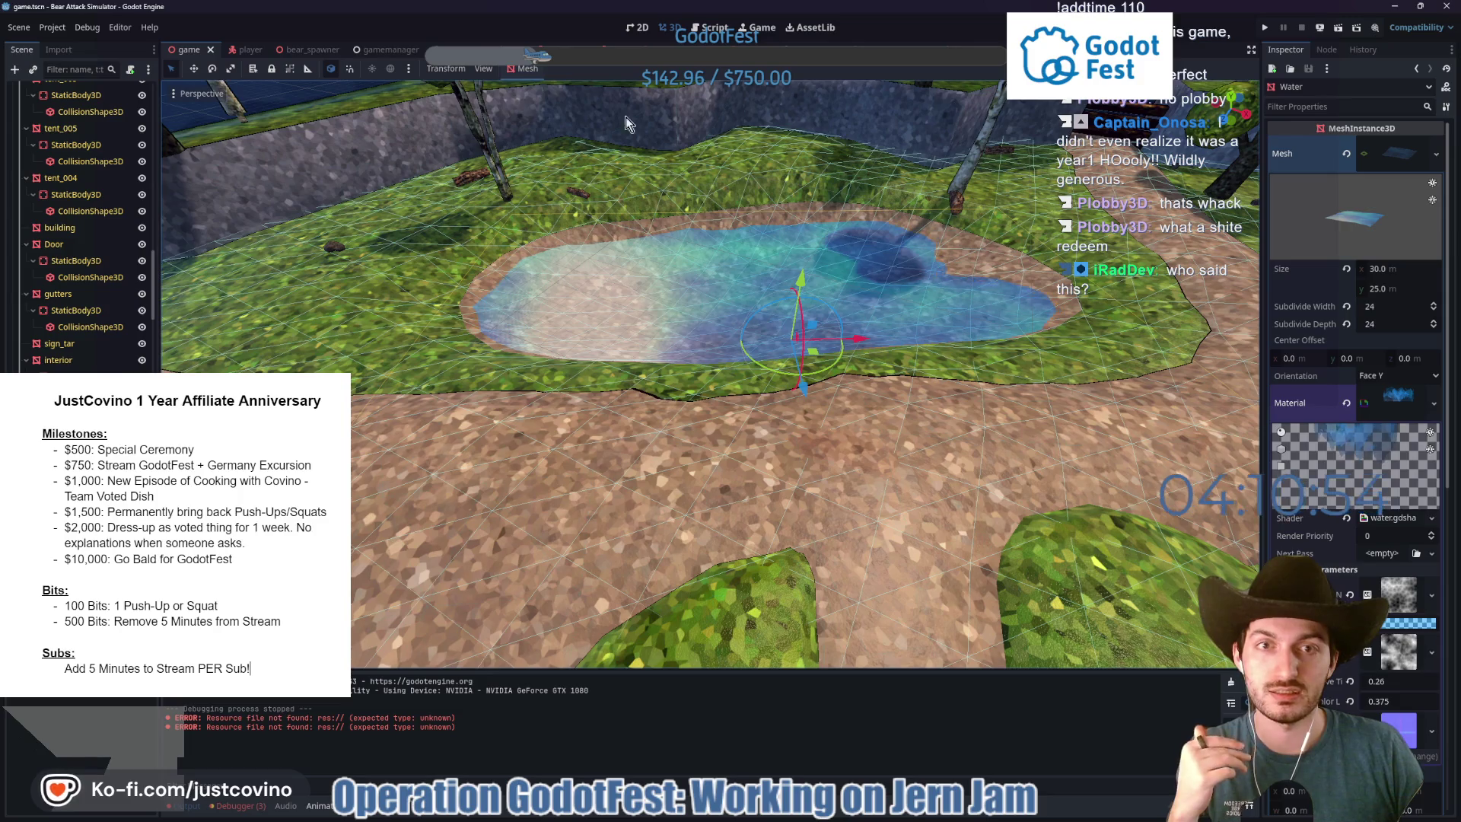
{"action": "left_click", "coordinate": [552, 50]}
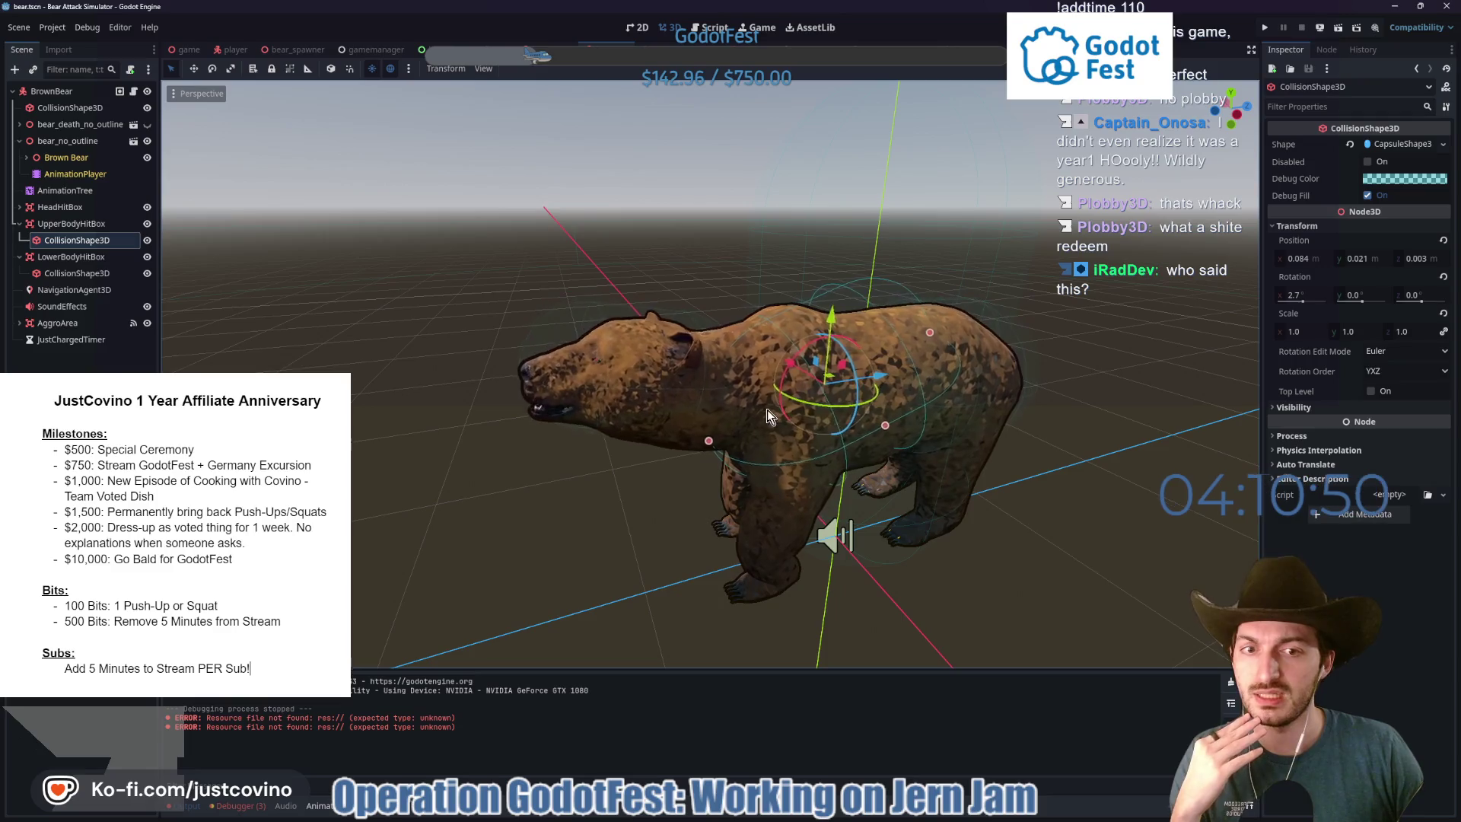
{"action": "left_click", "coordinate": [134, 92]}
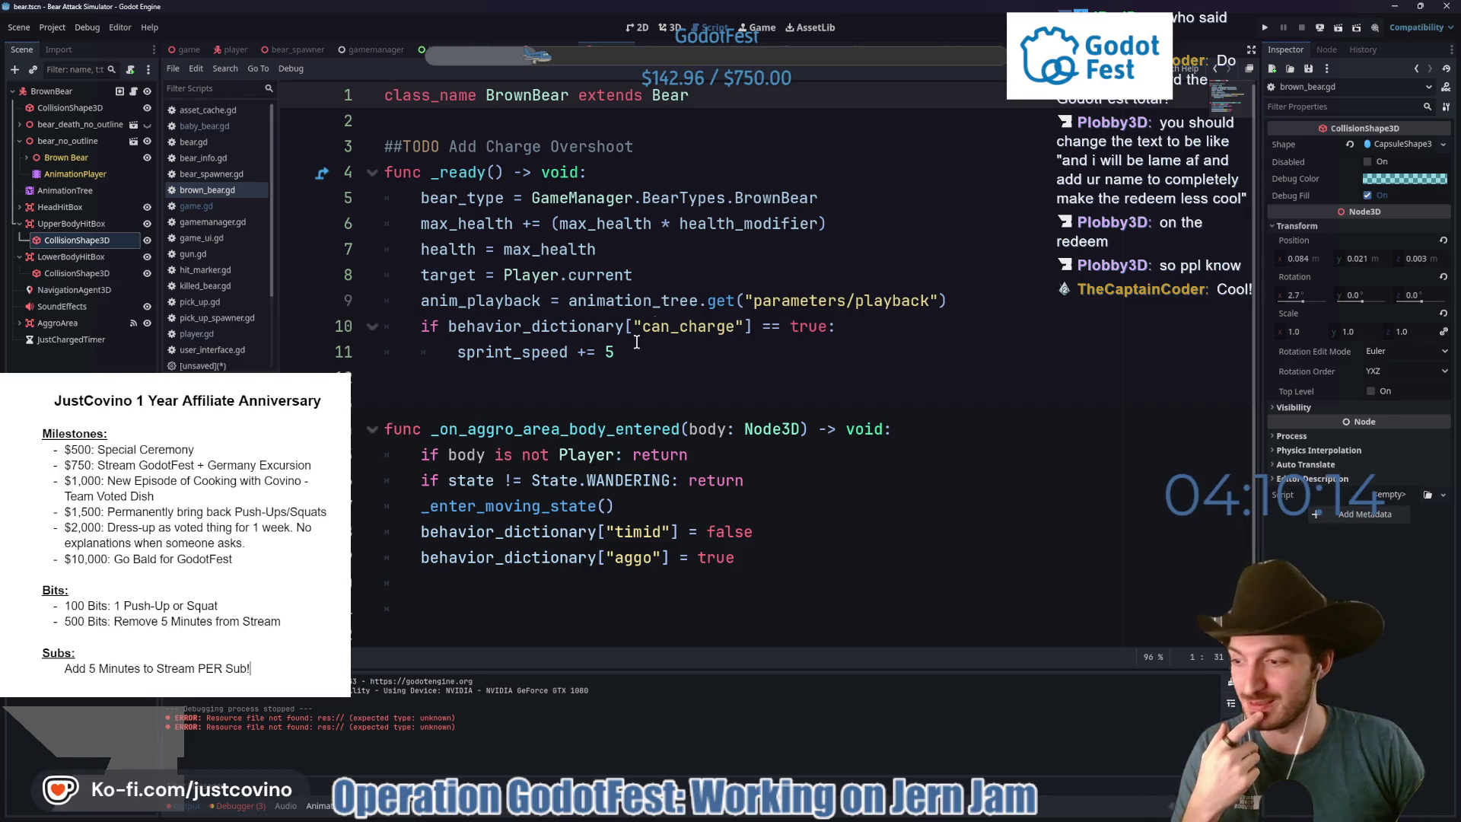
Place the cursor on empty line 12 of brown_bear.gd and save the bear scene.
{"action": "left_click", "coordinate": [593, 374]}
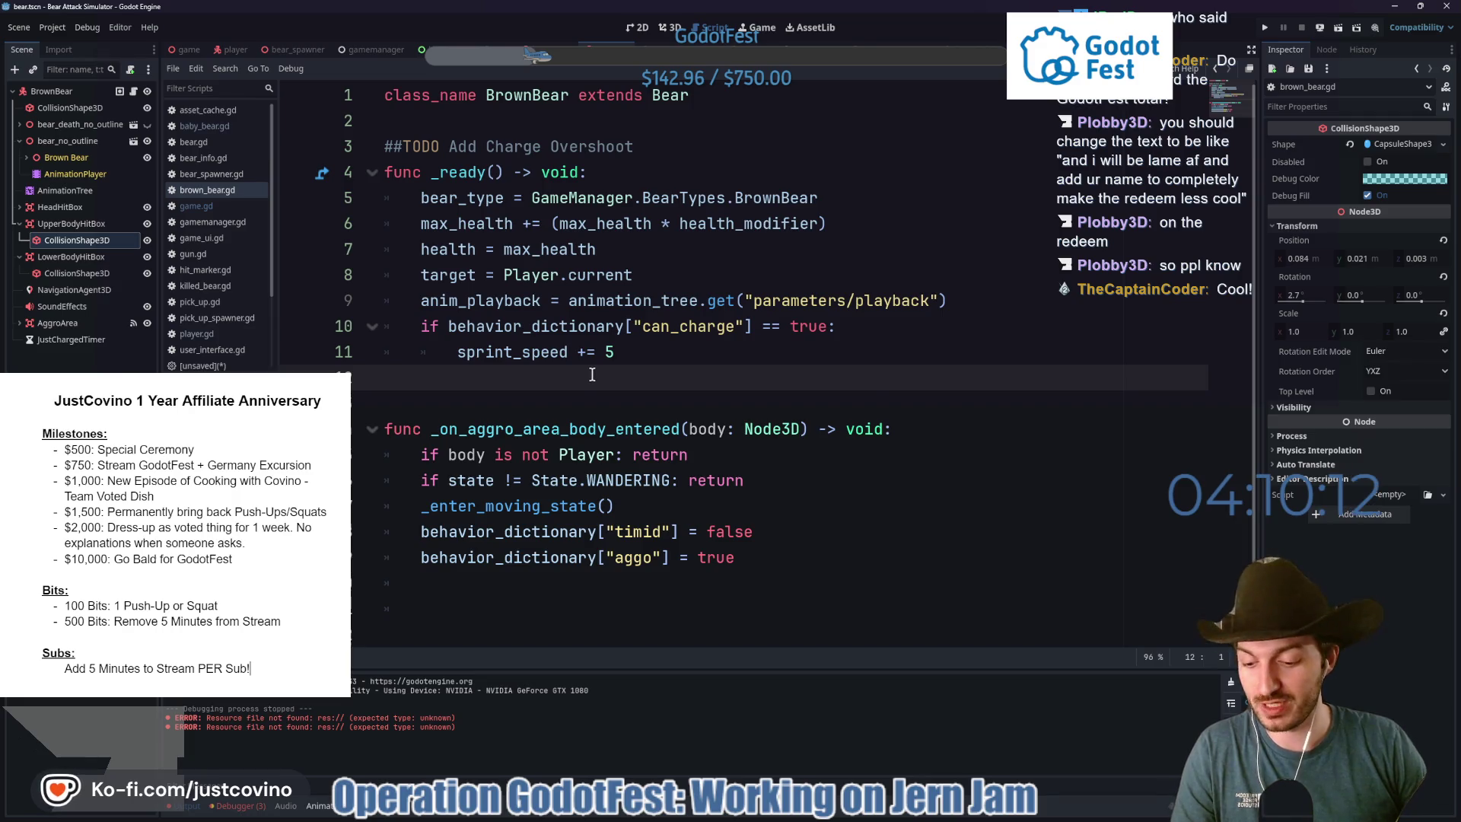
{"action": "key", "text": "ctrl+s"}
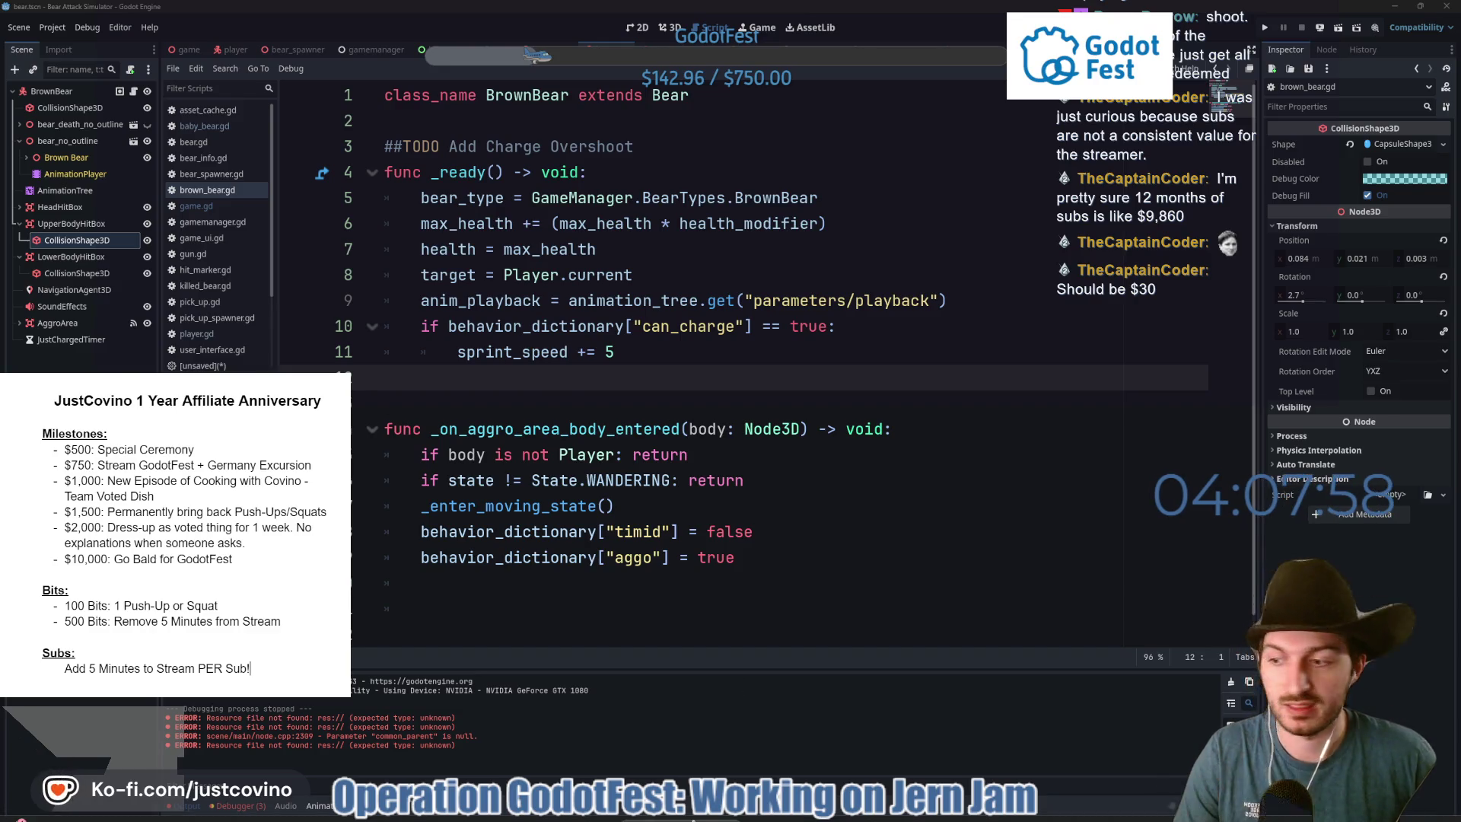
Open twitch.tv in a new browser tab and go to the channel page.
{"action": "left_click", "coordinate": [730, 816]}
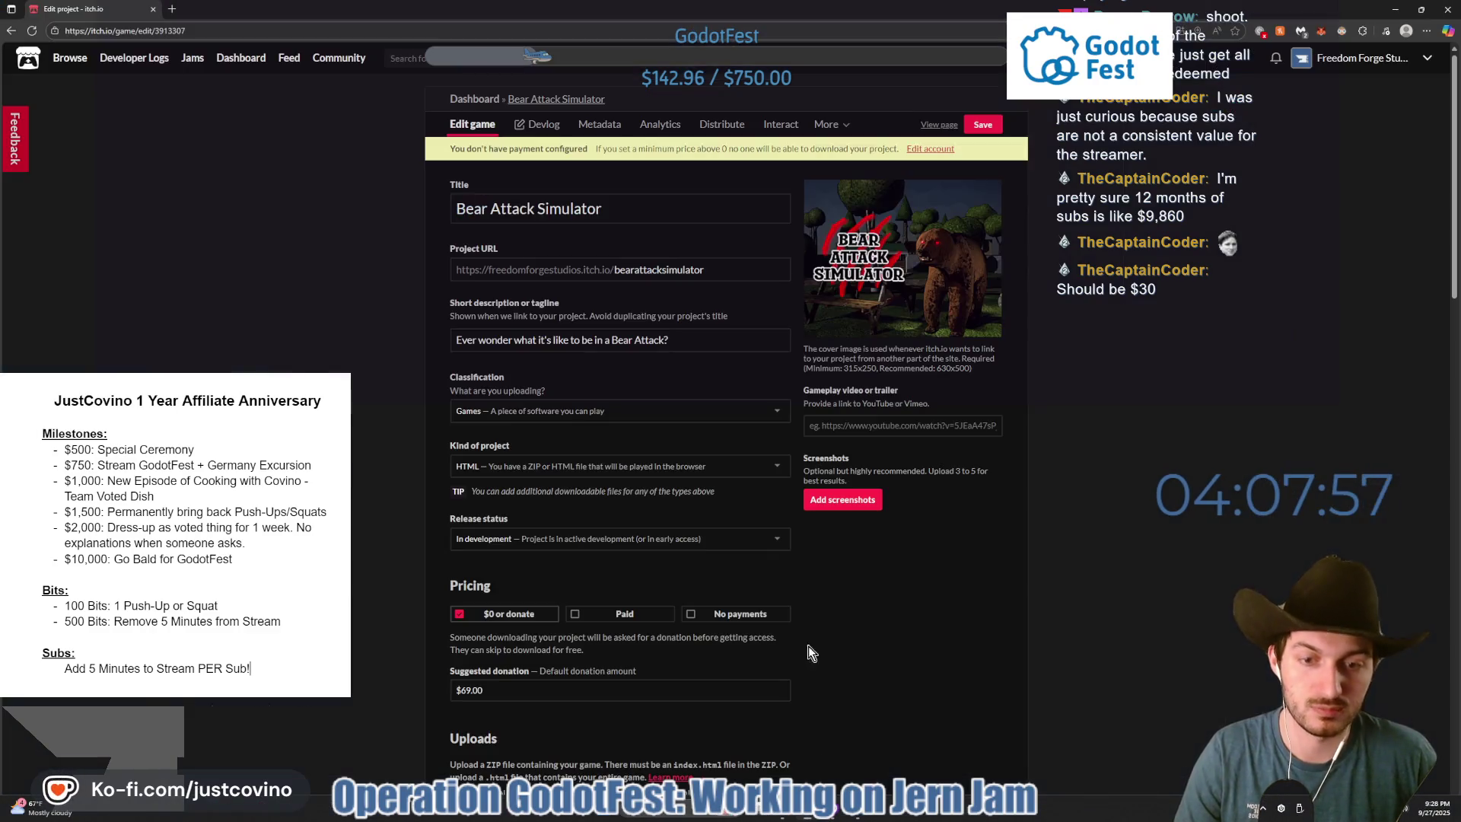
{"action": "left_click", "coordinate": [172, 9]}
{"action": "type", "text": "tw"}
{"action": "key", "text": "Return"}
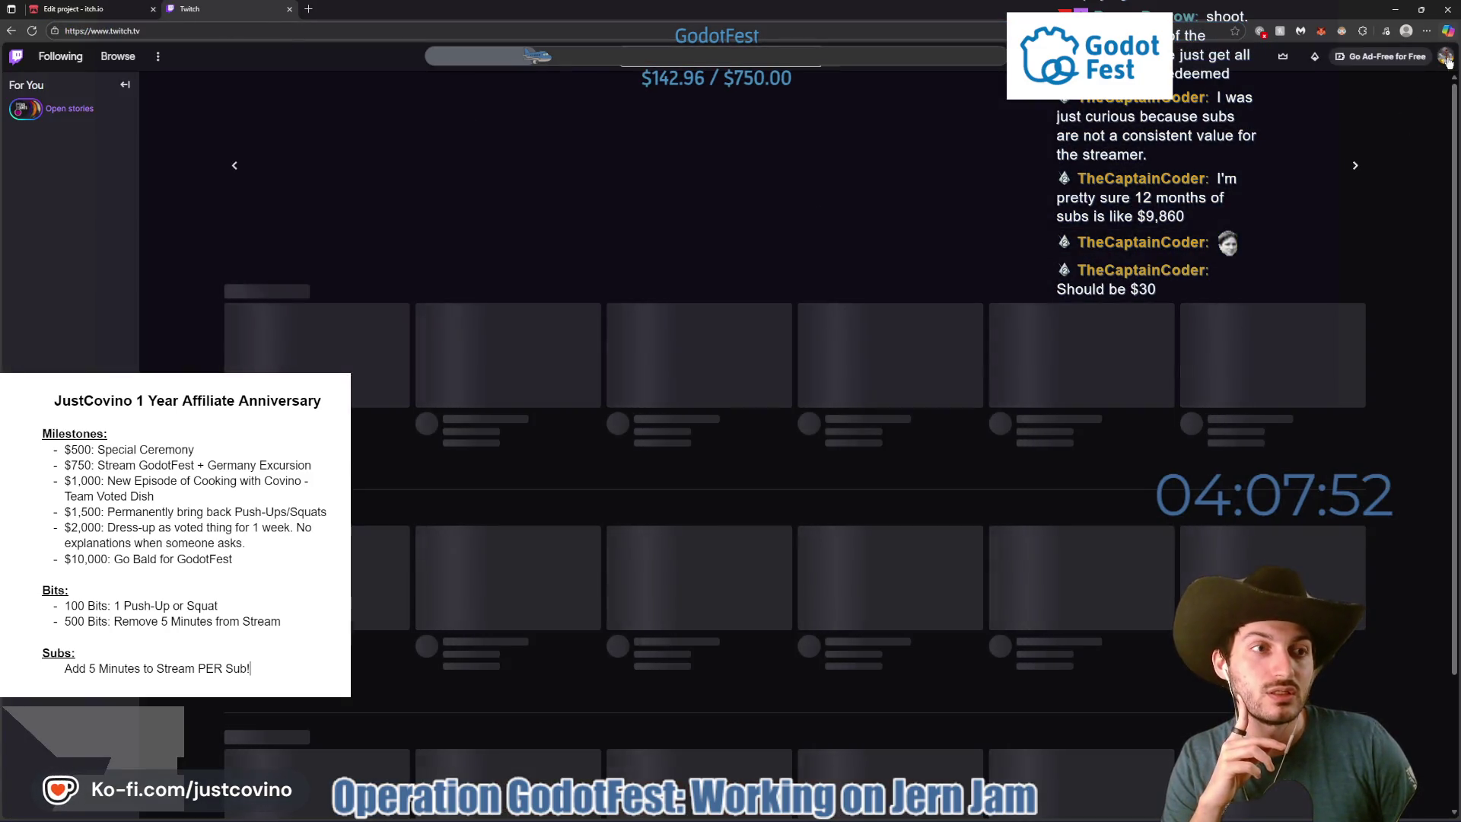
{"action": "left_click", "coordinate": [1448, 61]}
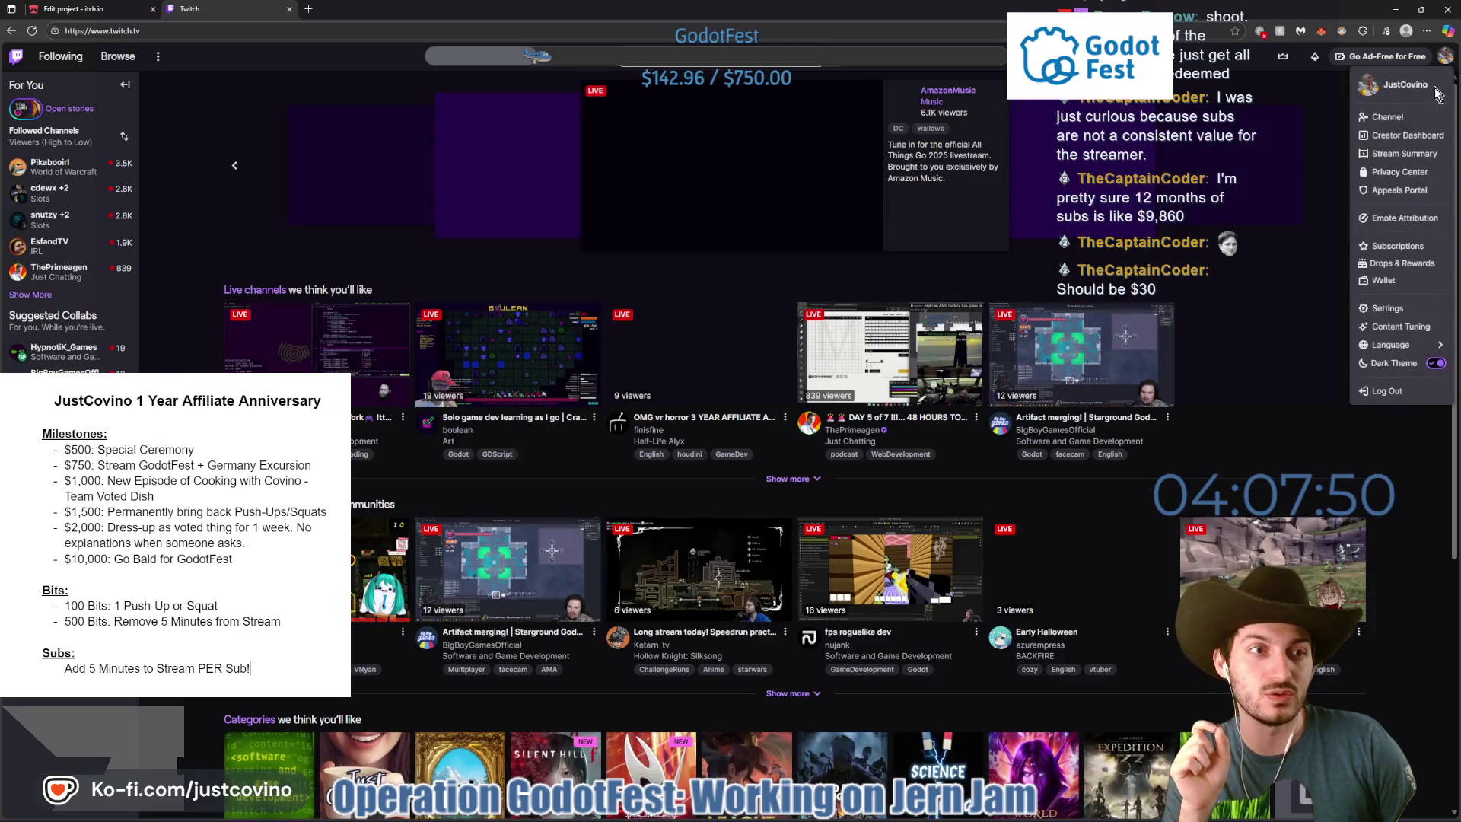
{"action": "left_click", "coordinate": [1391, 118]}
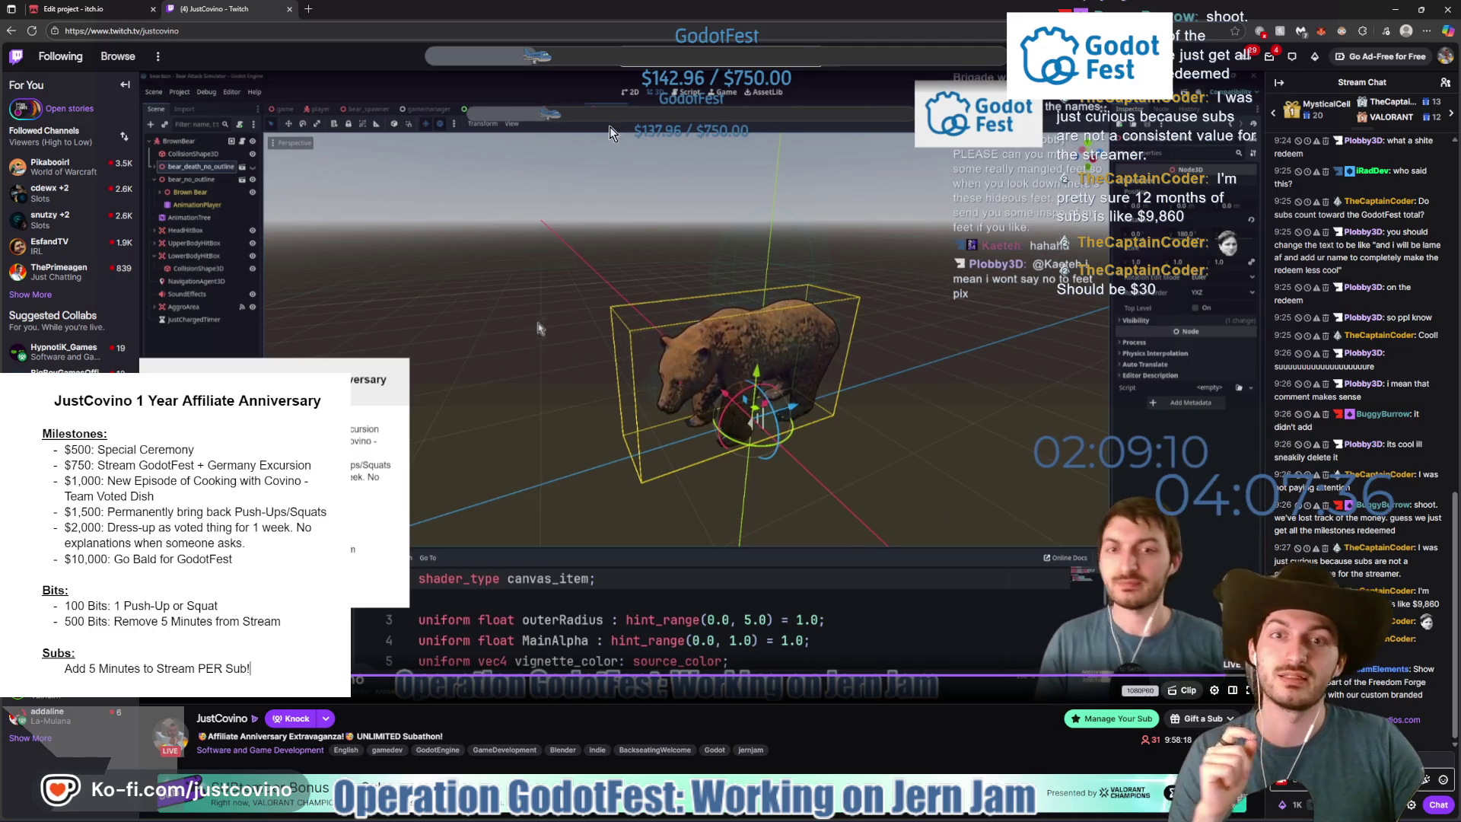
Skip the broadcast ahead to the gameplay and editor footage, then close the Twitch tab.
{"action": "left_click", "coordinate": [1235, 677]}
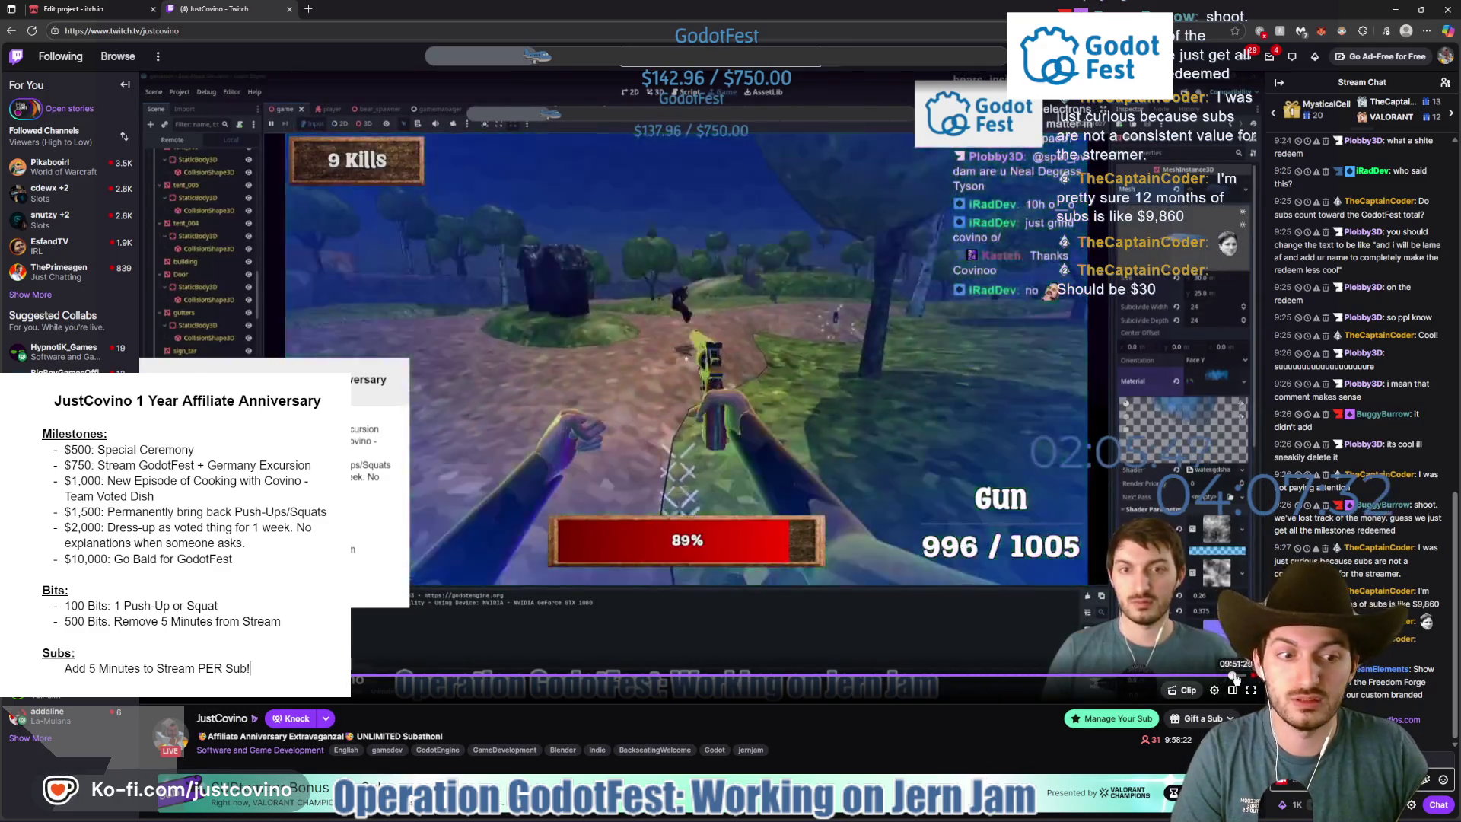
{"action": "left_click", "coordinate": [1238, 678]}
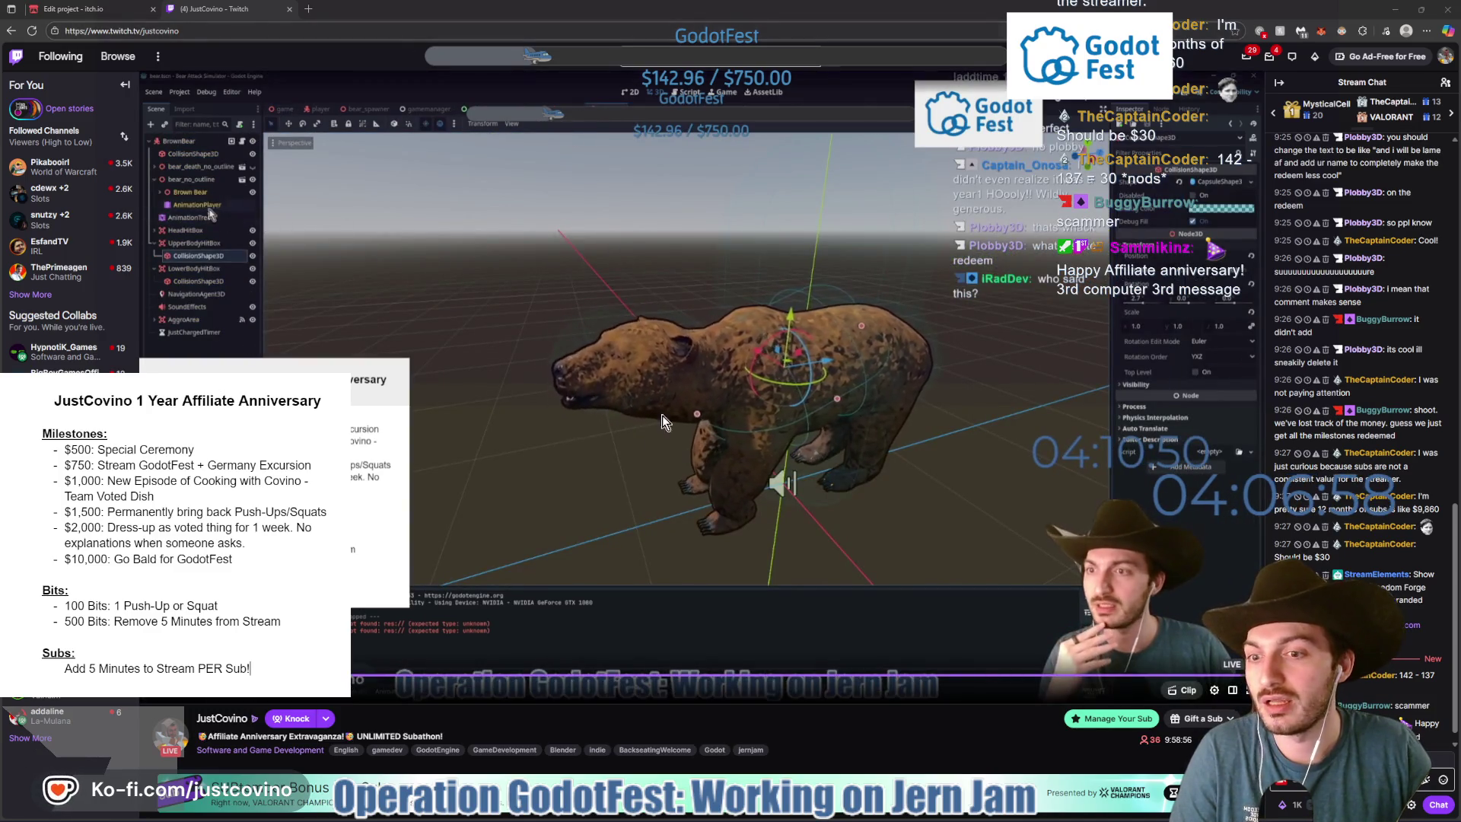
{"action": "left_click", "coordinate": [289, 10]}
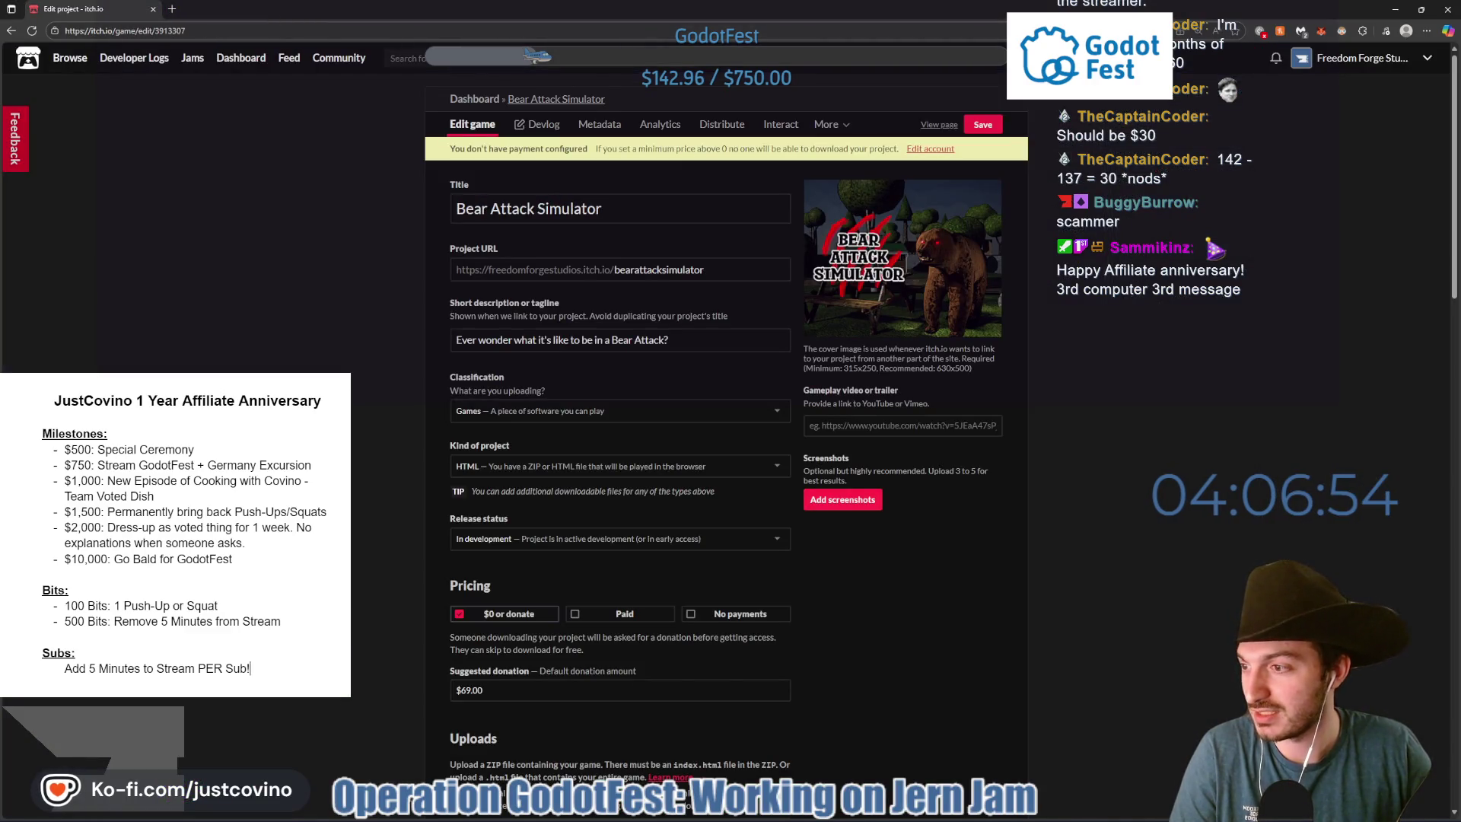
Save the GodotFest goal bar overlay settings in the StreamElements editor.
{"action": "mouse_move", "coordinate": [489, 212]}
{"action": "left_mouse_down"}
{"action": "mouse_move", "coordinate": [371, 223]}
{"action": "mouse_move", "coordinate": [236, 181]}
{"action": "left_mouse_up"}
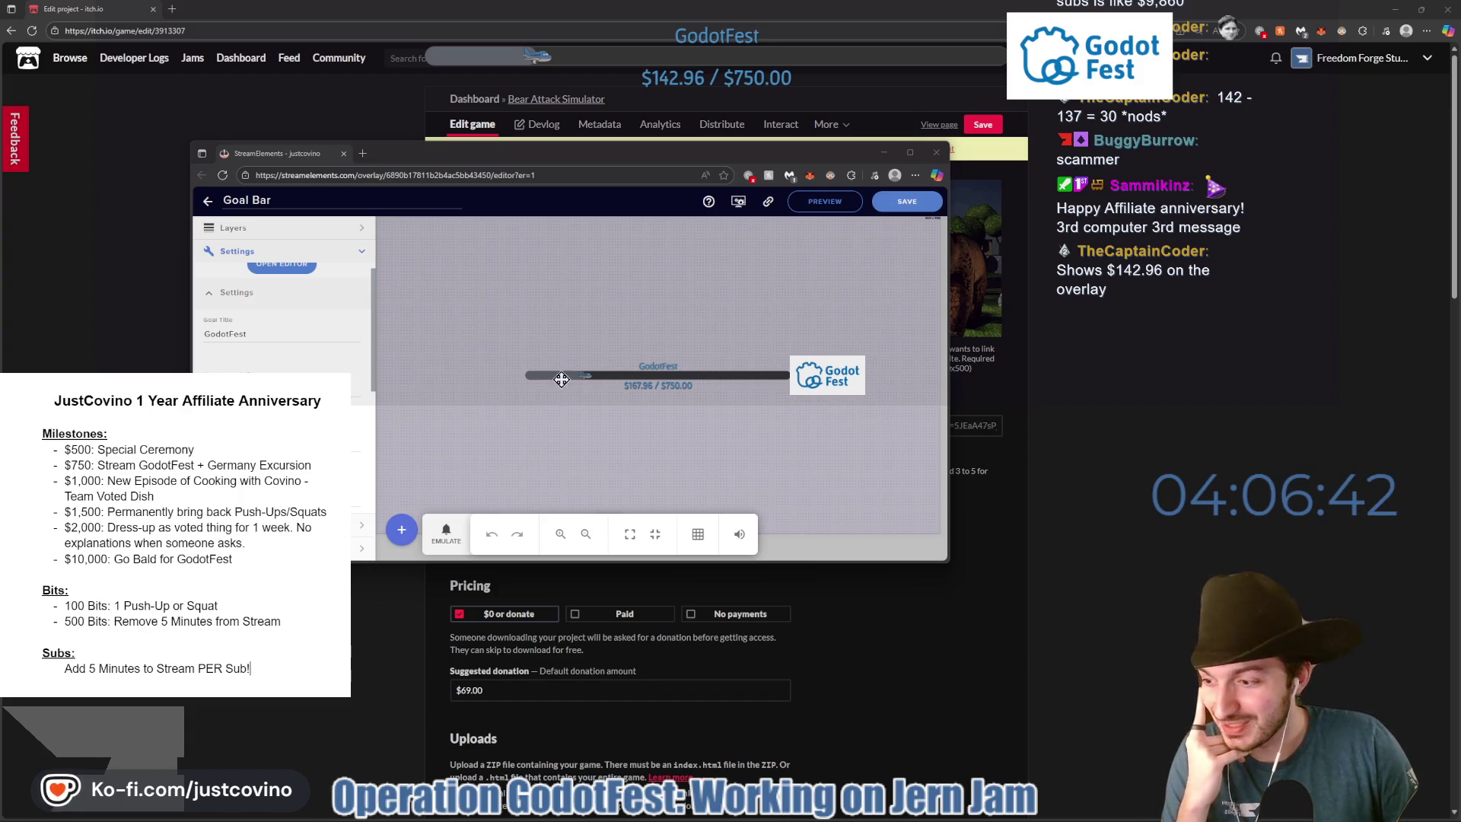
{"action": "left_click", "coordinate": [916, 204]}
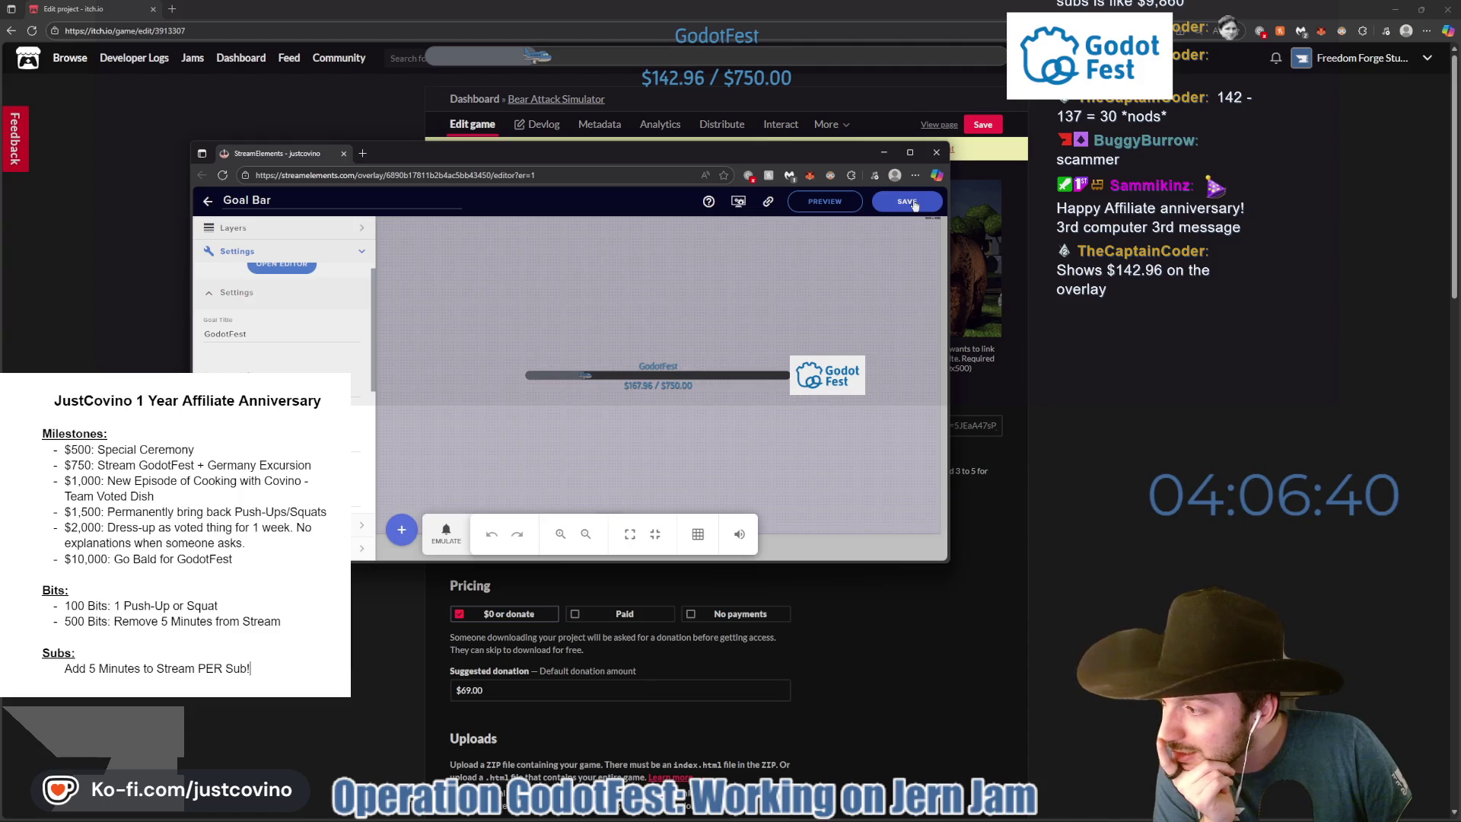
{"action": "left_click", "coordinate": [916, 204]}
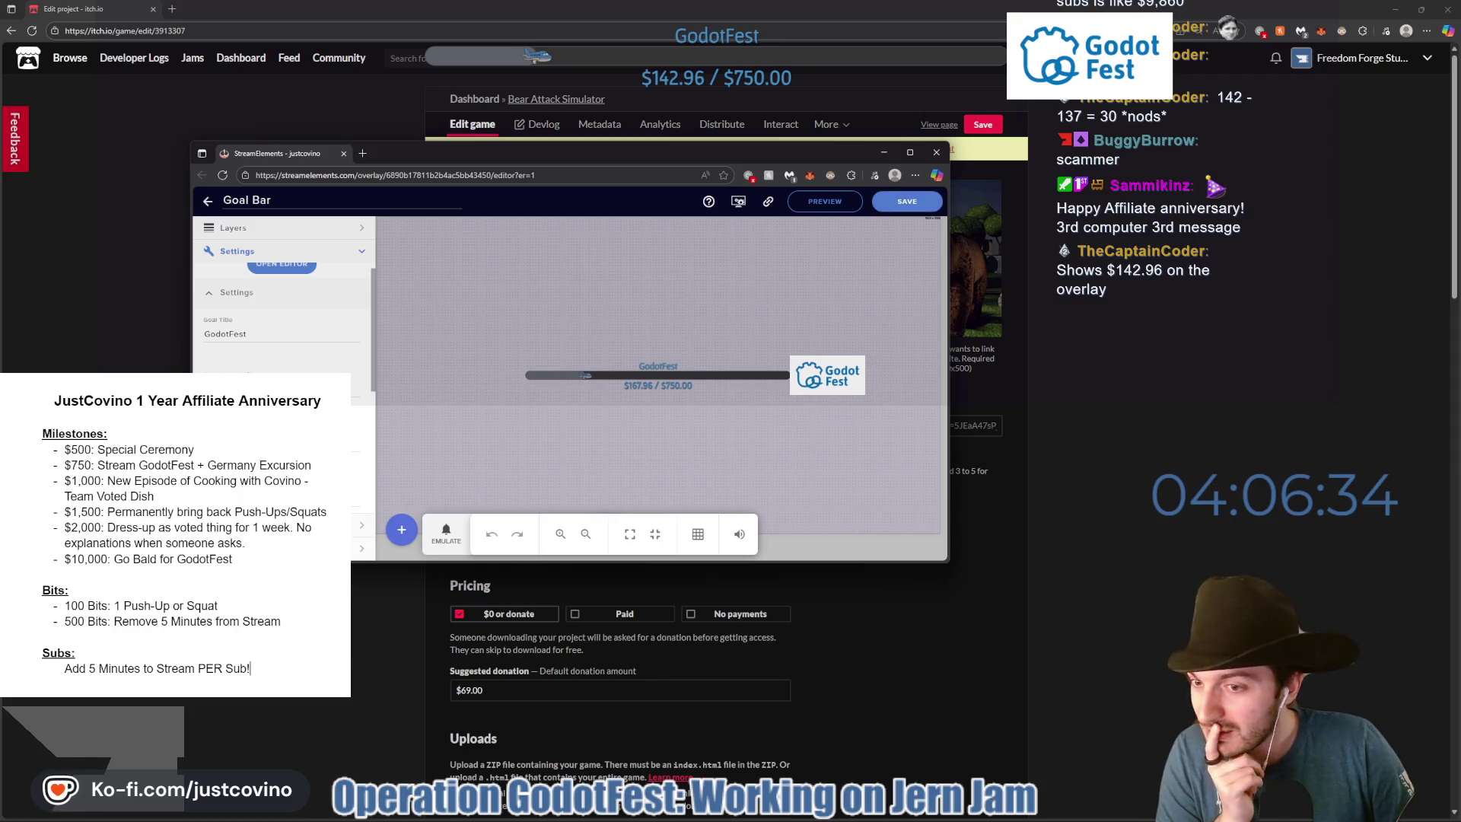
Move the goal bar editor aside and return to the Bear Attack Simulator edit page.
{"action": "scroll", "coordinate": [281, 320], "scroll_direction": "down", "scroll_amount": 5}
{"action": "scroll", "coordinate": [282, 320], "scroll_direction": "up", "scroll_amount": 5}
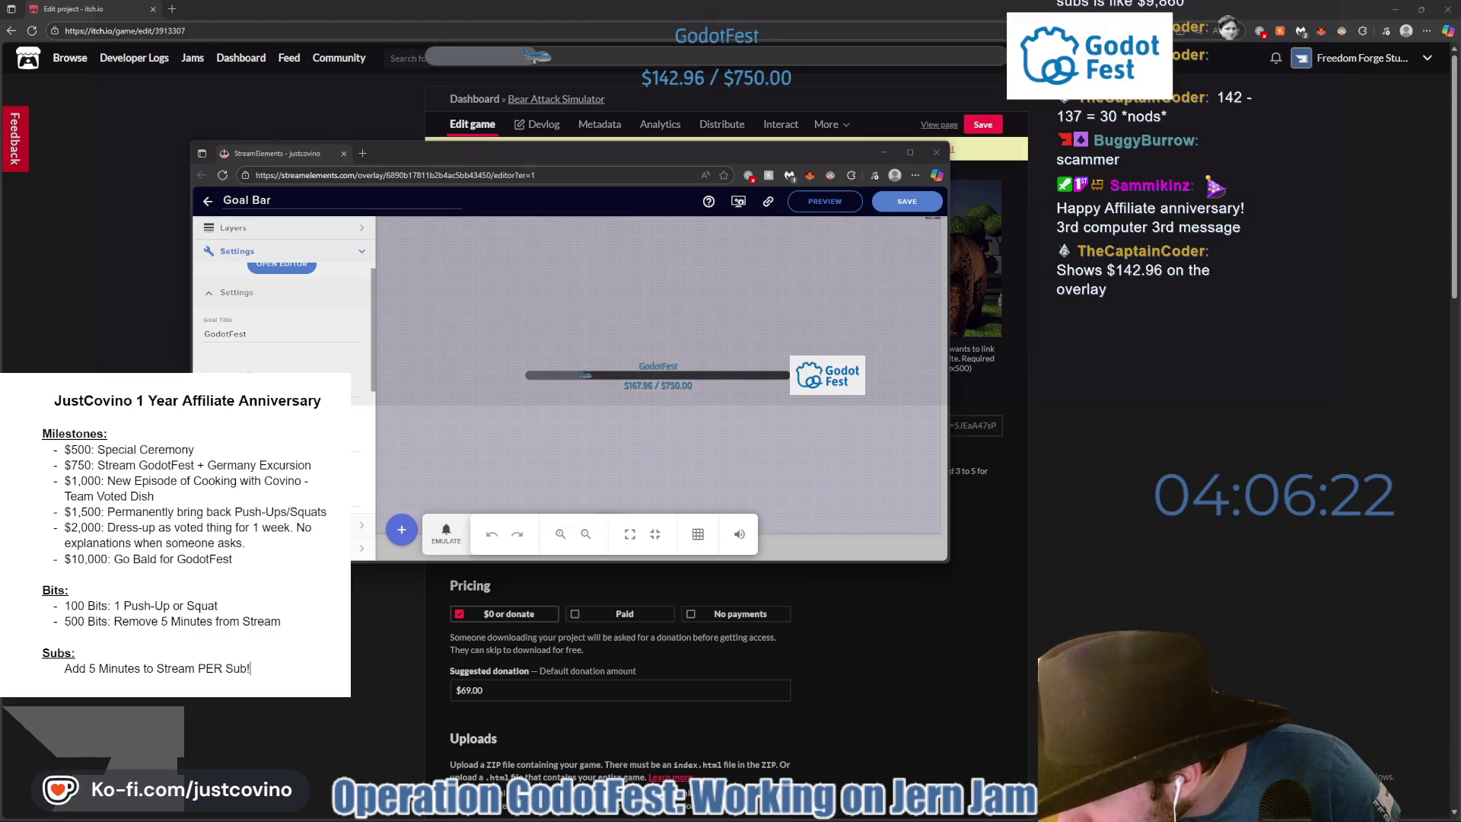
{"action": "left_click_drag", "start_coordinate": [772, 148], "coordinate": [605, 157]}
{"action": "left_click", "coordinate": [306, 123]}
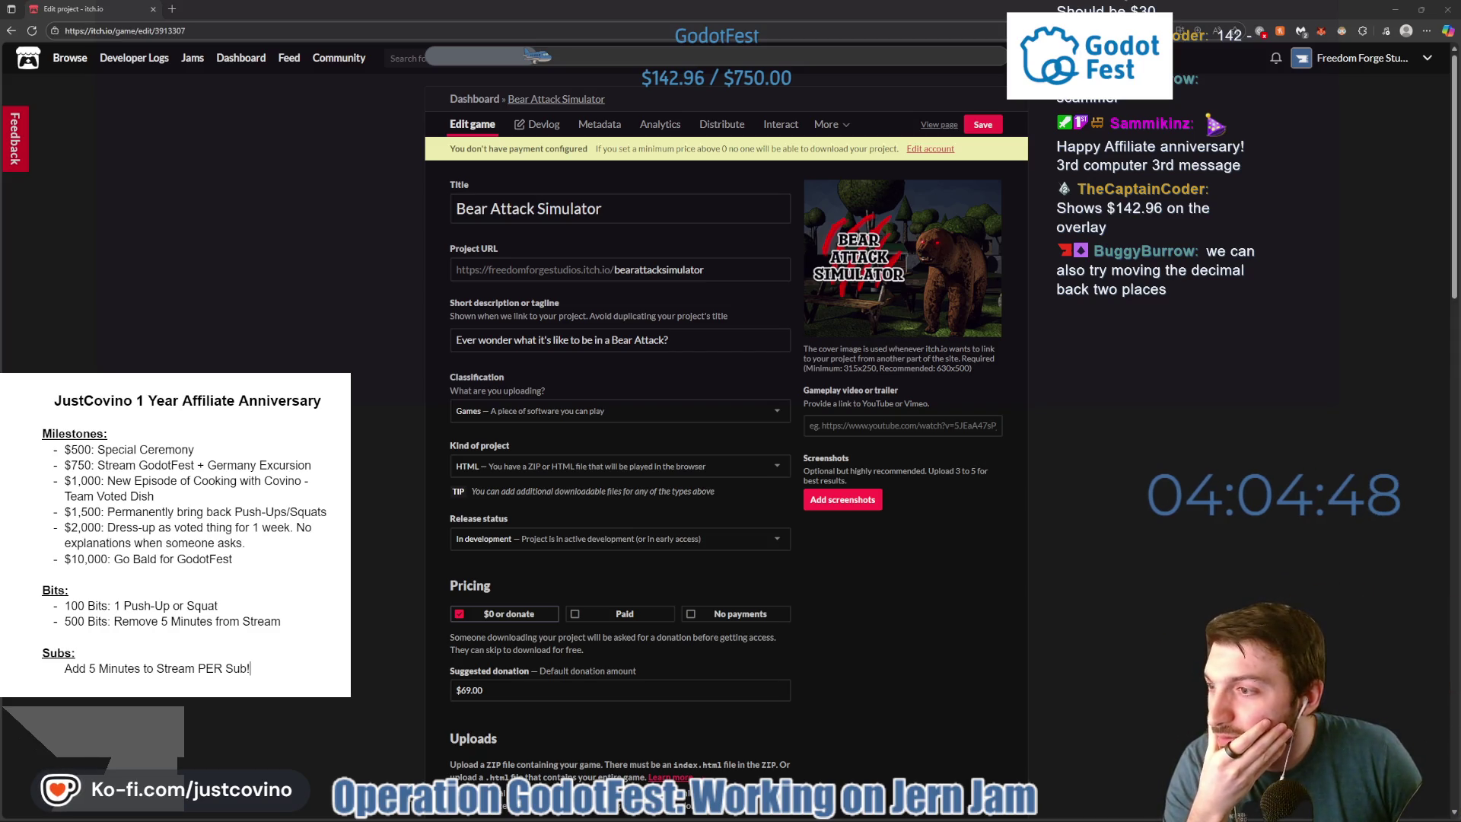
Bring the StreamElements goal bar editor, previewing $167.96 of $750.00, back in front.
{"action": "key", "text": "alt+Tab"}
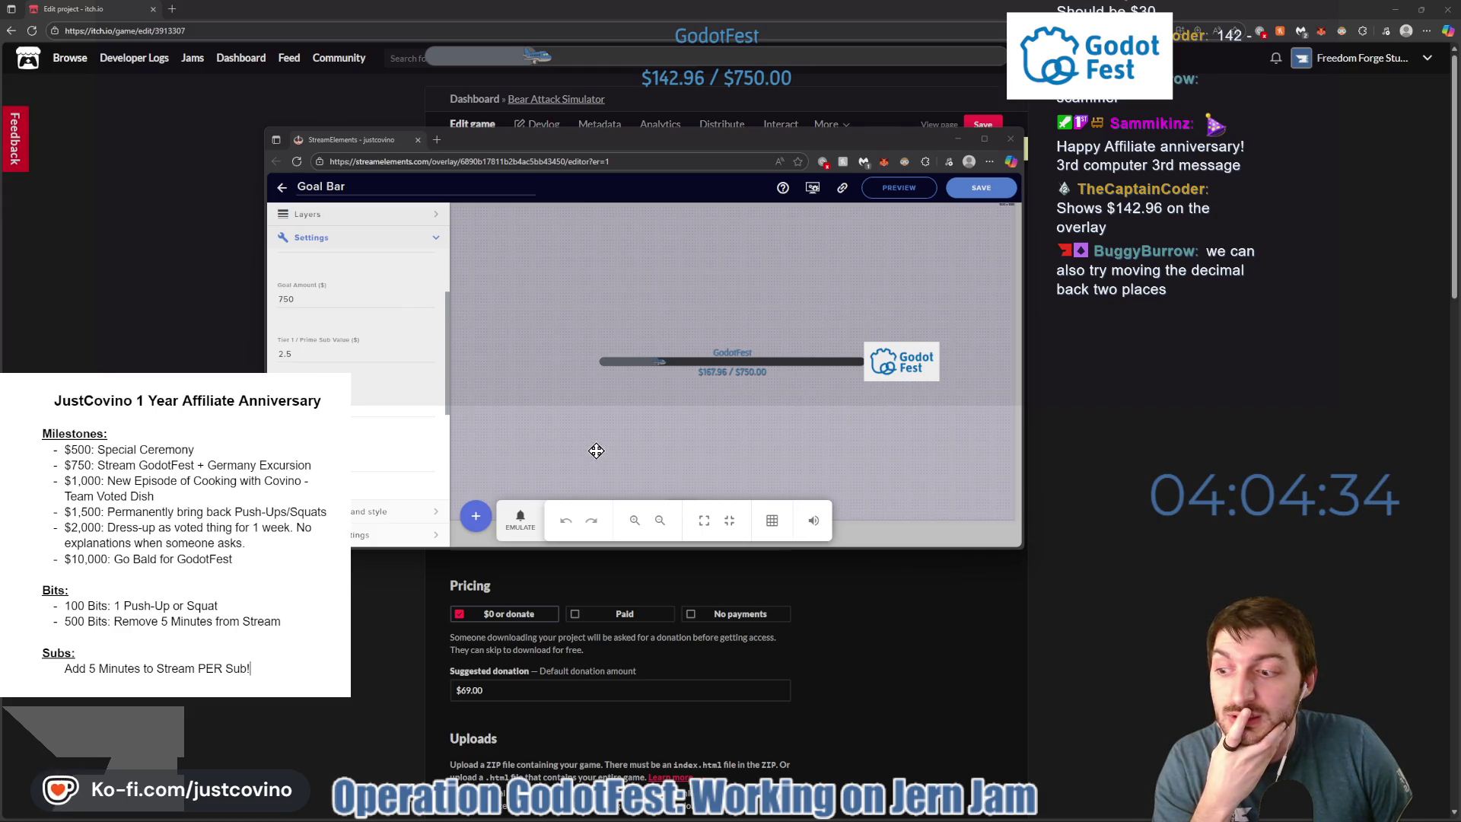
Emulate a gifted subscriber event to test the goal bar.
{"action": "left_click", "coordinate": [523, 525]}
{"action": "mouse_move", "coordinate": [547, 394]}
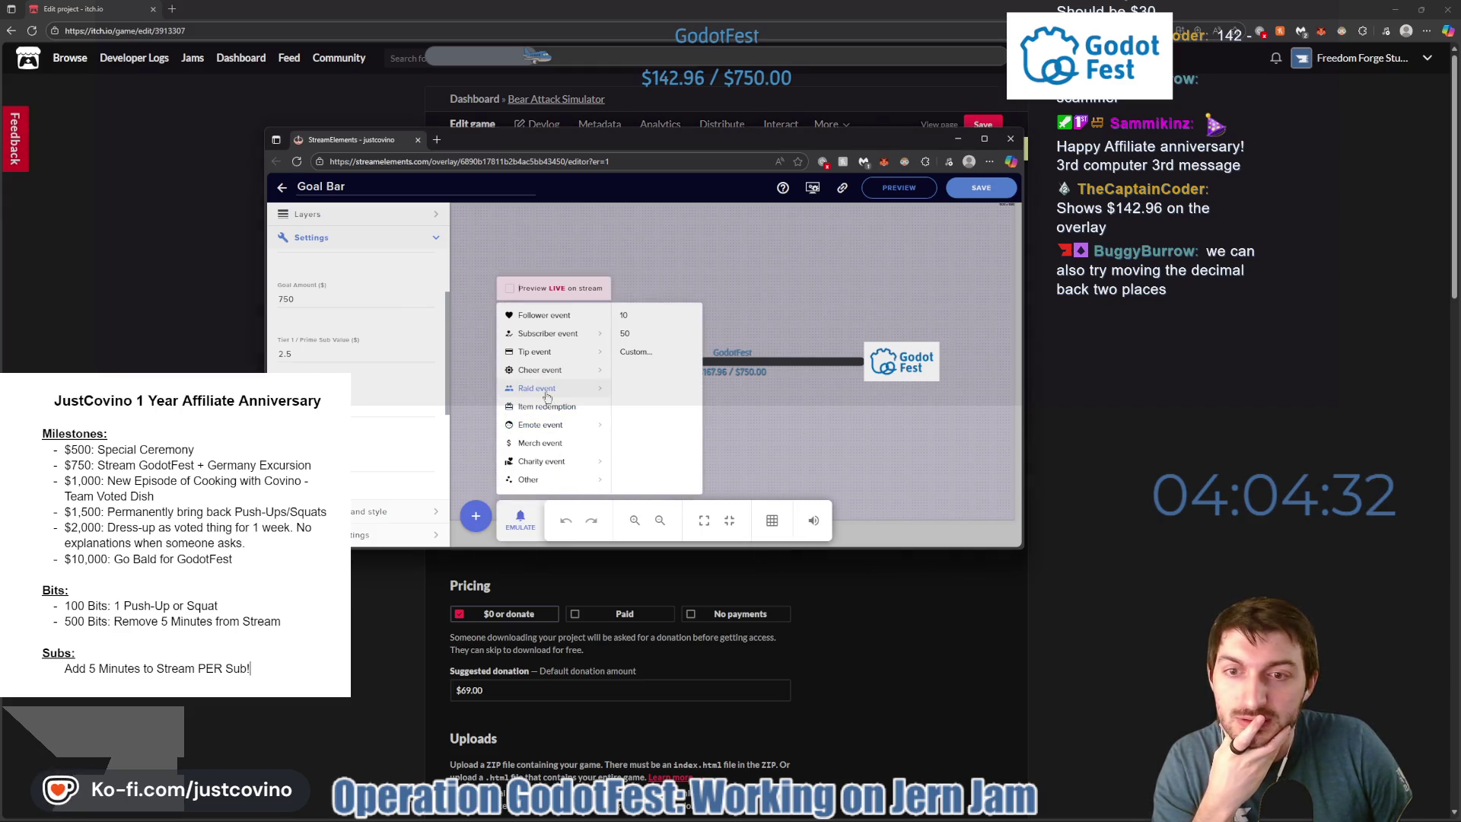
{"action": "mouse_move", "coordinate": [557, 335]}
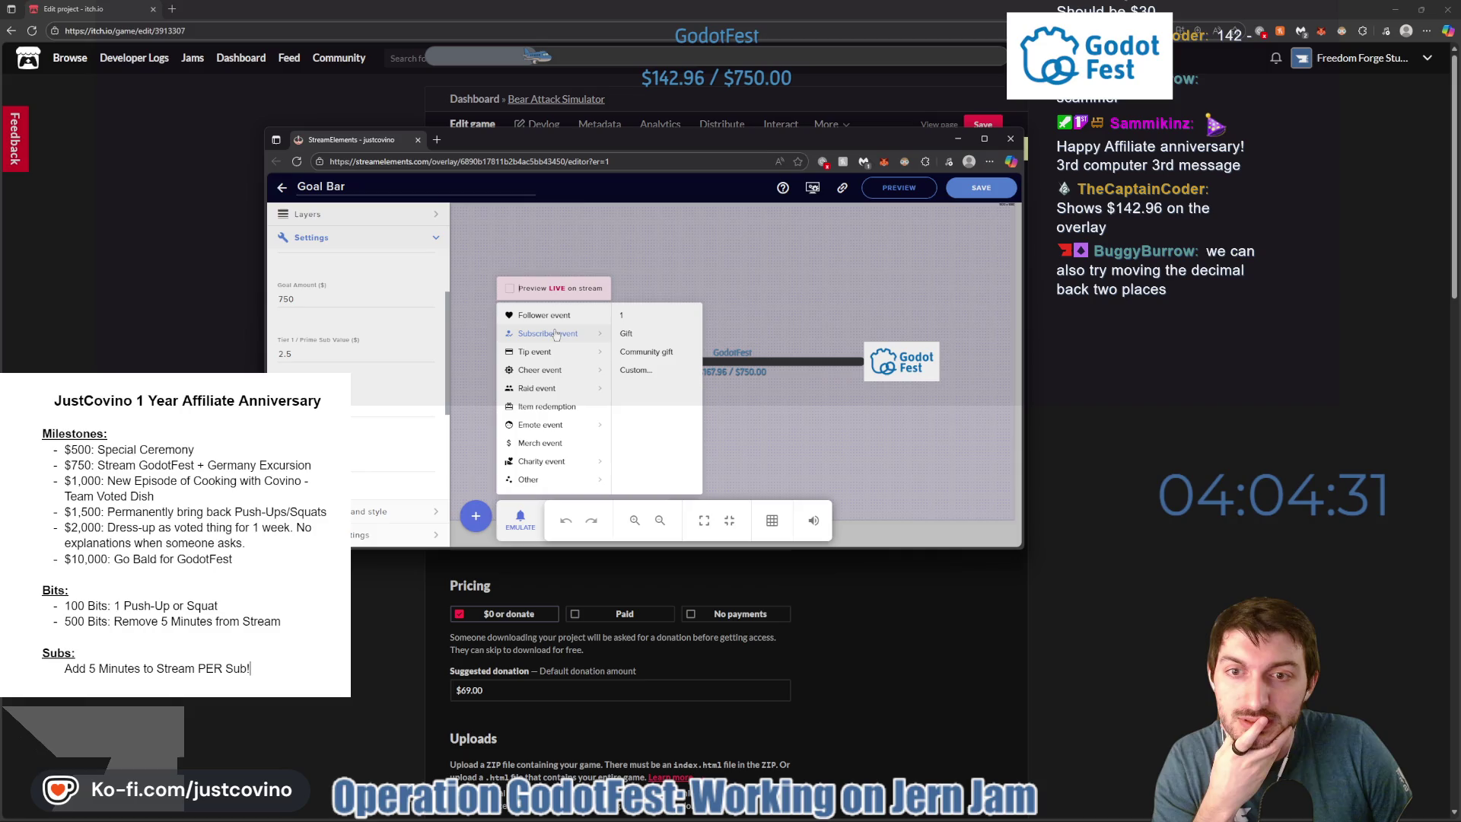
{"action": "left_click", "coordinate": [635, 336]}
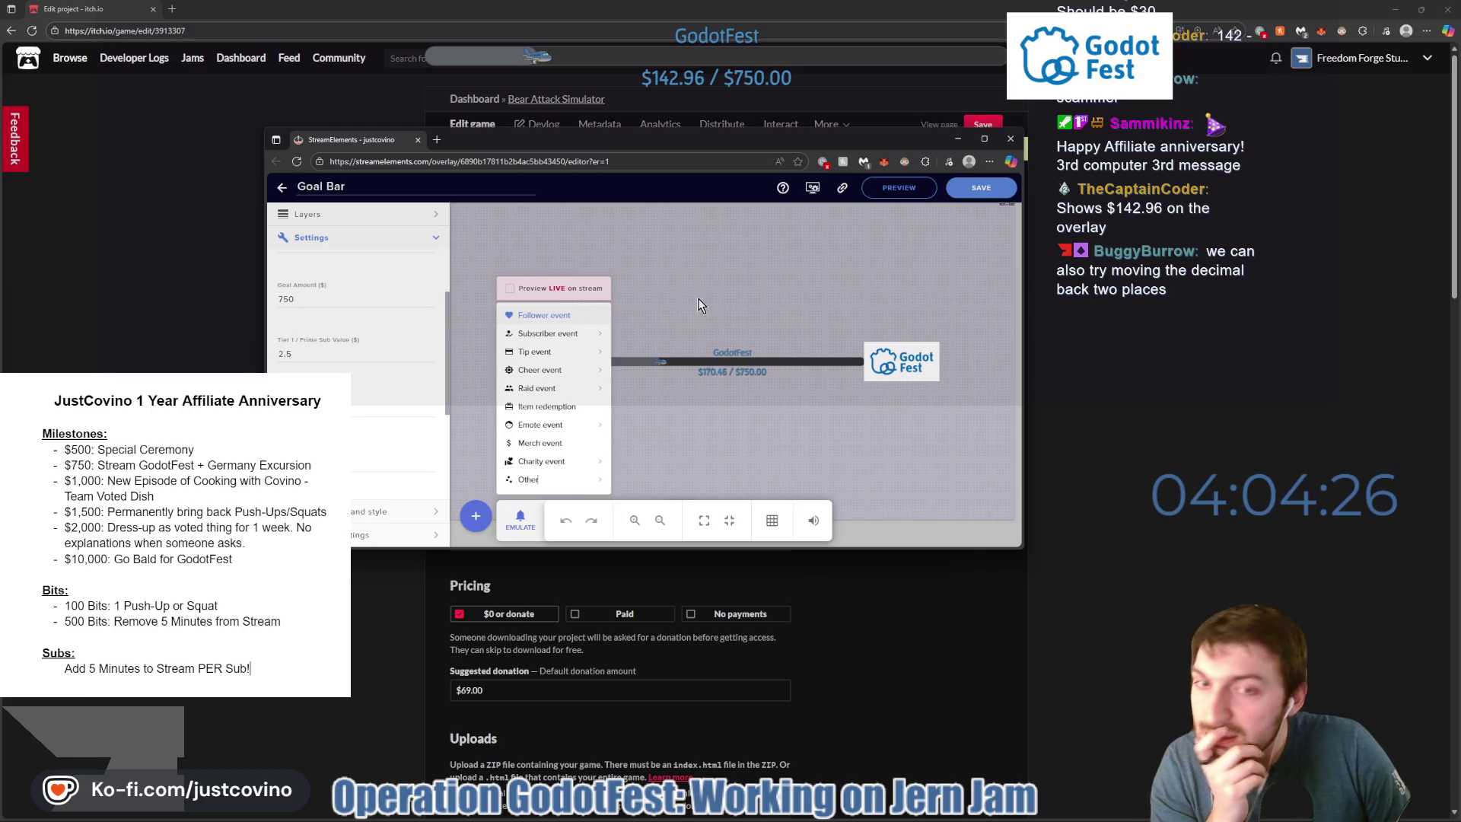
{"action": "left_click", "coordinate": [972, 190]}
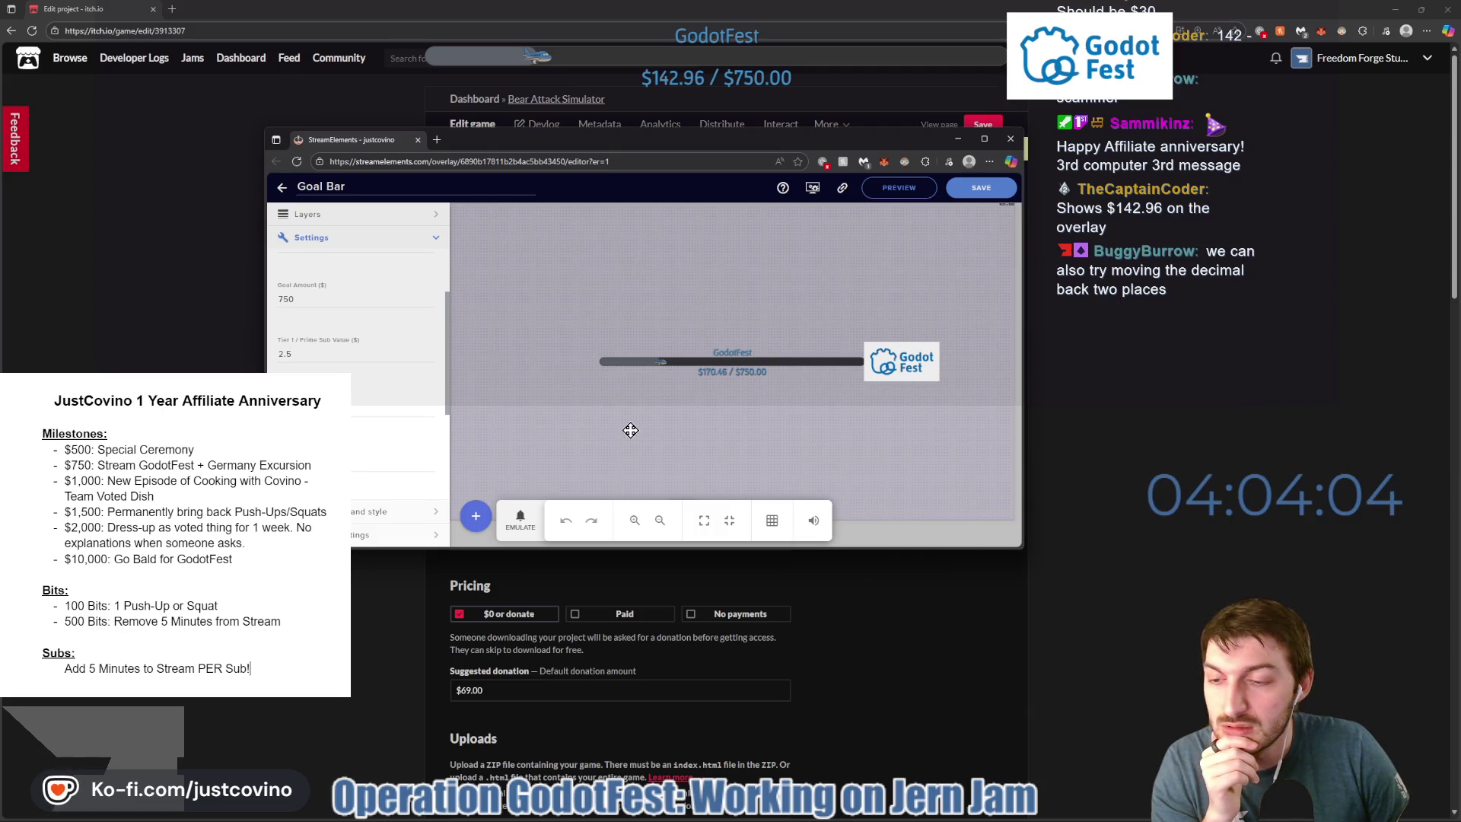
Emulate a second gift sub, then minimize the goal bar editor to reveal itch.io.
{"action": "left_click", "coordinate": [521, 520]}
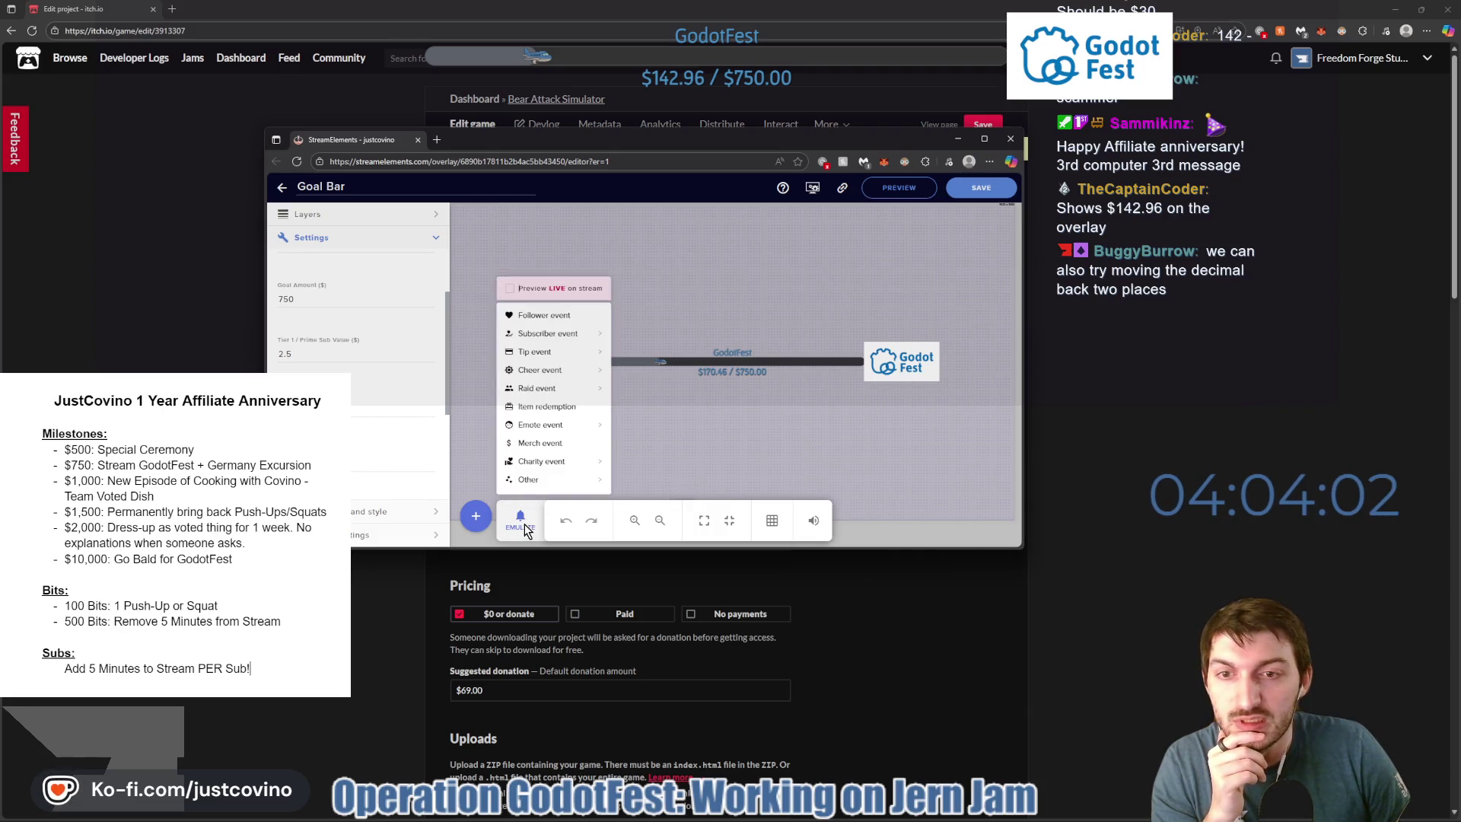
{"action": "mouse_move", "coordinate": [570, 356]}
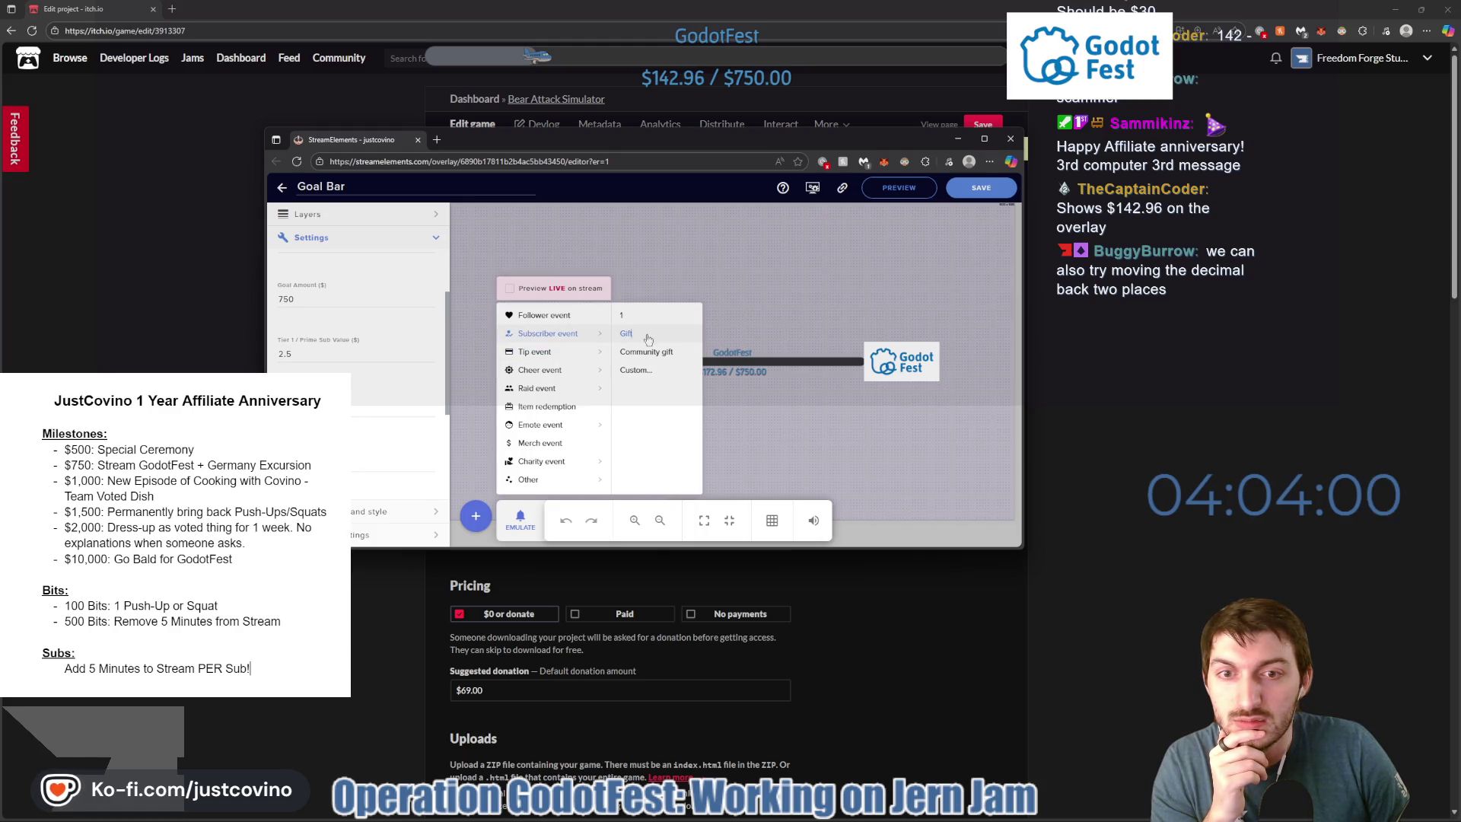
{"action": "left_click", "coordinate": [652, 337]}
{"action": "left_click", "coordinate": [787, 420]}
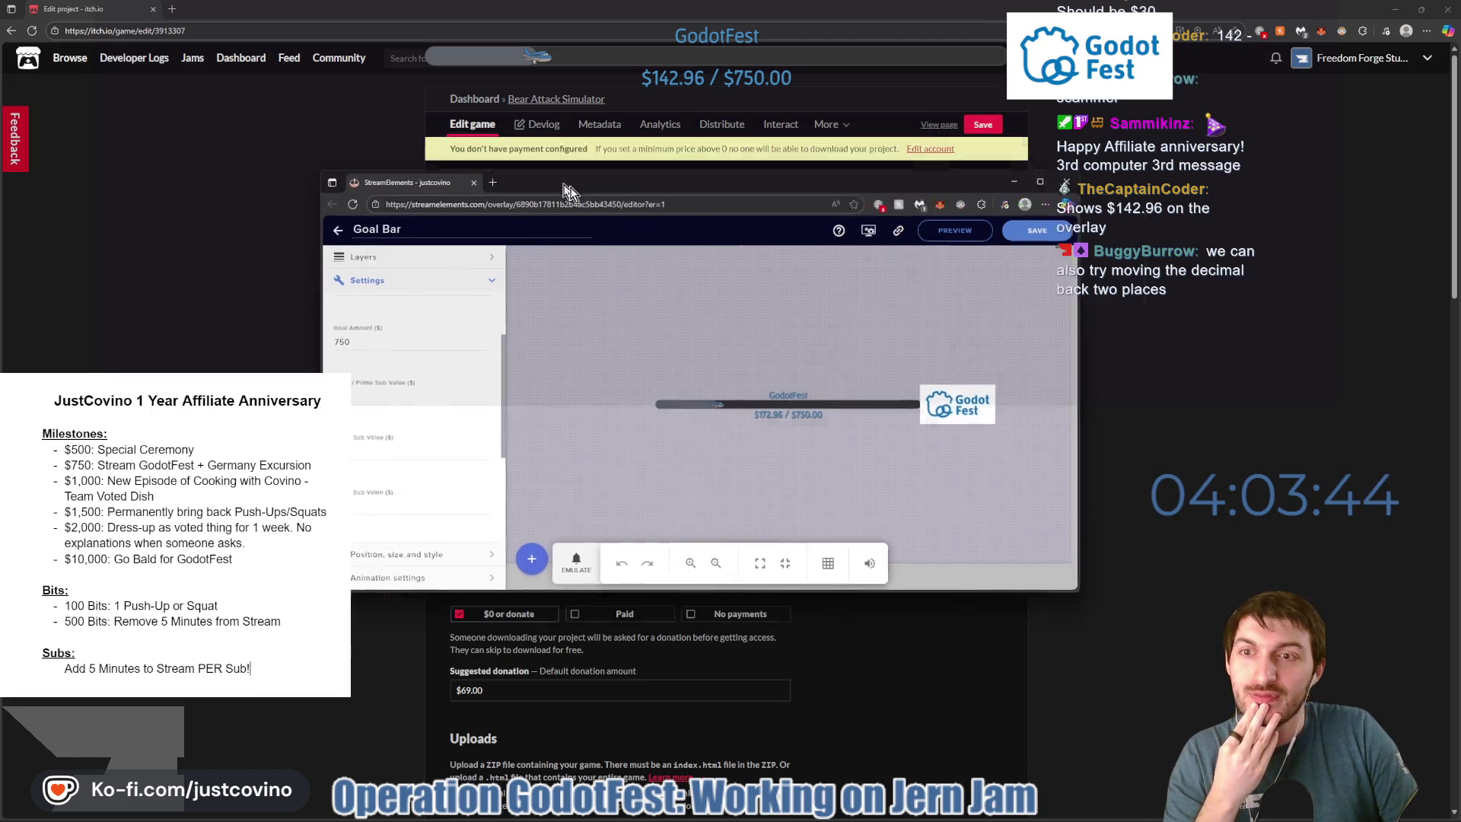
{"action": "mouse_move", "coordinate": [621, 170]}
{"action": "left_mouse_down"}
{"action": "mouse_move", "coordinate": [459, 184]}
{"action": "mouse_move", "coordinate": [472, 199]}
{"action": "mouse_move", "coordinate": [586, 177]}
{"action": "mouse_move", "coordinate": [575, 120]}
{"action": "left_mouse_up"}
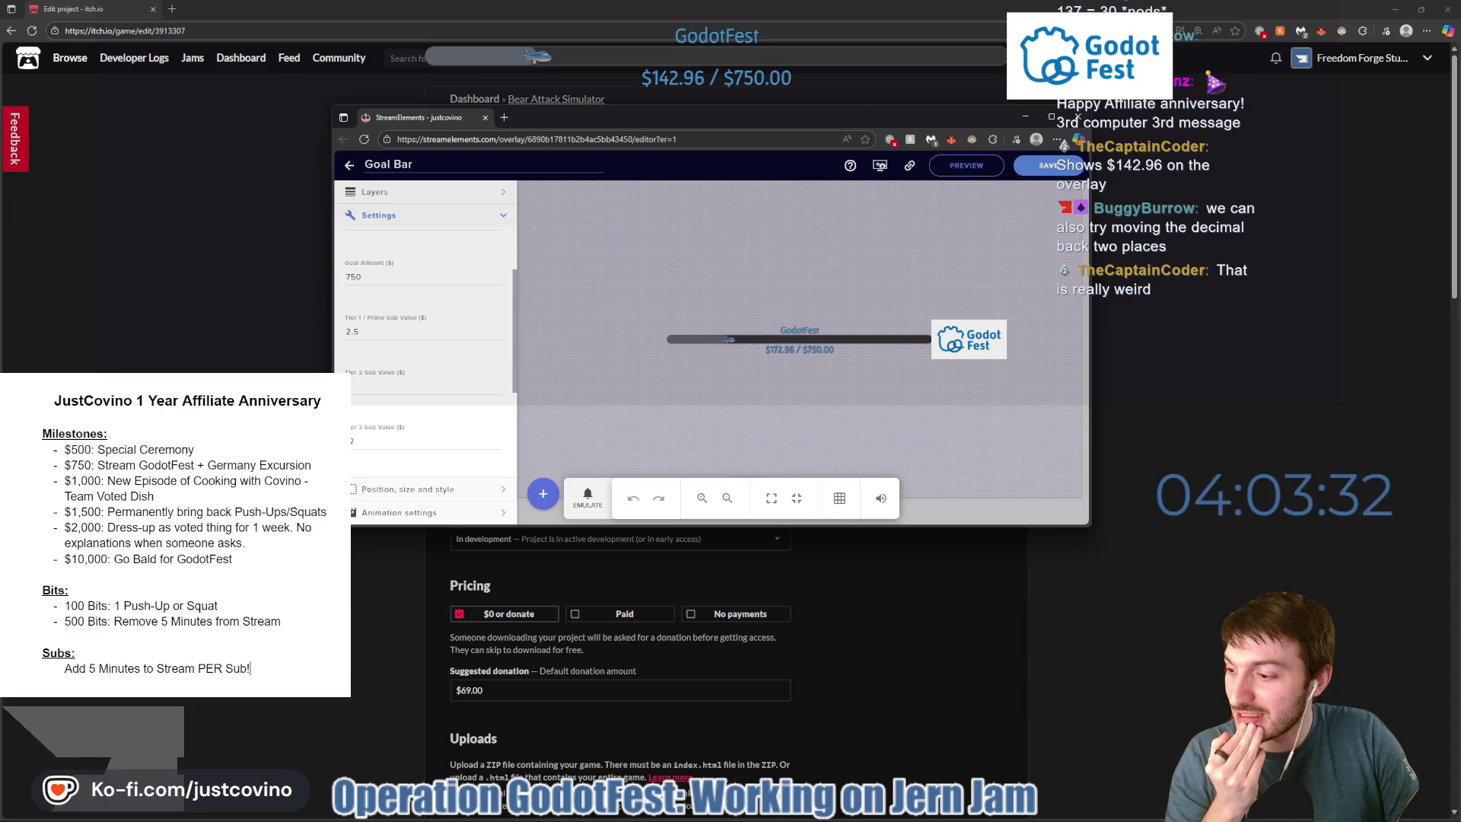
{"action": "left_click", "coordinate": [1025, 117]}
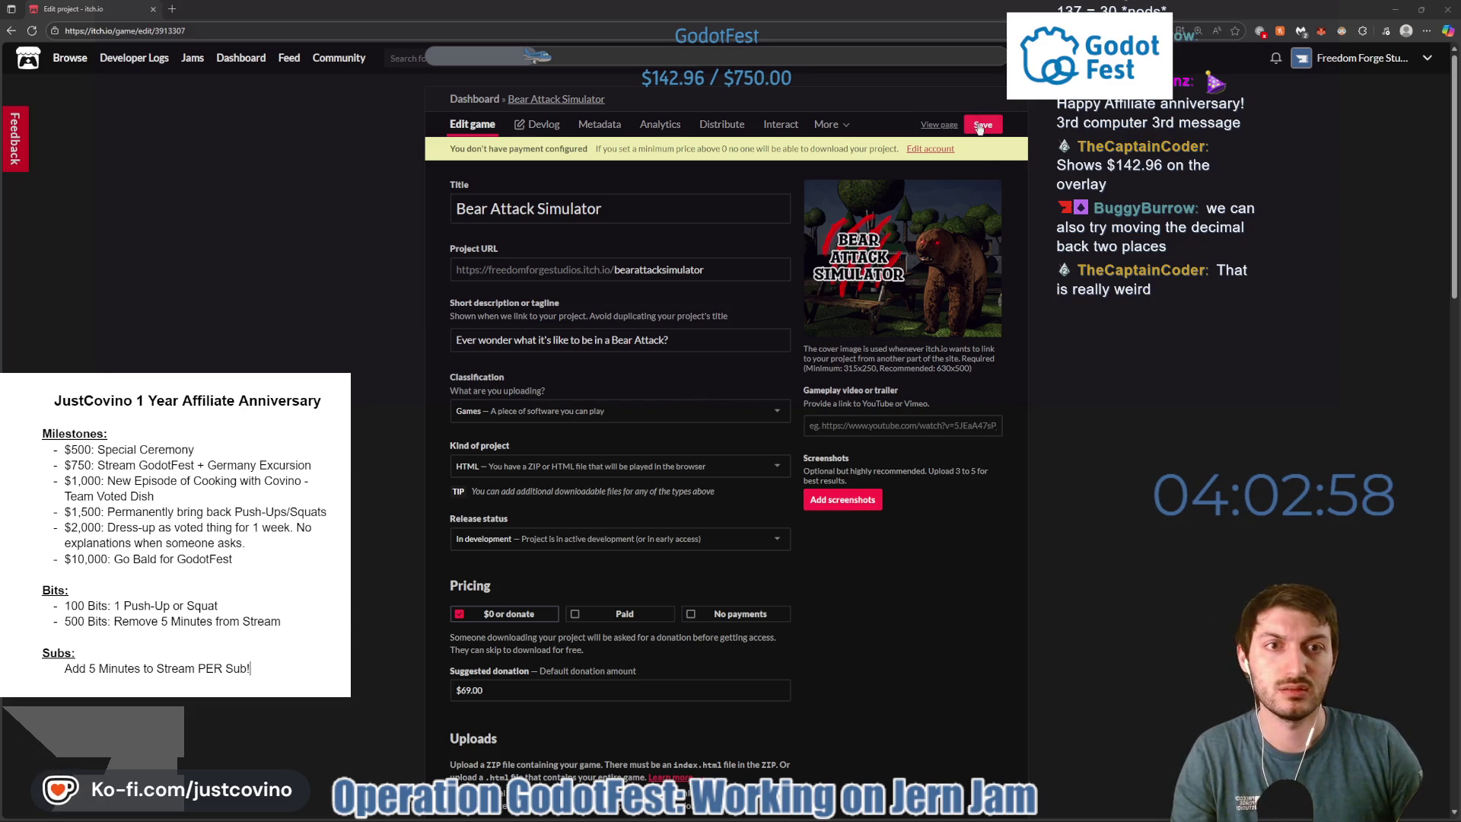
Save the Bear Attack Simulator edit page and scroll down to the description editor.
{"action": "left_click", "coordinate": [981, 126]}
{"action": "scroll", "coordinate": [819, 458], "scroll_direction": "down", "scroll_amount": 10}
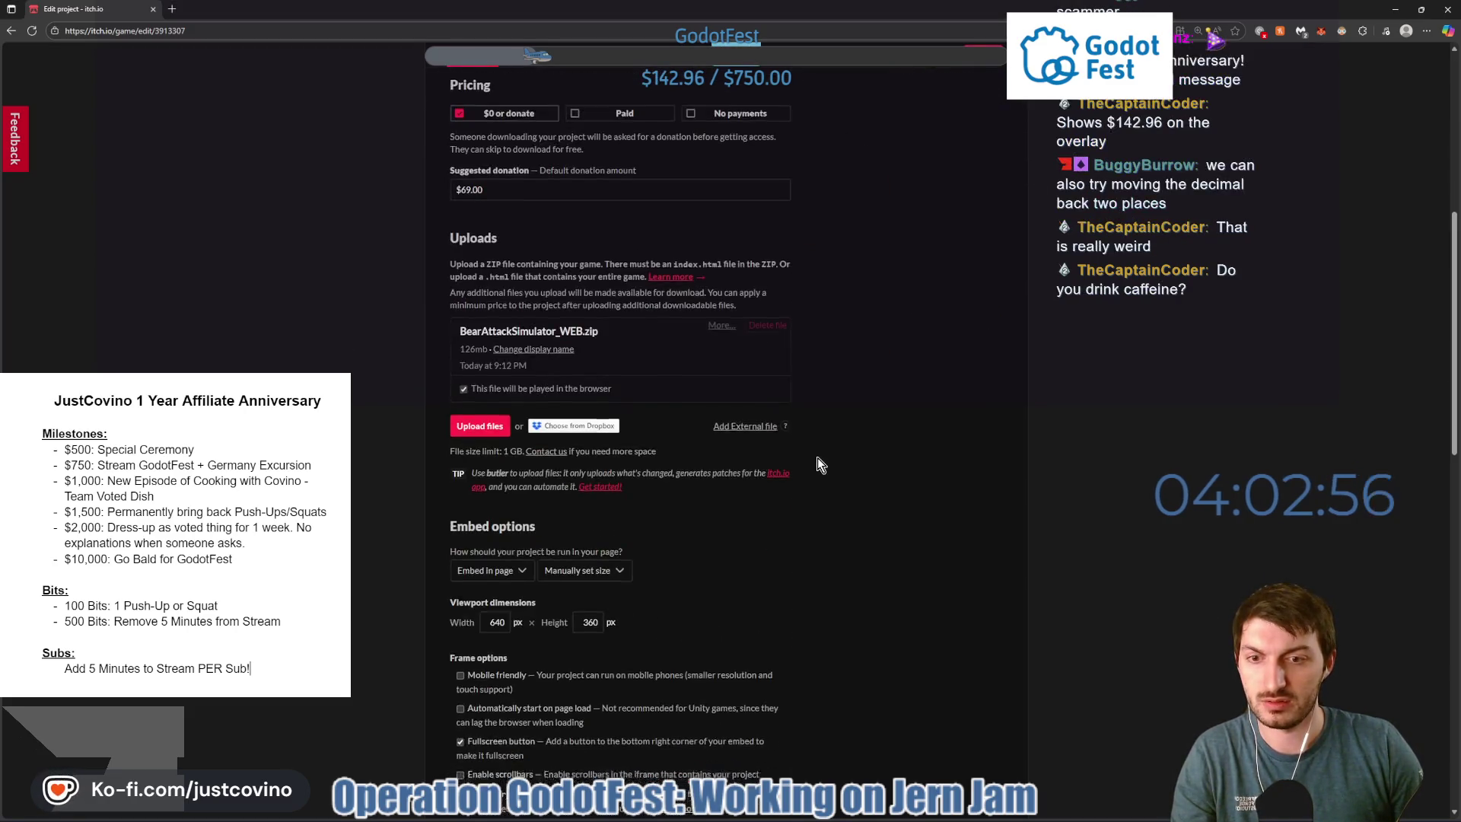
{"action": "scroll", "coordinate": [813, 455], "scroll_direction": "down", "scroll_amount": 4}
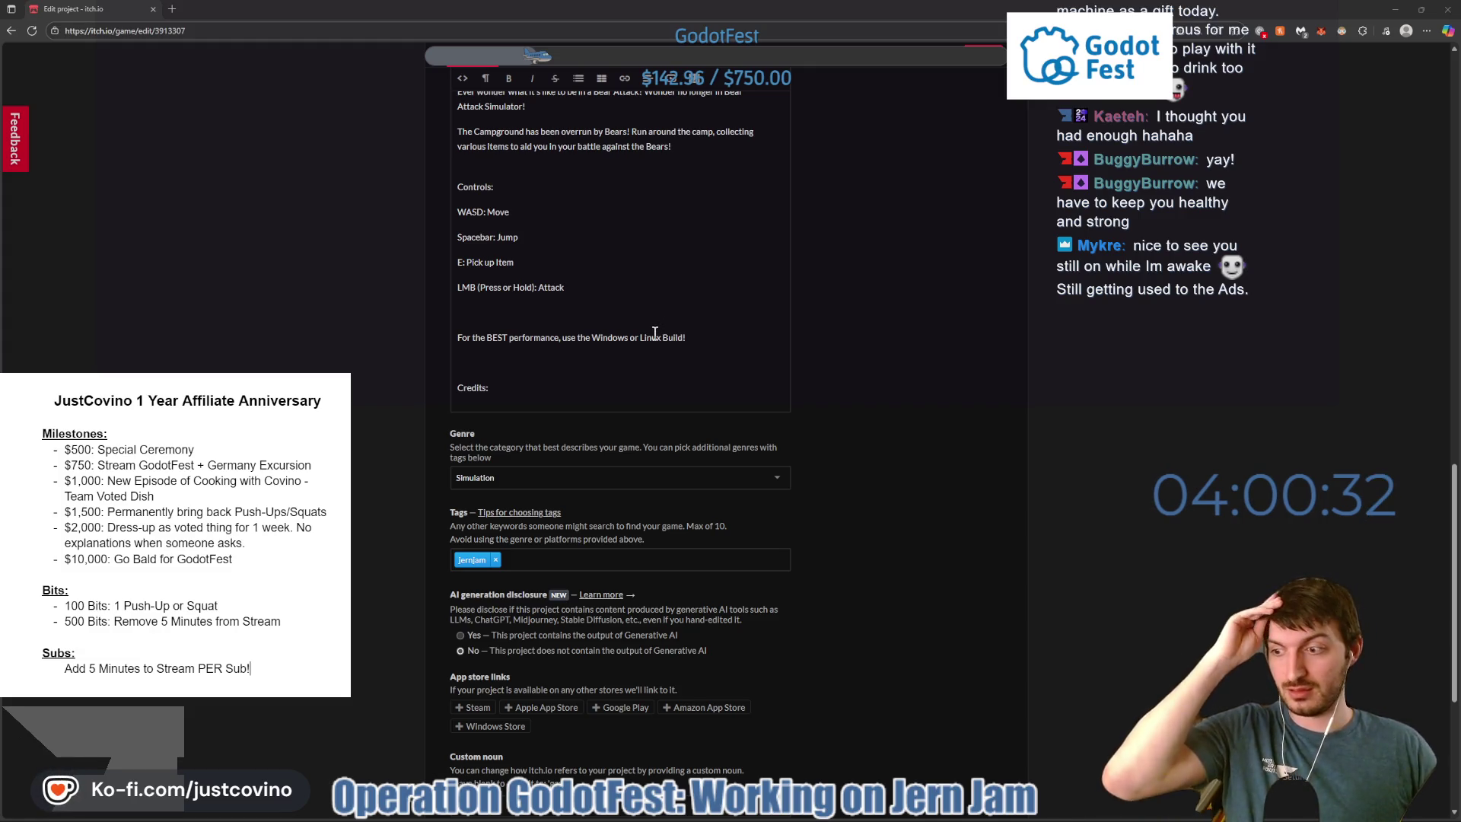
Add a new empty line beneath 'Credits:' in the game description.
{"action": "left_click", "coordinate": [526, 394]}
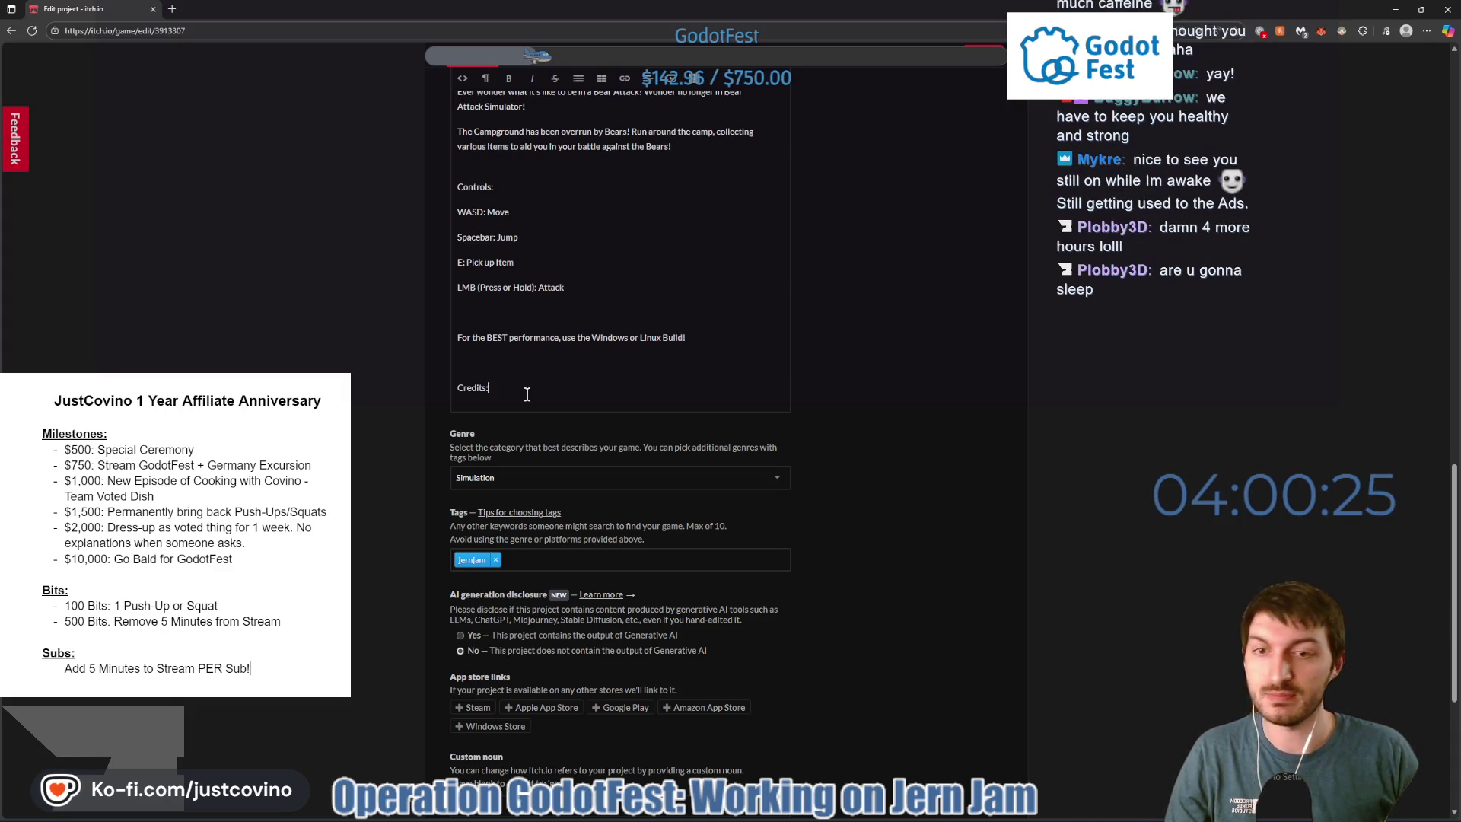
{"action": "key", "text": "Return"}
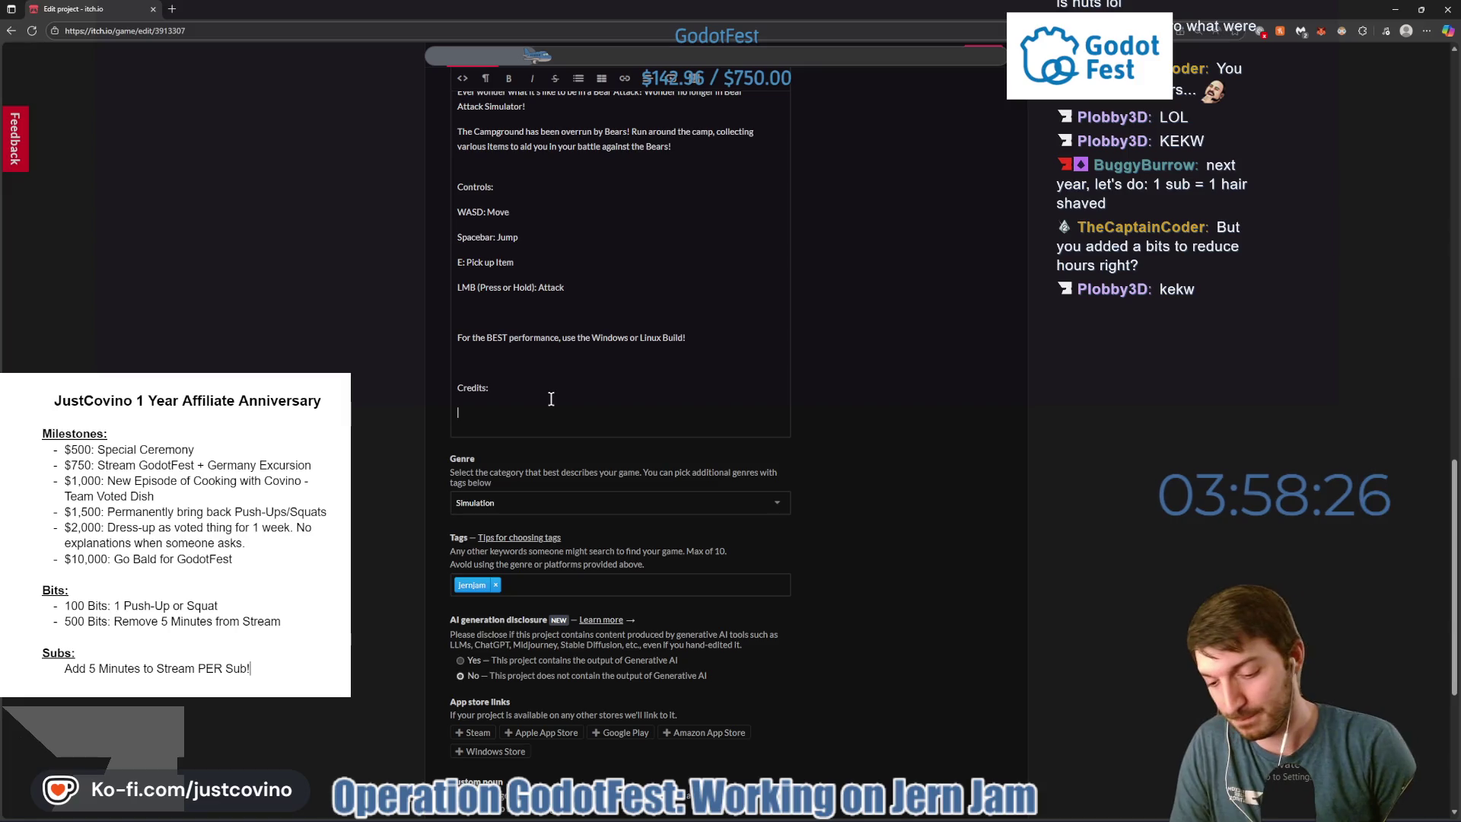
Credit Art to a viewer, then add 'Everything that is Broken' and 'Water Shader' credit lines.
{"action": "type", "text": "Art: Pl"}
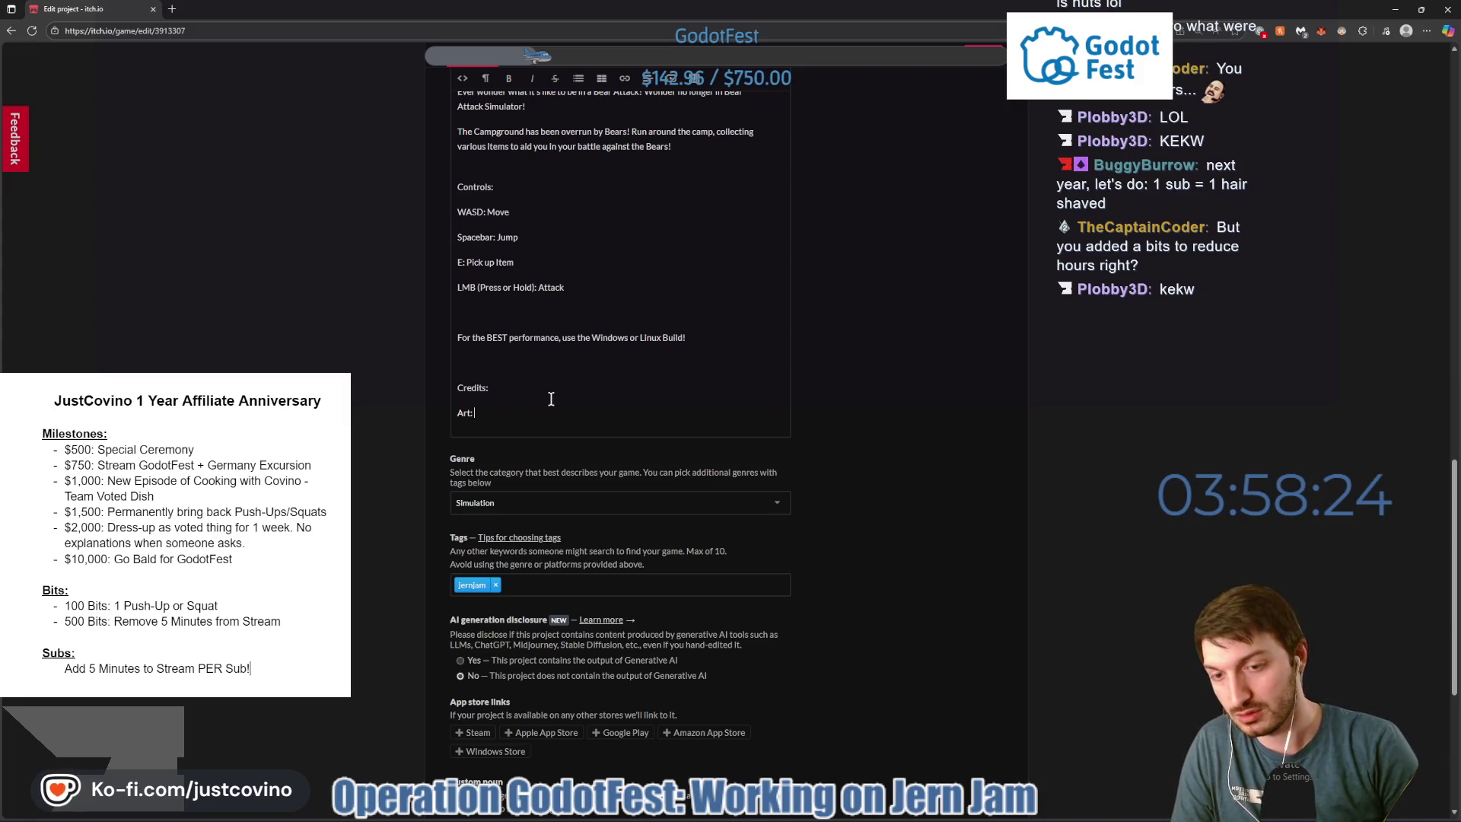
{"action": "type", "text": "obby3D"}
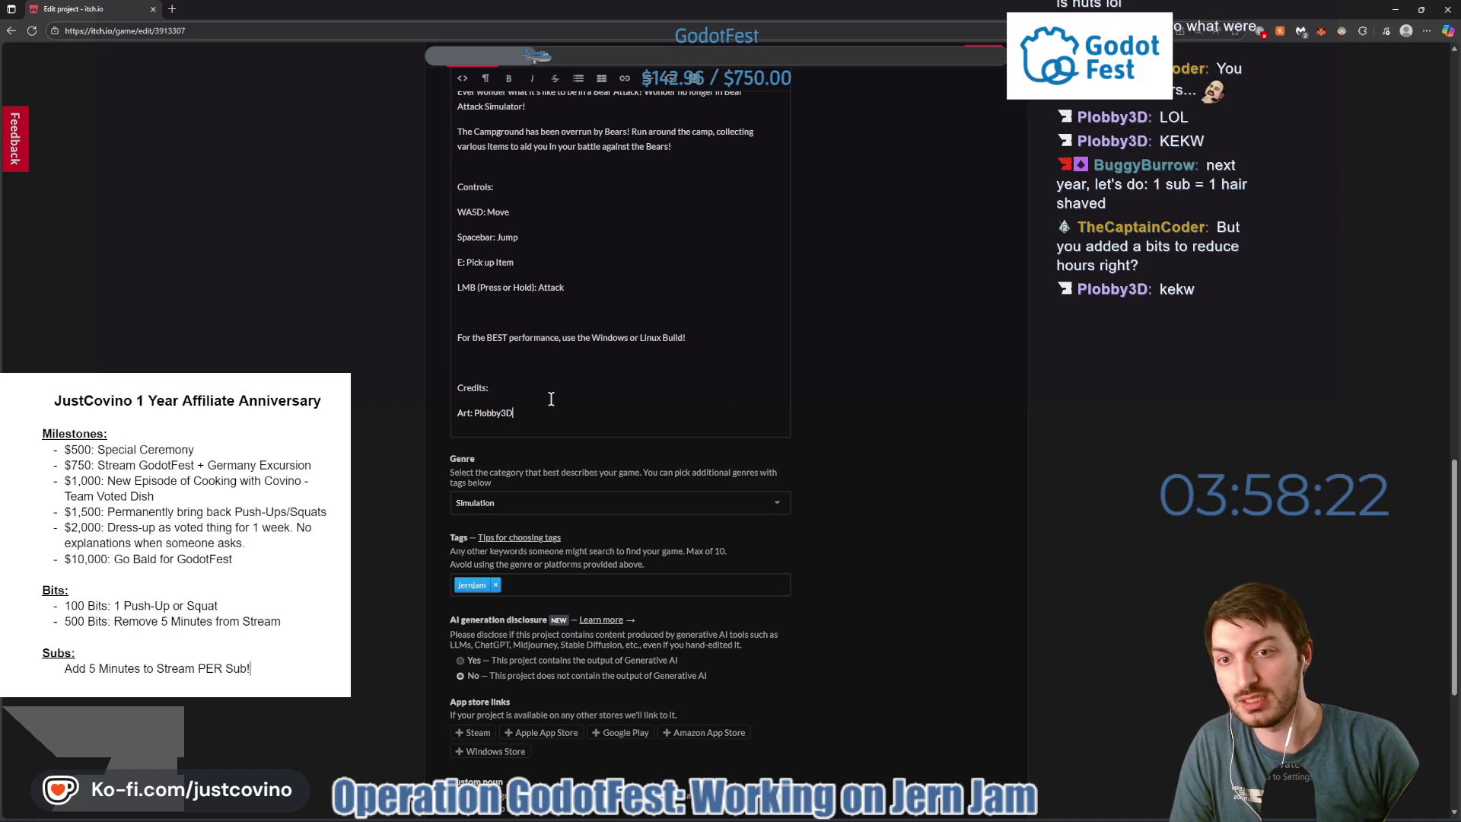
{"action": "key", "text": "Return"}
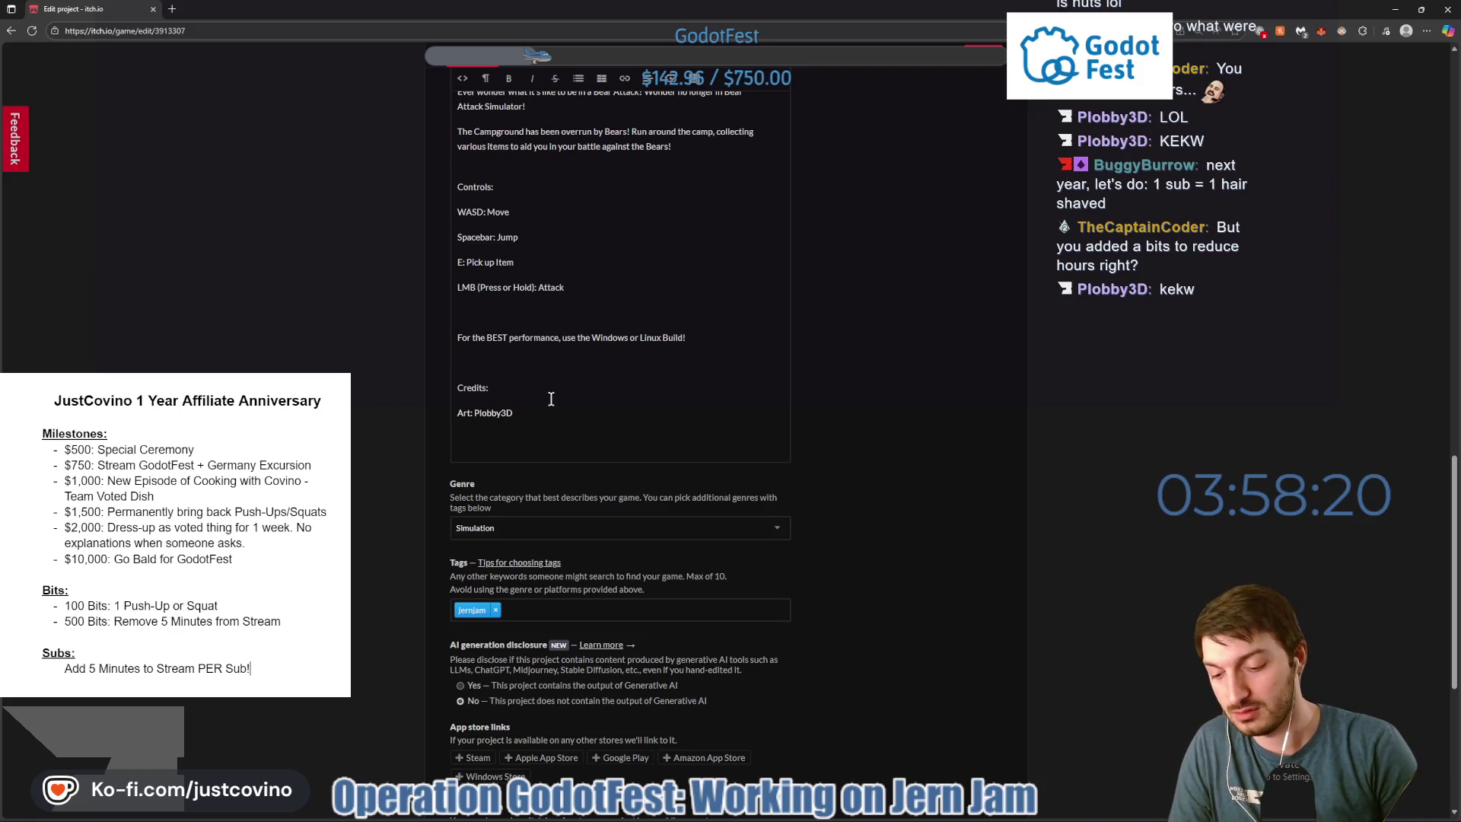
{"action": "type", "text": "Everyth"}
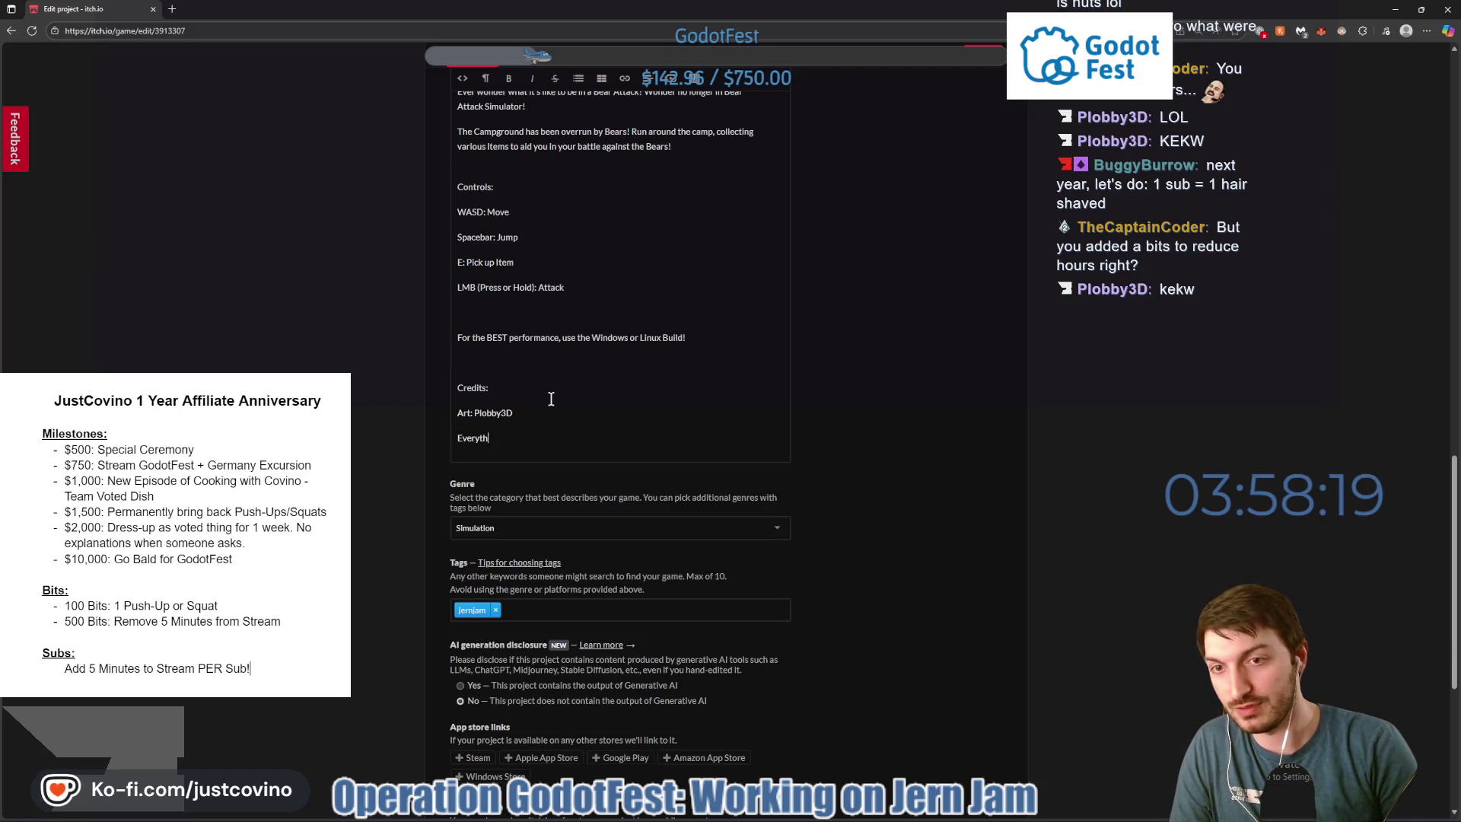
{"action": "type", "text": "ing that is Brok"}
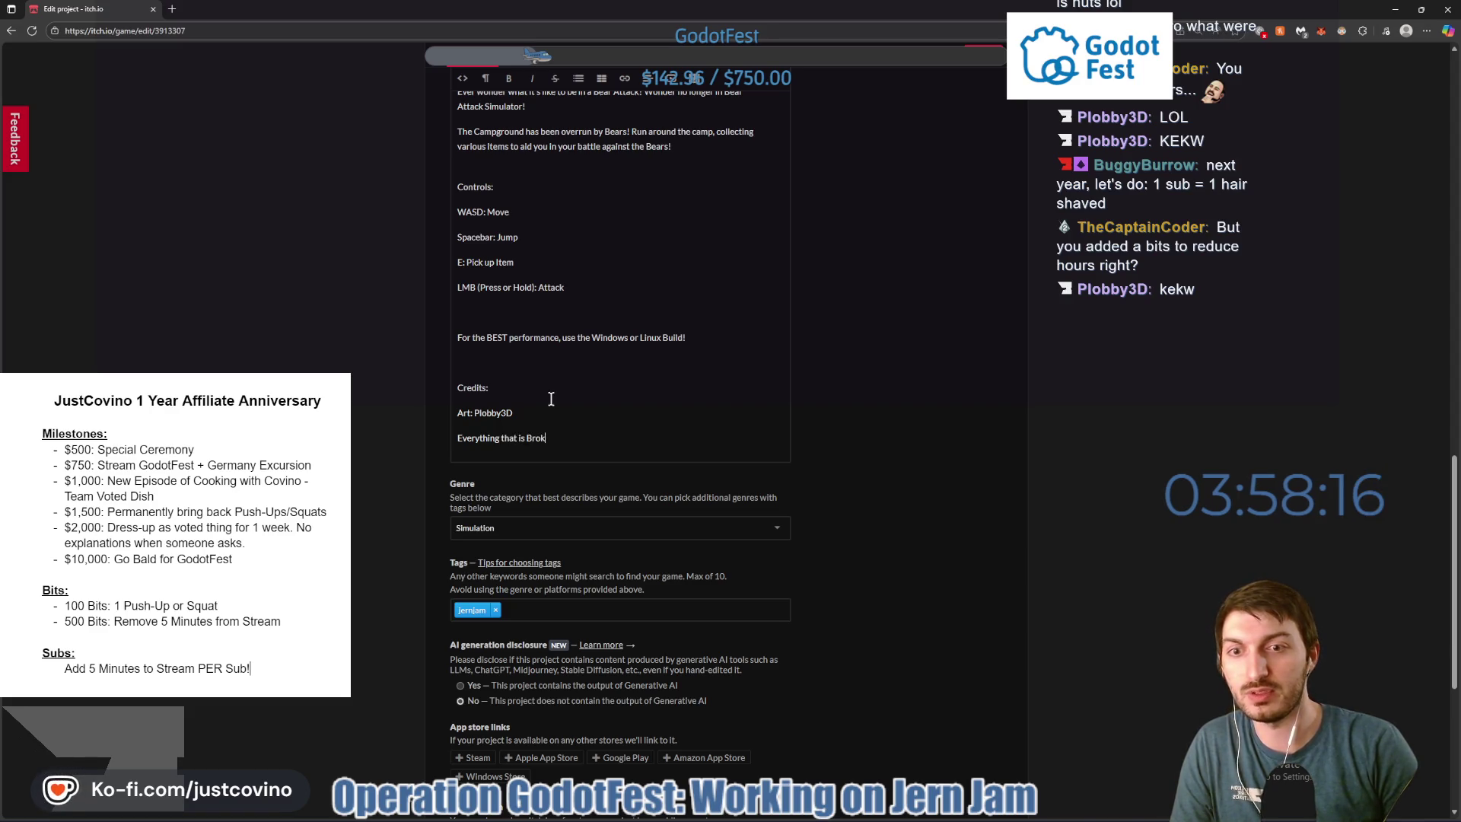
{"action": "type", "text": "en: JustCovino"}
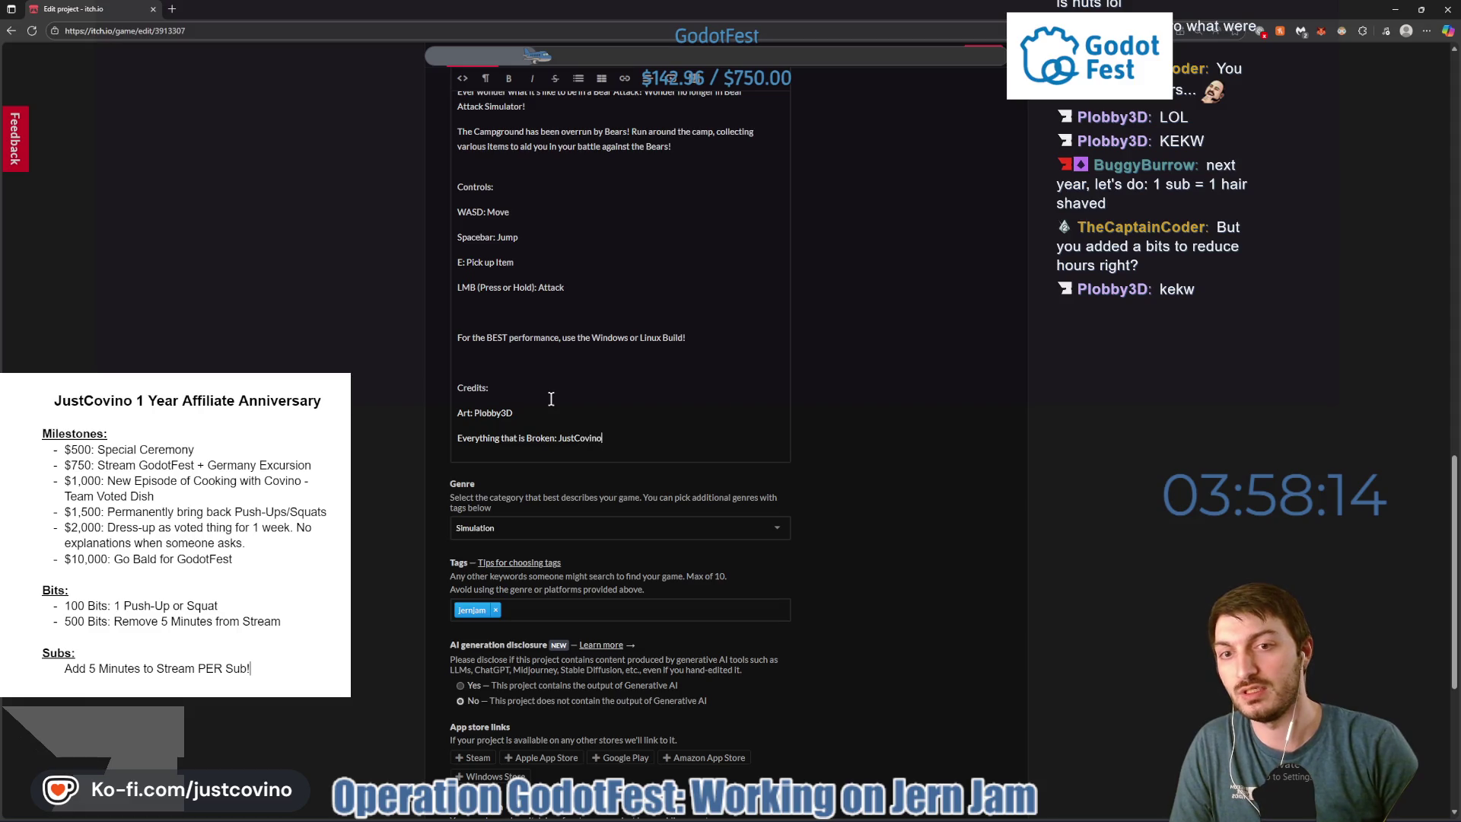
{"action": "key", "text": "Return"}
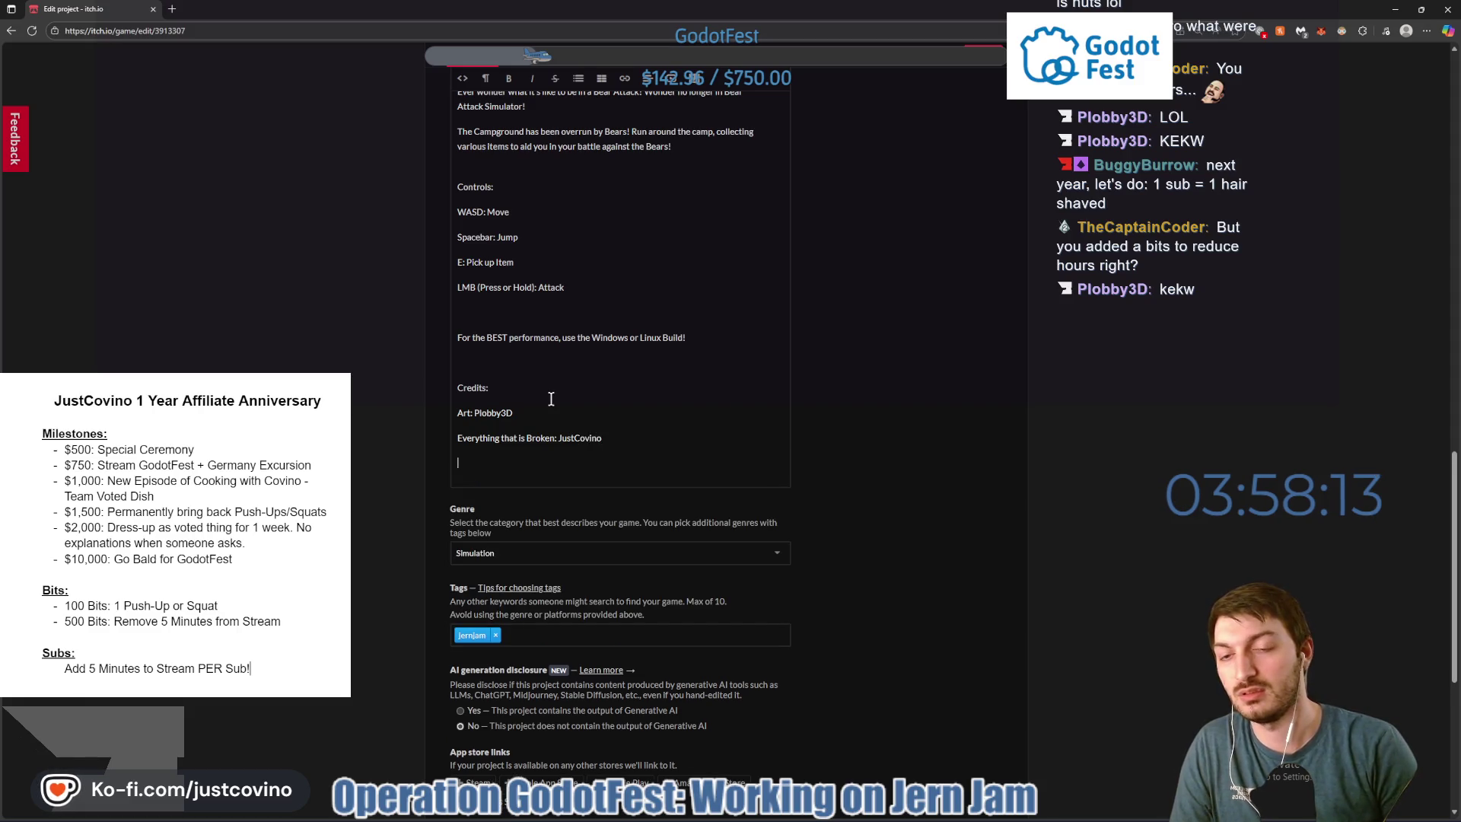
{"action": "type", "text": "W"}
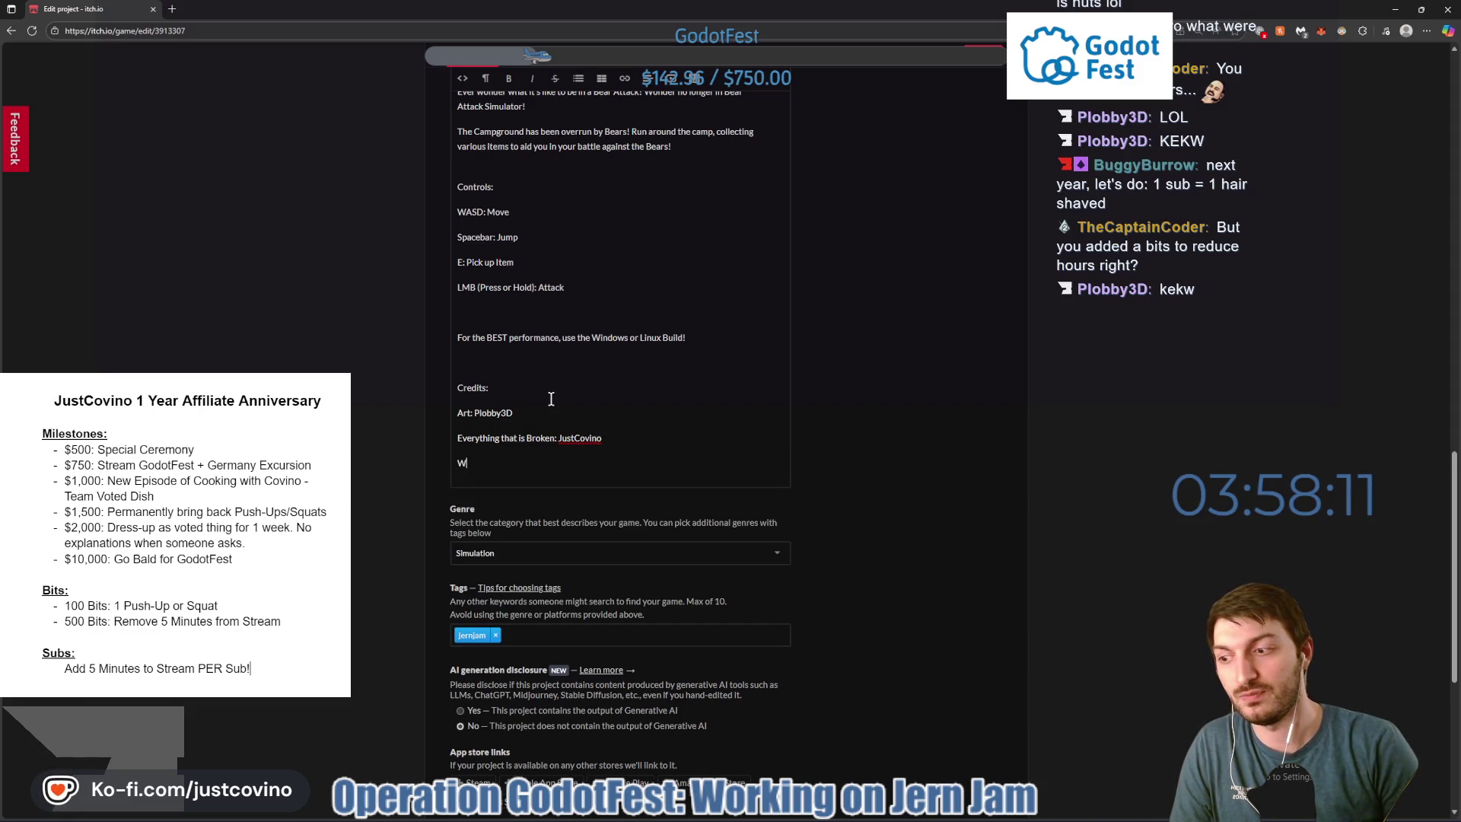
{"action": "type", "text": "ater Shader: "}
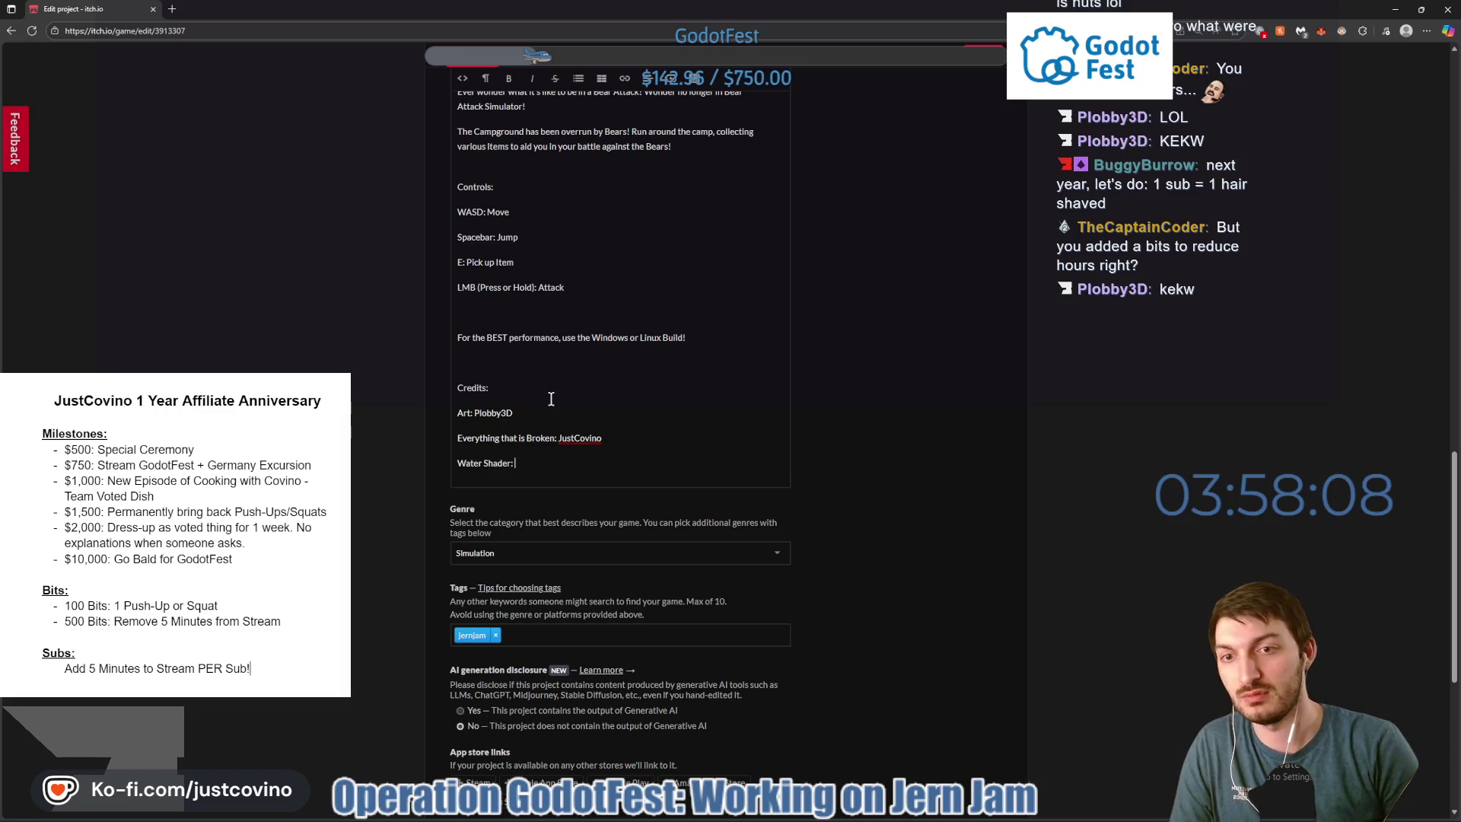
{"action": "type", "text": "CSLRDoes"}
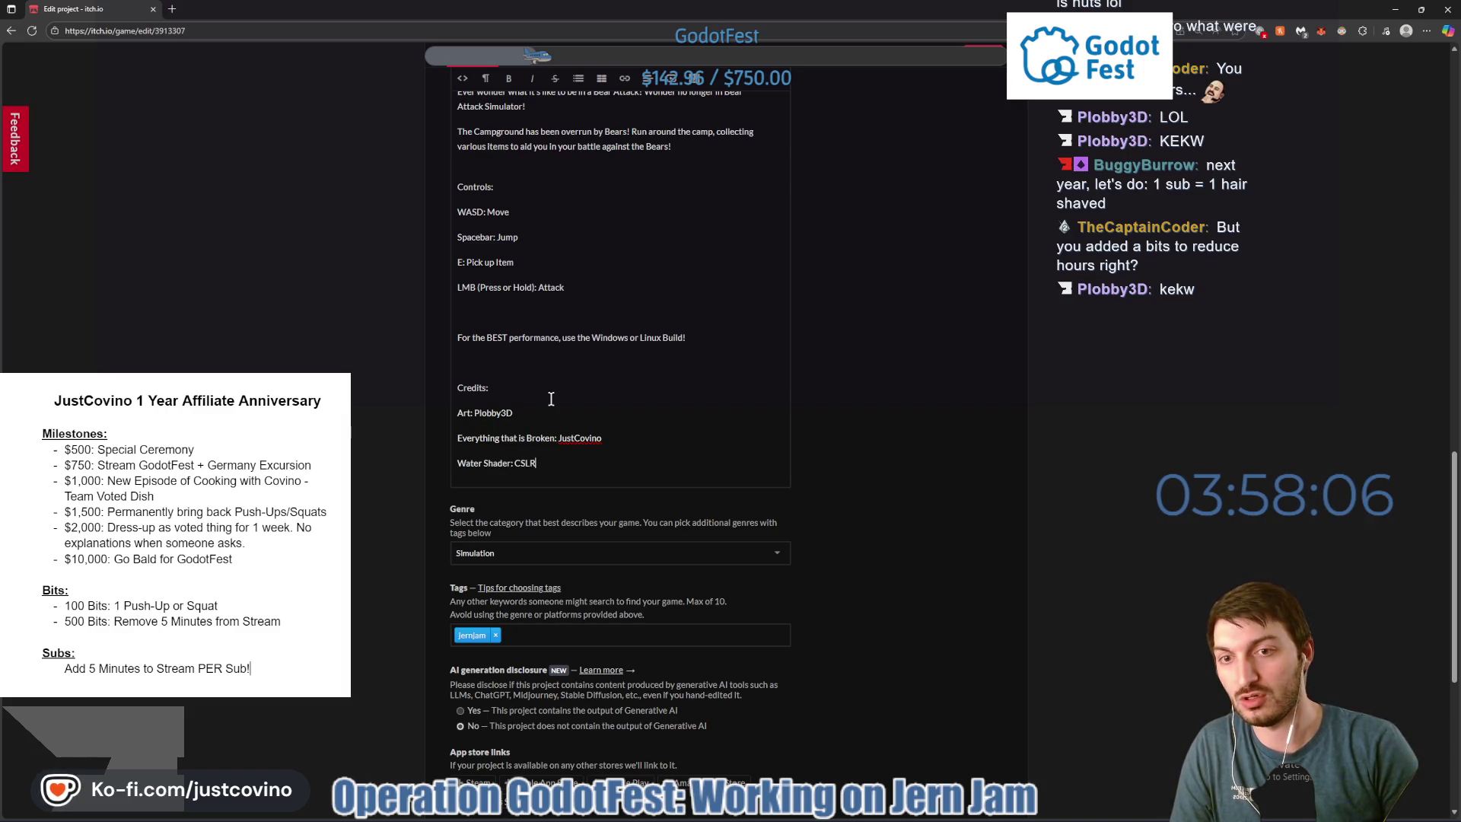
{"action": "type", "text": "ntGame"}
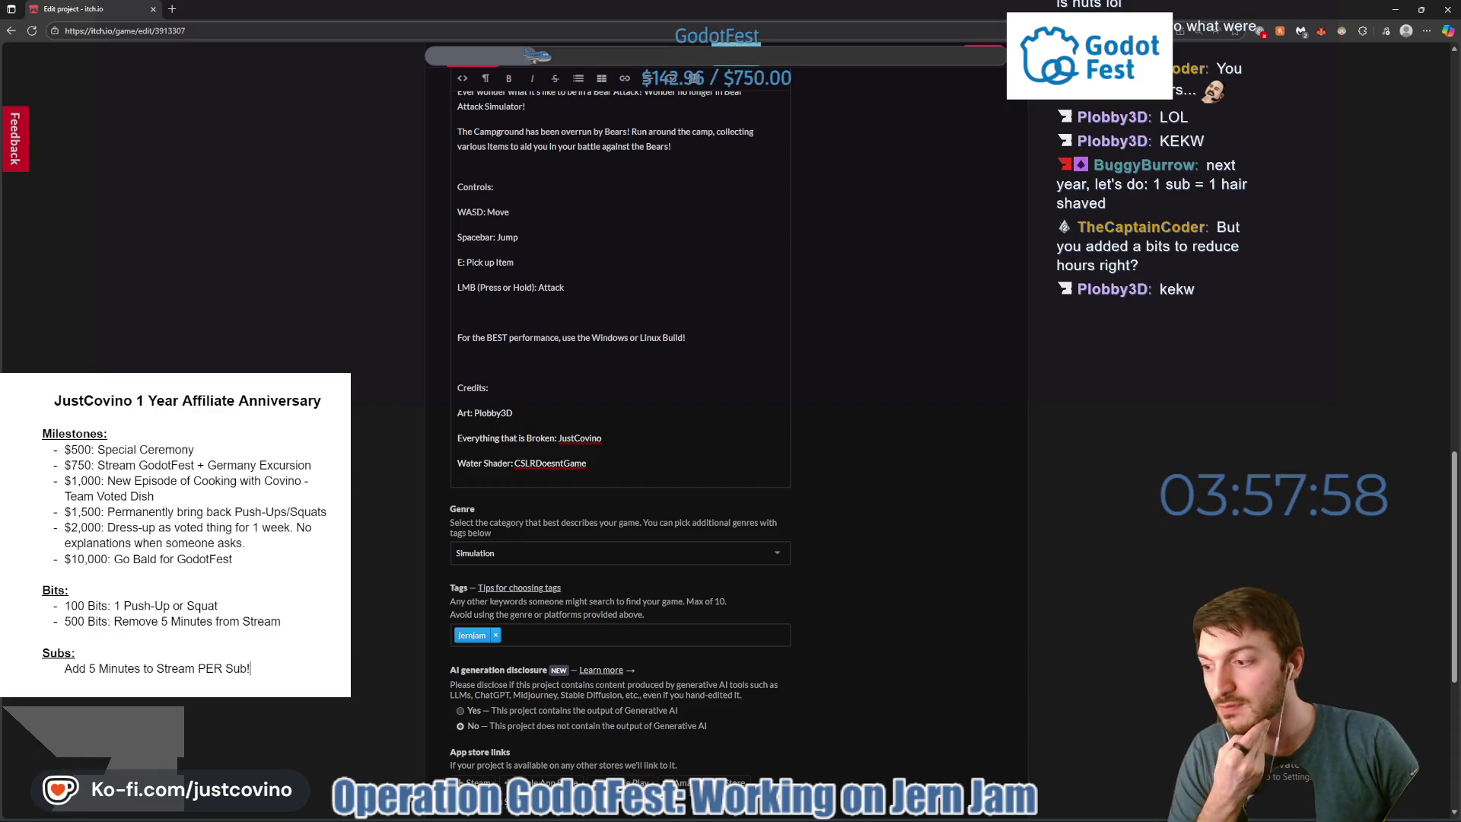
Check the credits on the public Bear Attack Simulator page, then switch to Godot.
{"action": "left_click", "coordinate": [932, 64]}
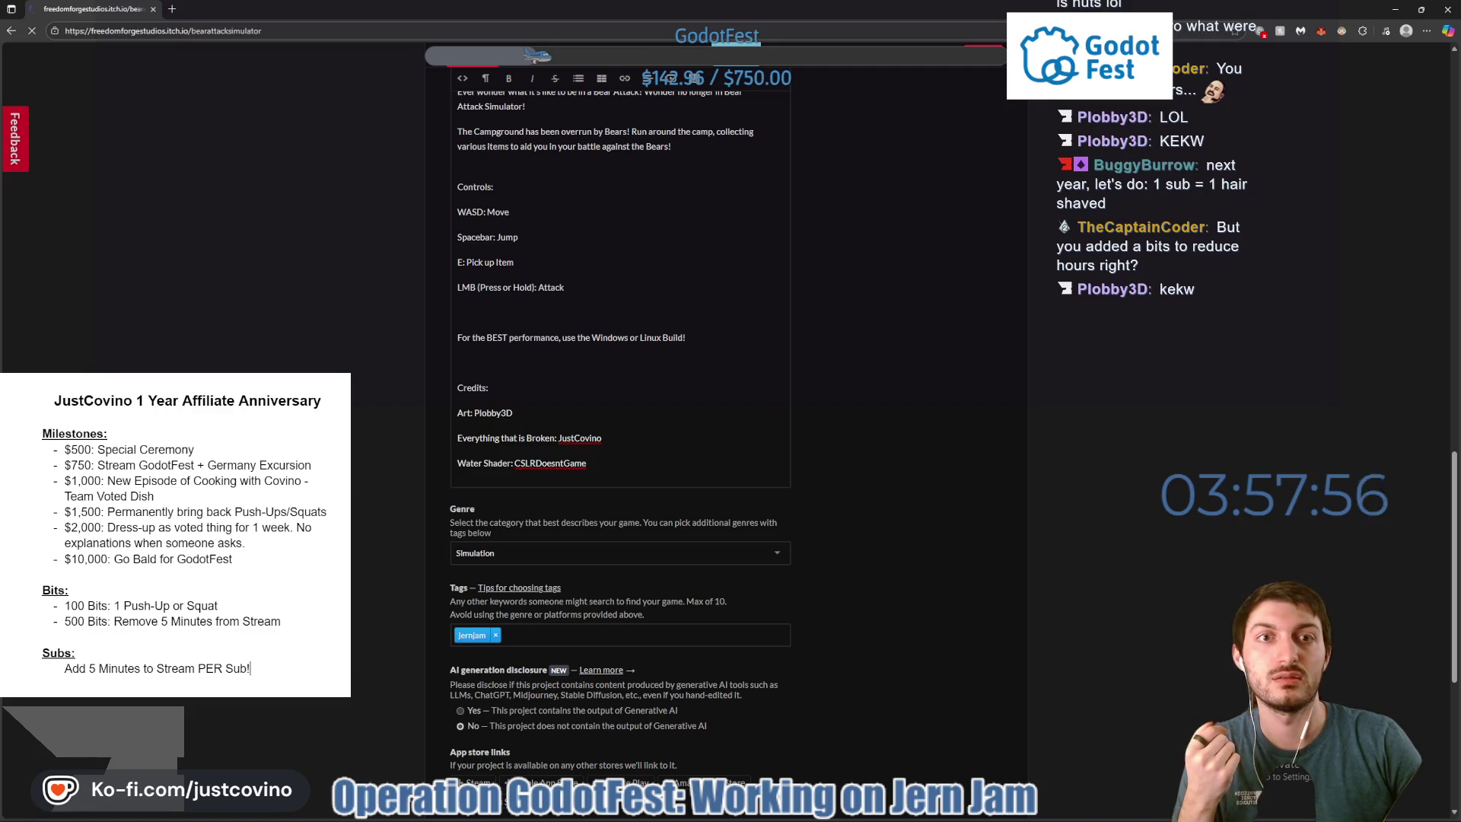
{"action": "scroll", "coordinate": [847, 401], "scroll_direction": "down", "scroll_amount": 3}
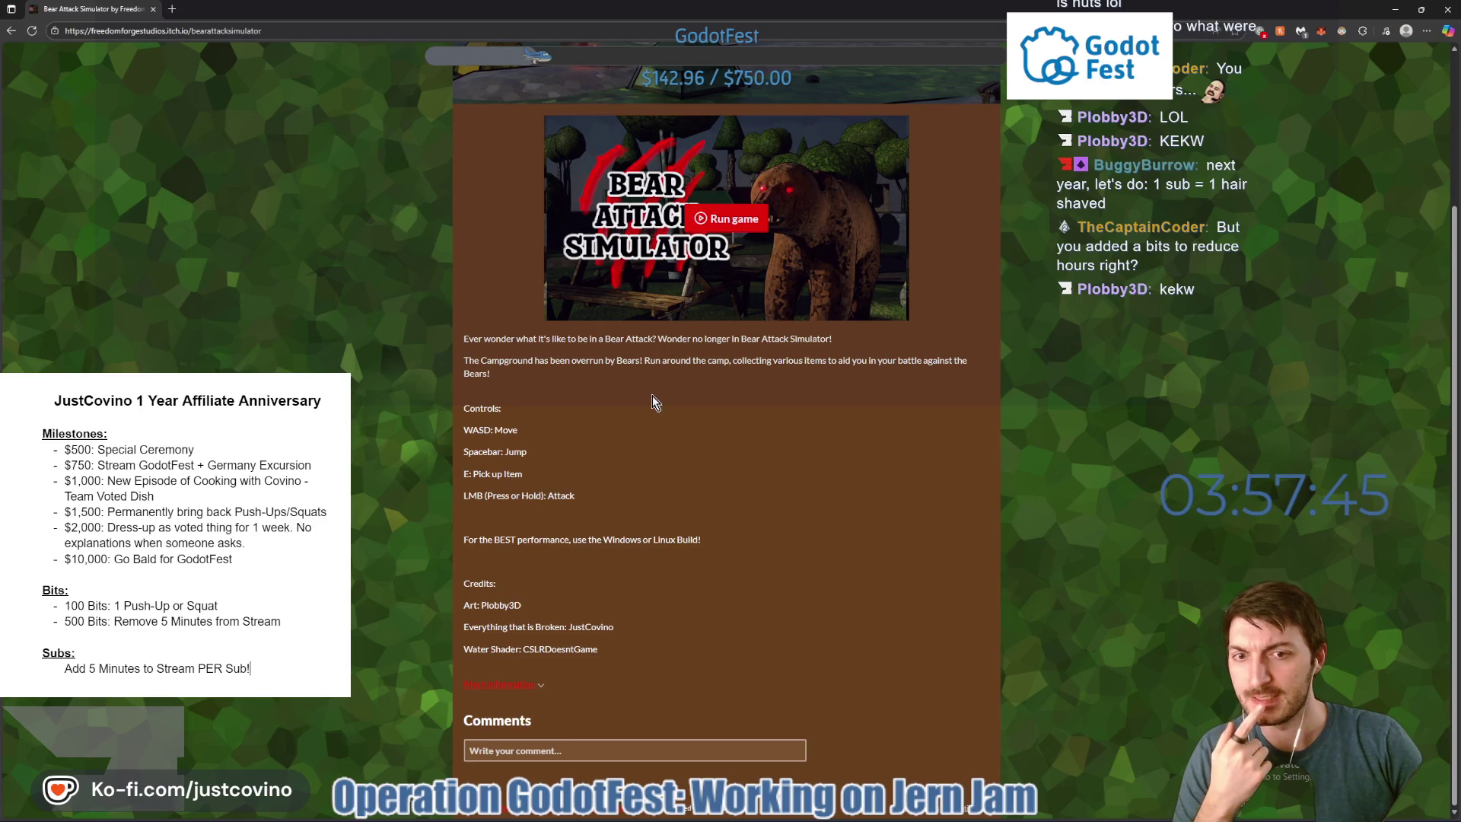
{"action": "scroll", "coordinate": [686, 452], "scroll_direction": "up", "scroll_amount": 3}
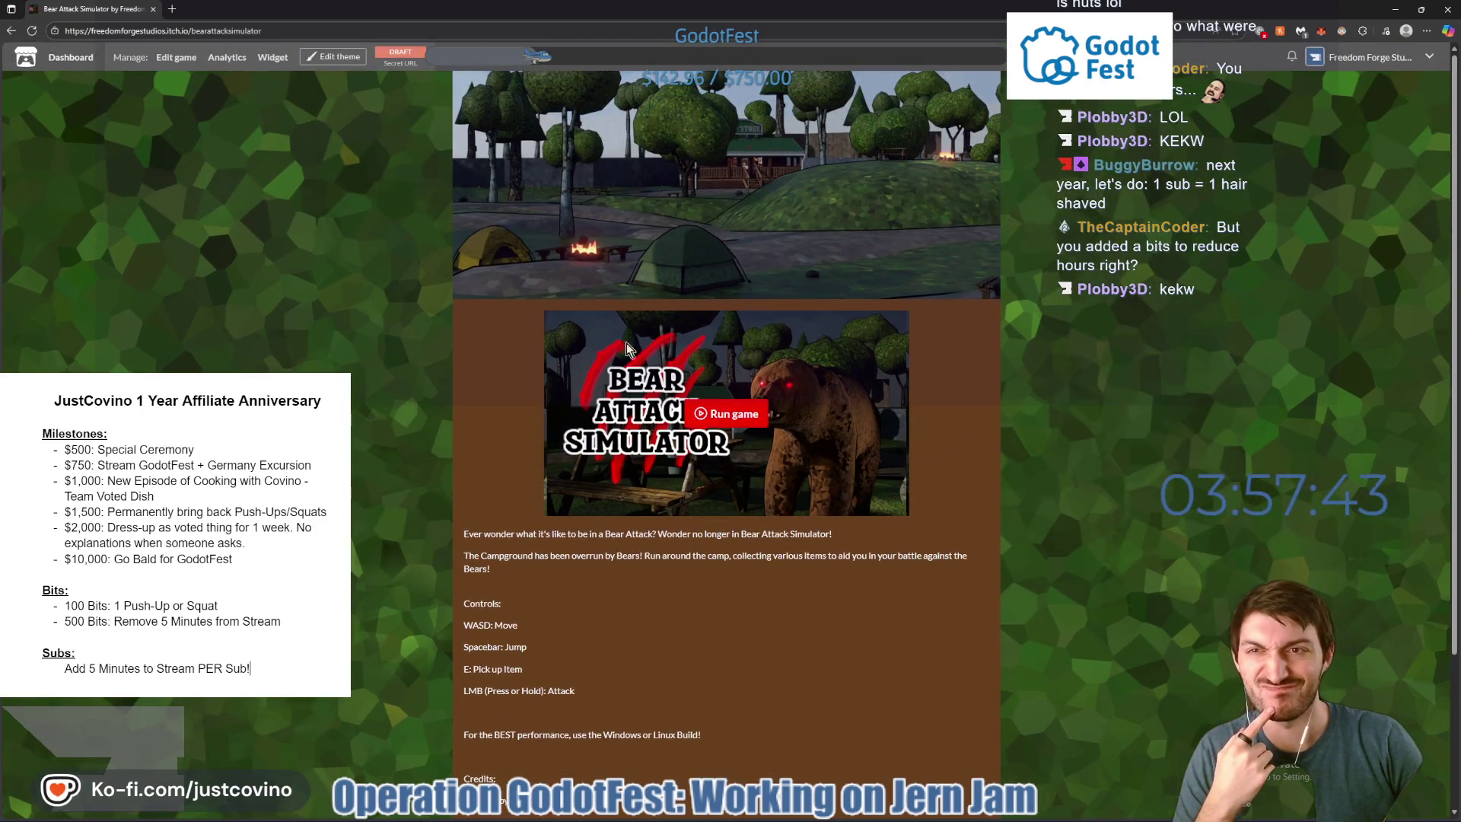
{"action": "left_click", "coordinate": [851, 817]}
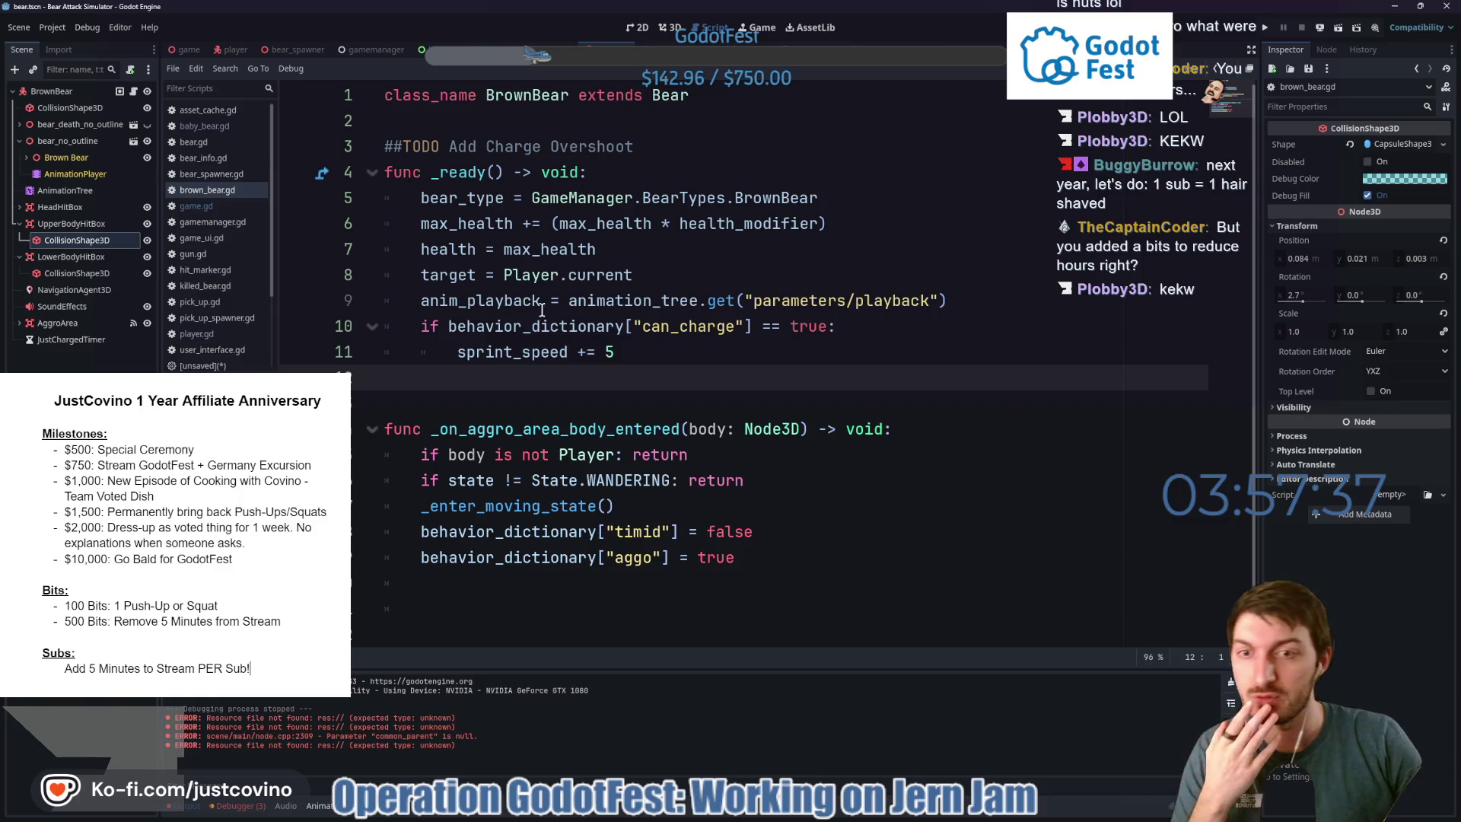
Glance over brown_bear.gd in Godot, then return to the itch.io game page.
{"action": "scroll", "coordinate": [544, 357], "scroll_direction": "down", "scroll_amount": 1}
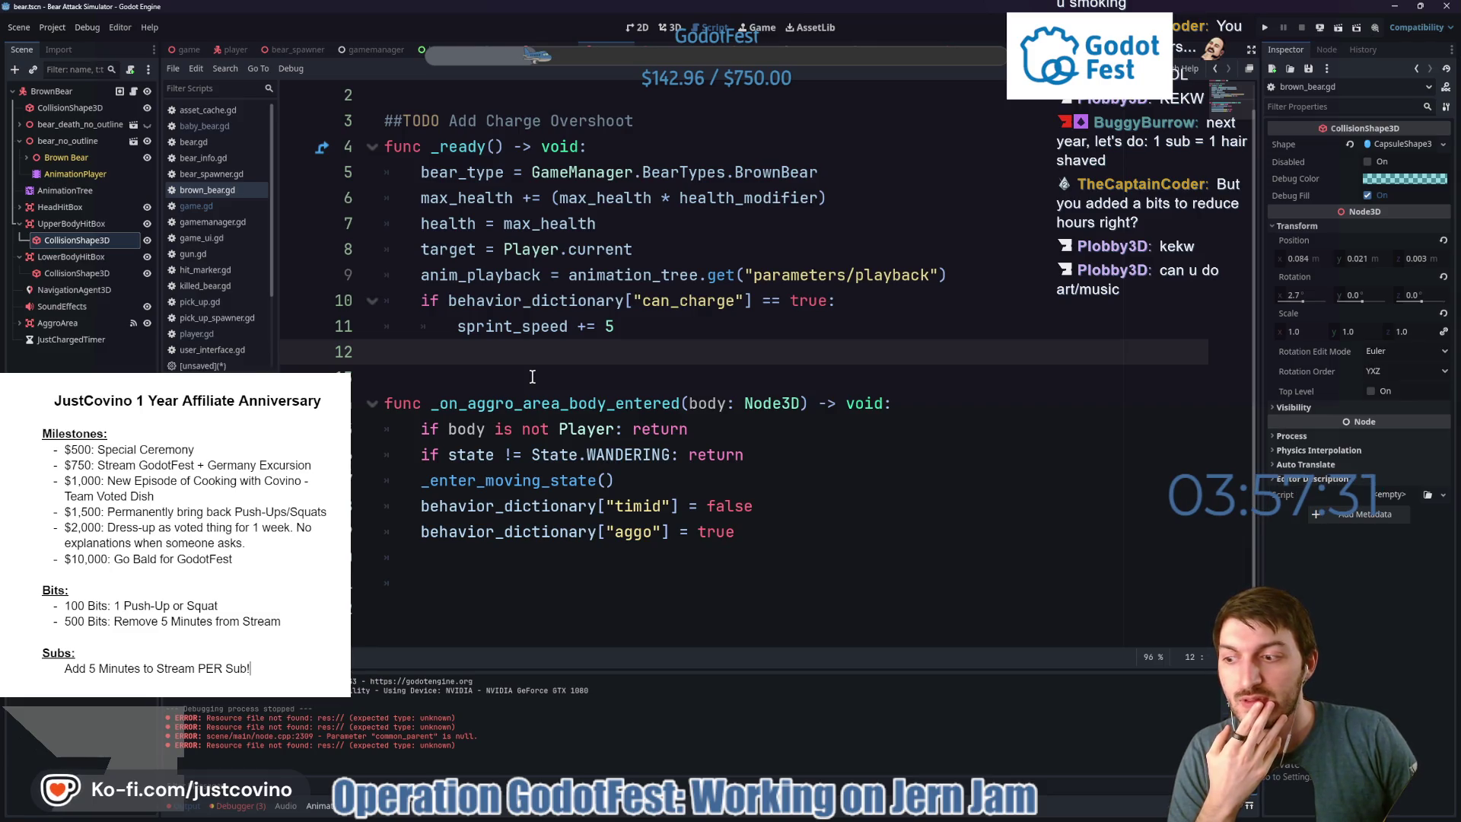
{"action": "left_click", "coordinate": [818, 811]}
On the edit page, change the Art credit to Art/Music.
{"action": "scroll", "coordinate": [502, 586], "scroll_direction": "down", "scroll_amount": 3}
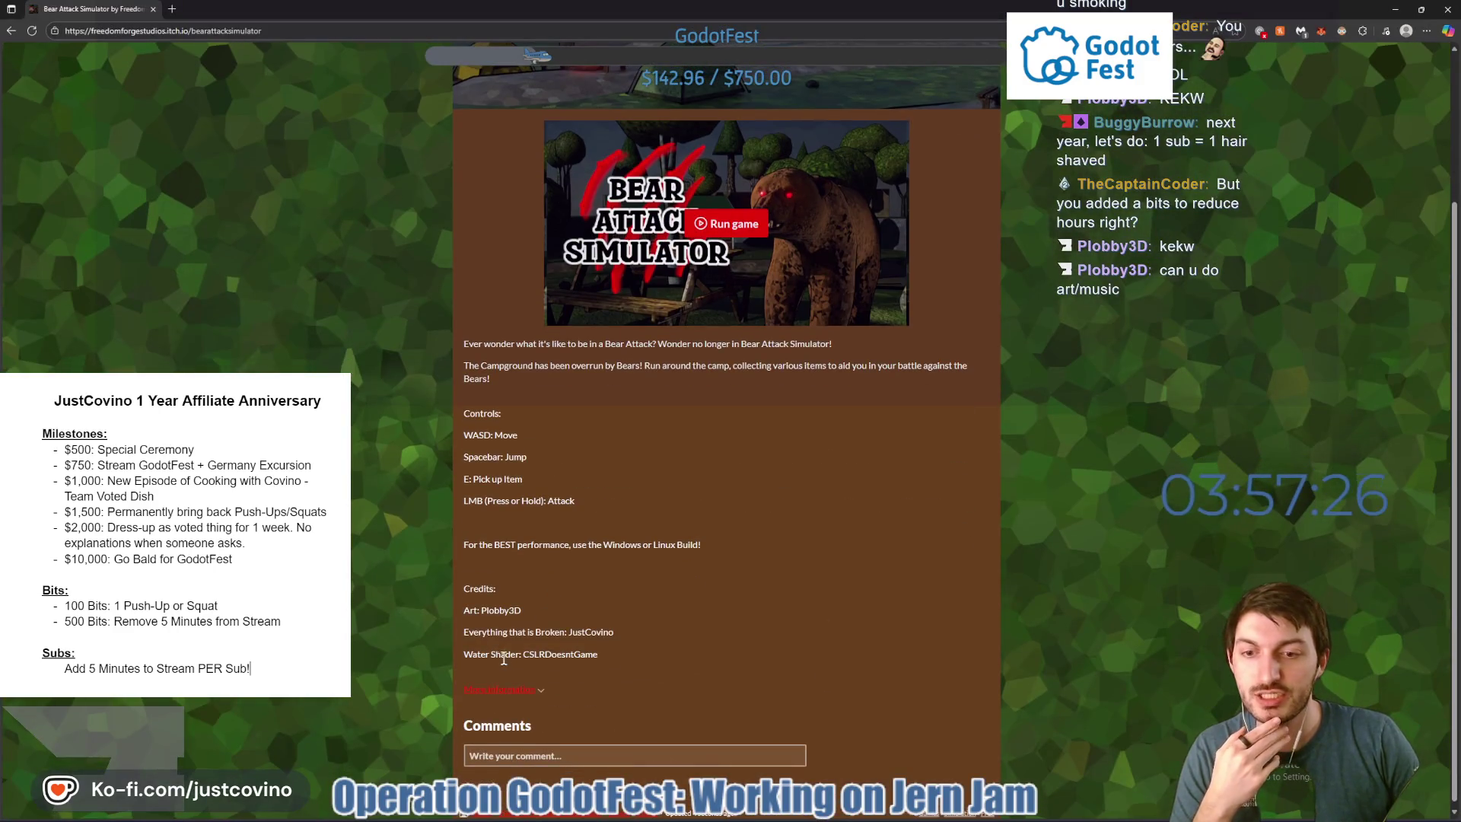
{"action": "scroll", "coordinate": [499, 213], "scroll_direction": "up", "scroll_amount": 3}
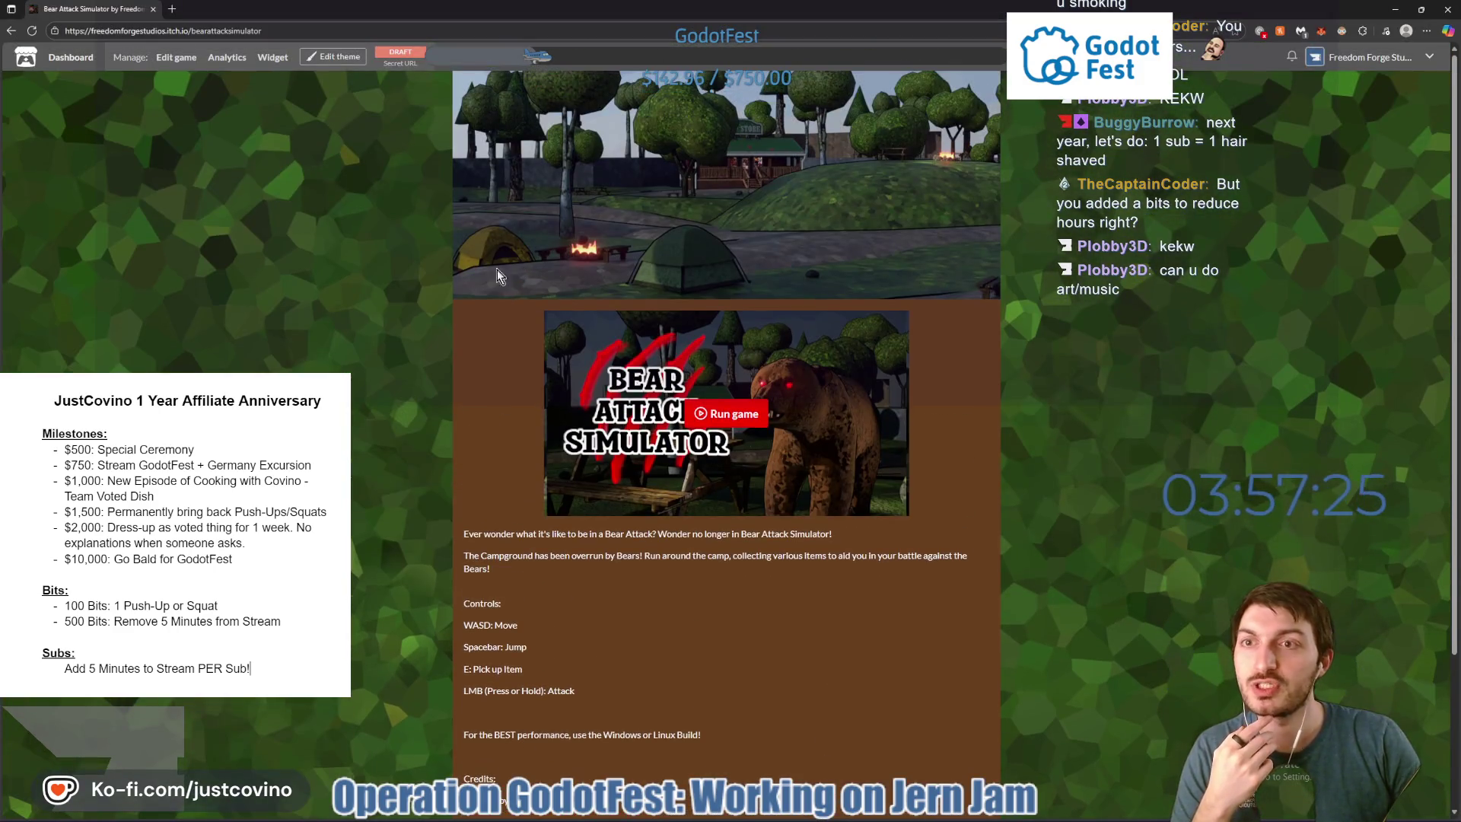
{"action": "left_click", "coordinate": [177, 57]}
{"action": "scroll", "coordinate": [637, 478], "scroll_direction": "down", "scroll_amount": 5}
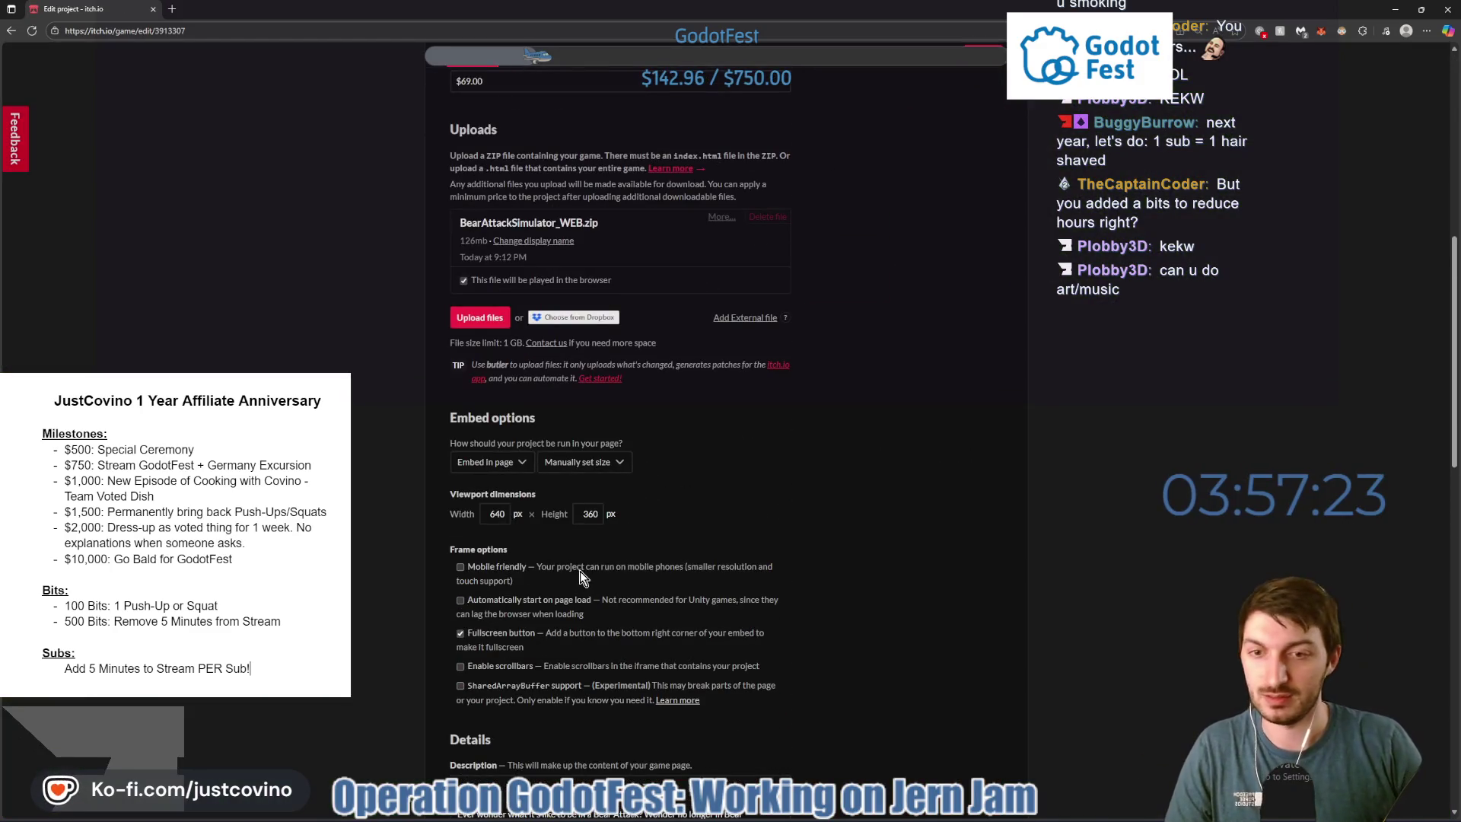
{"action": "scroll", "coordinate": [576, 564], "scroll_direction": "down", "scroll_amount": 9}
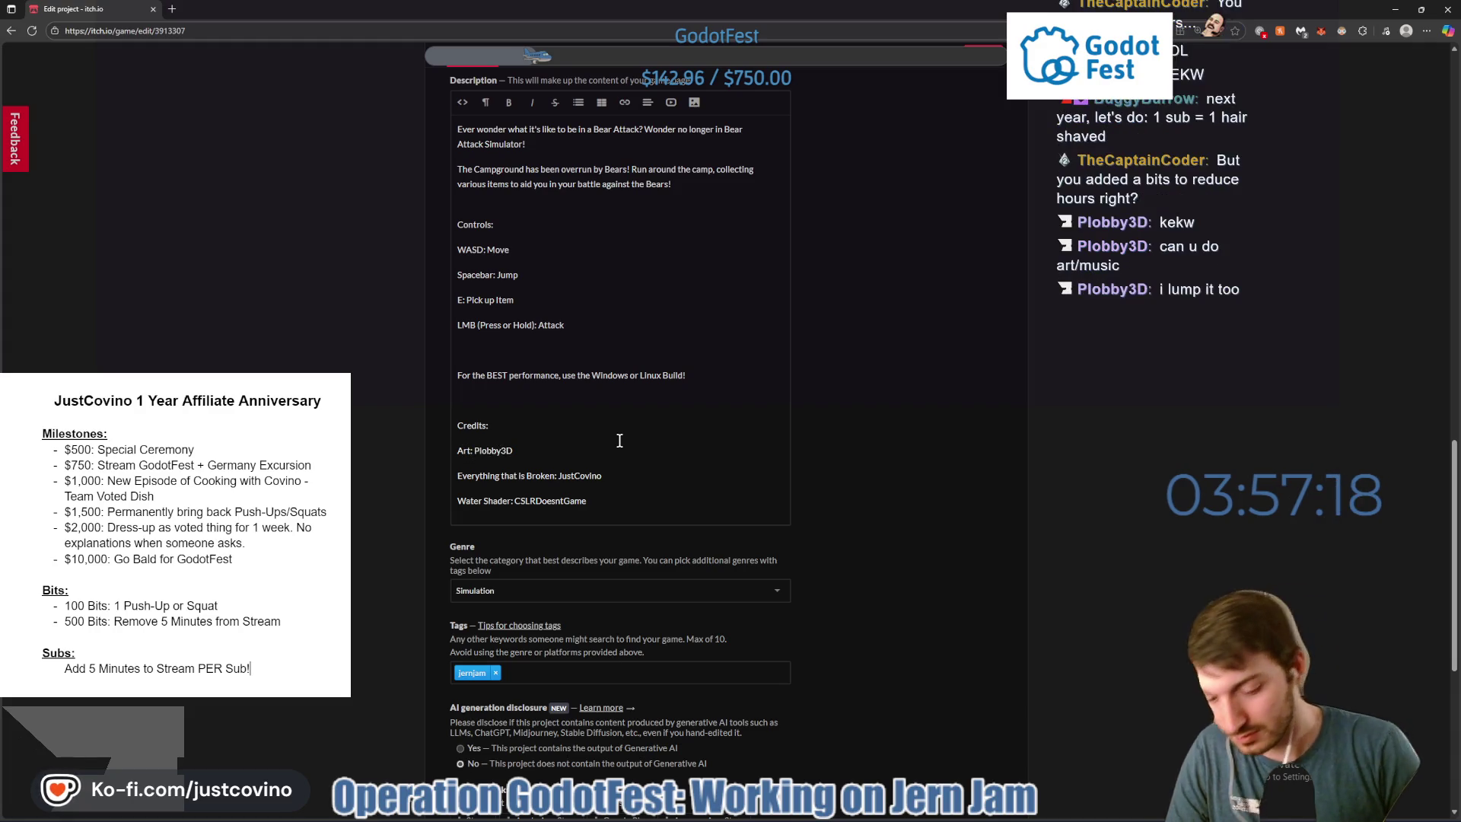
{"action": "type", "text": "/Music"}
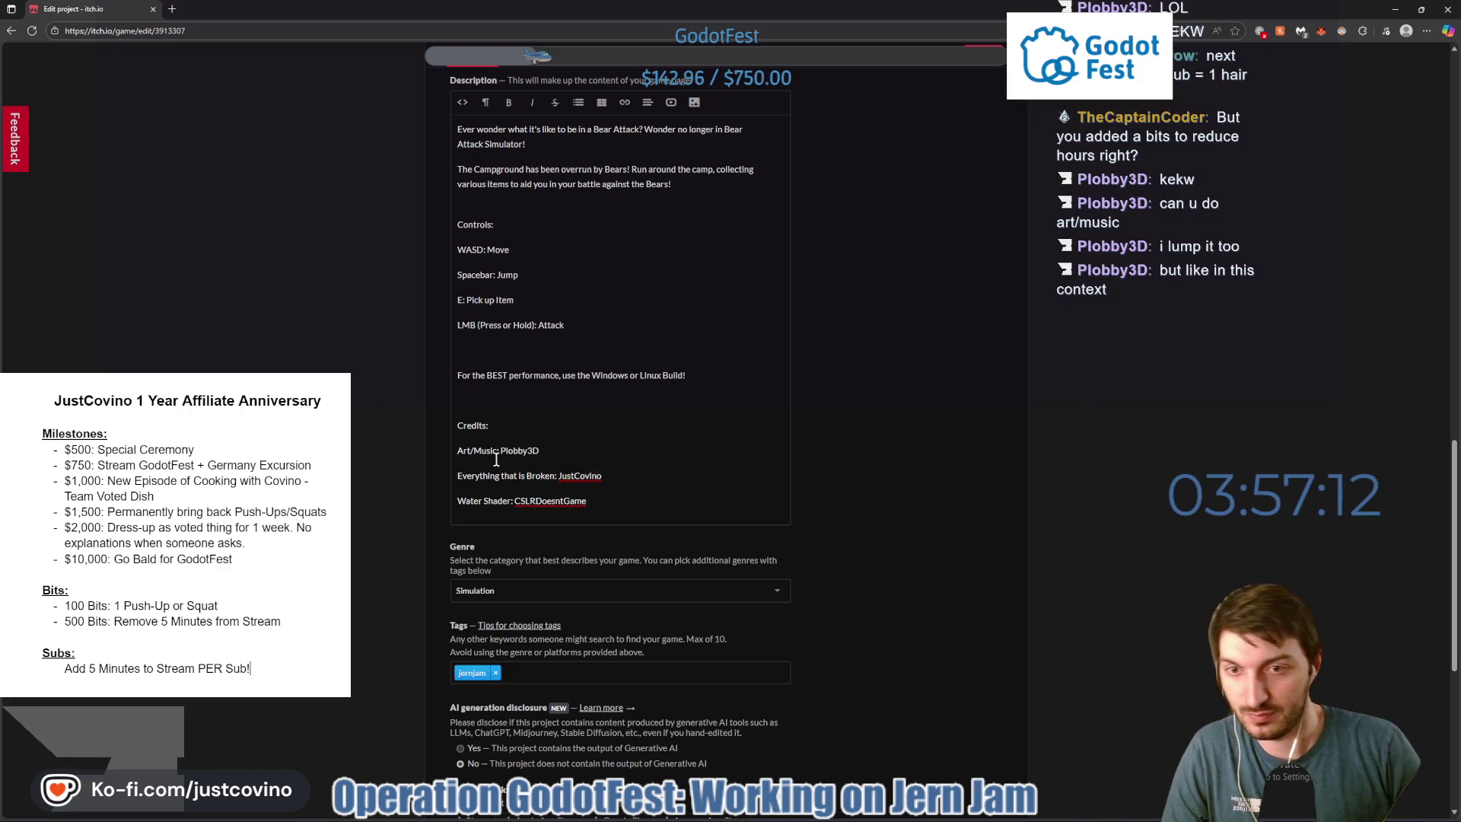
Insert 'Programming and' before 'Everything that is Broken' in the credits.
{"action": "left_click", "coordinate": [457, 476]}
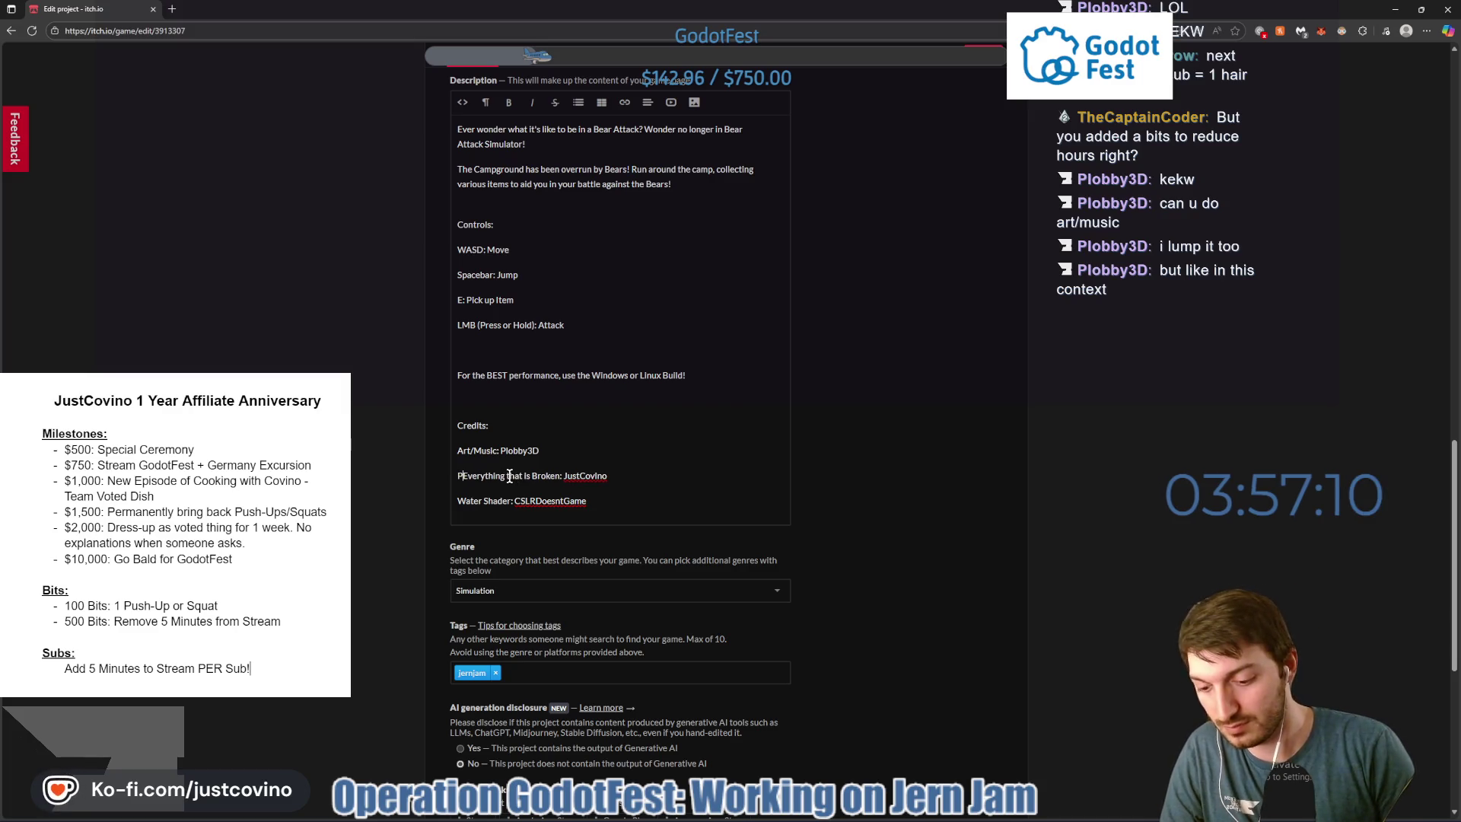
{"action": "type", "text": "Programming and"}
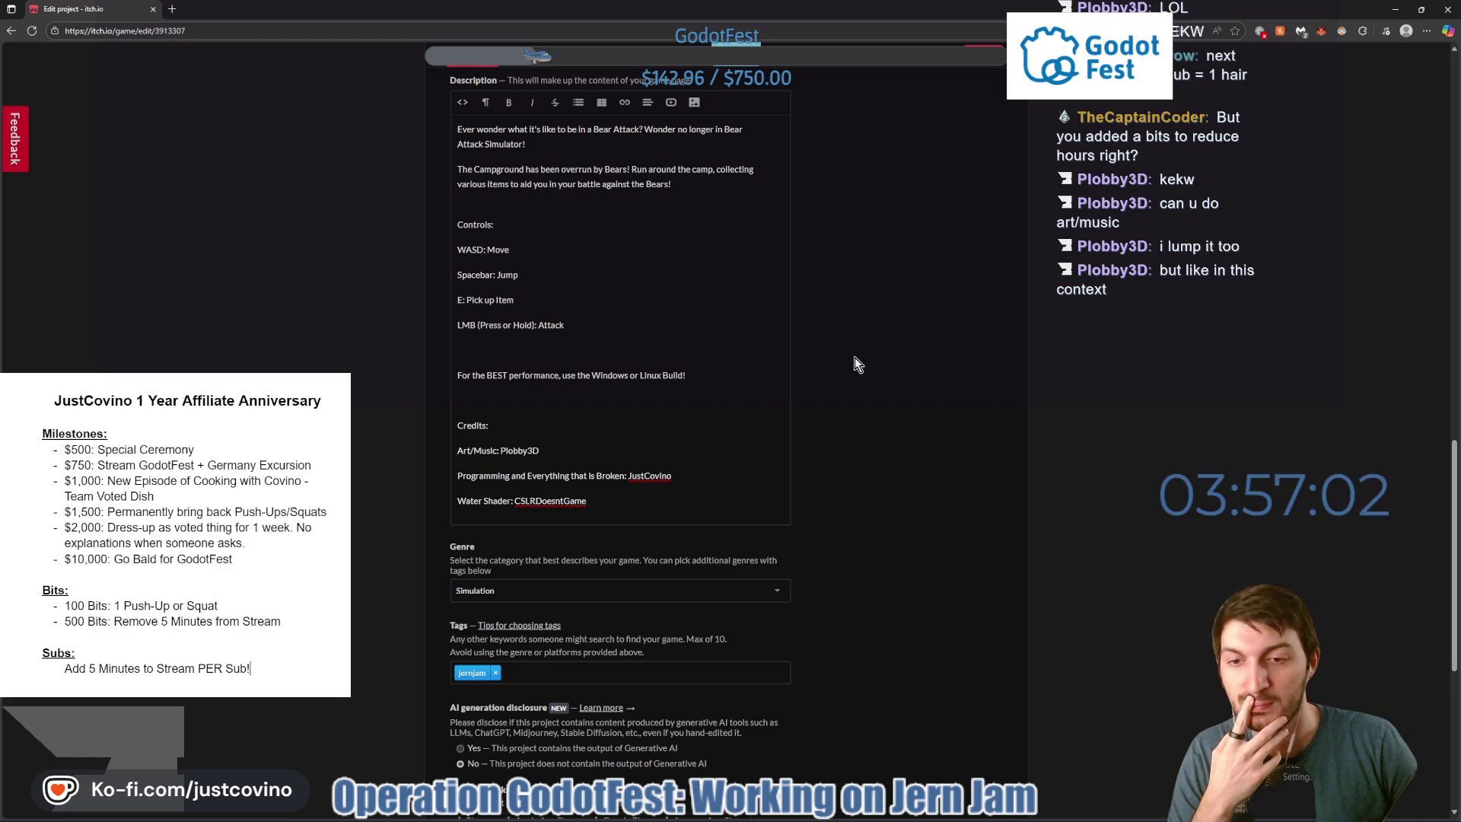
{"action": "scroll", "coordinate": [855, 358], "scroll_direction": "up", "scroll_amount": 7}
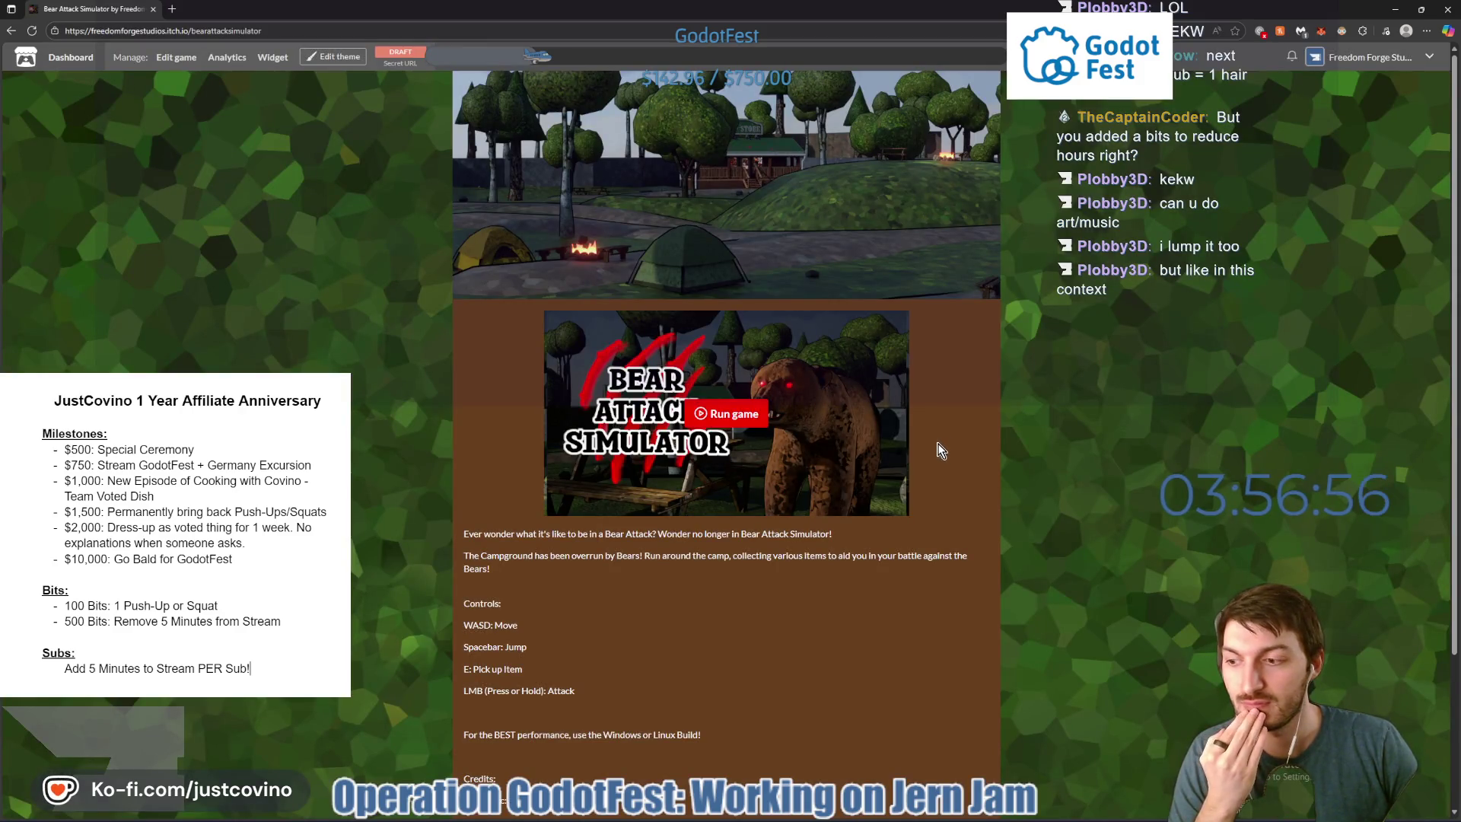
{"action": "scroll", "coordinate": [929, 448], "scroll_direction": "down", "scroll_amount": 2}
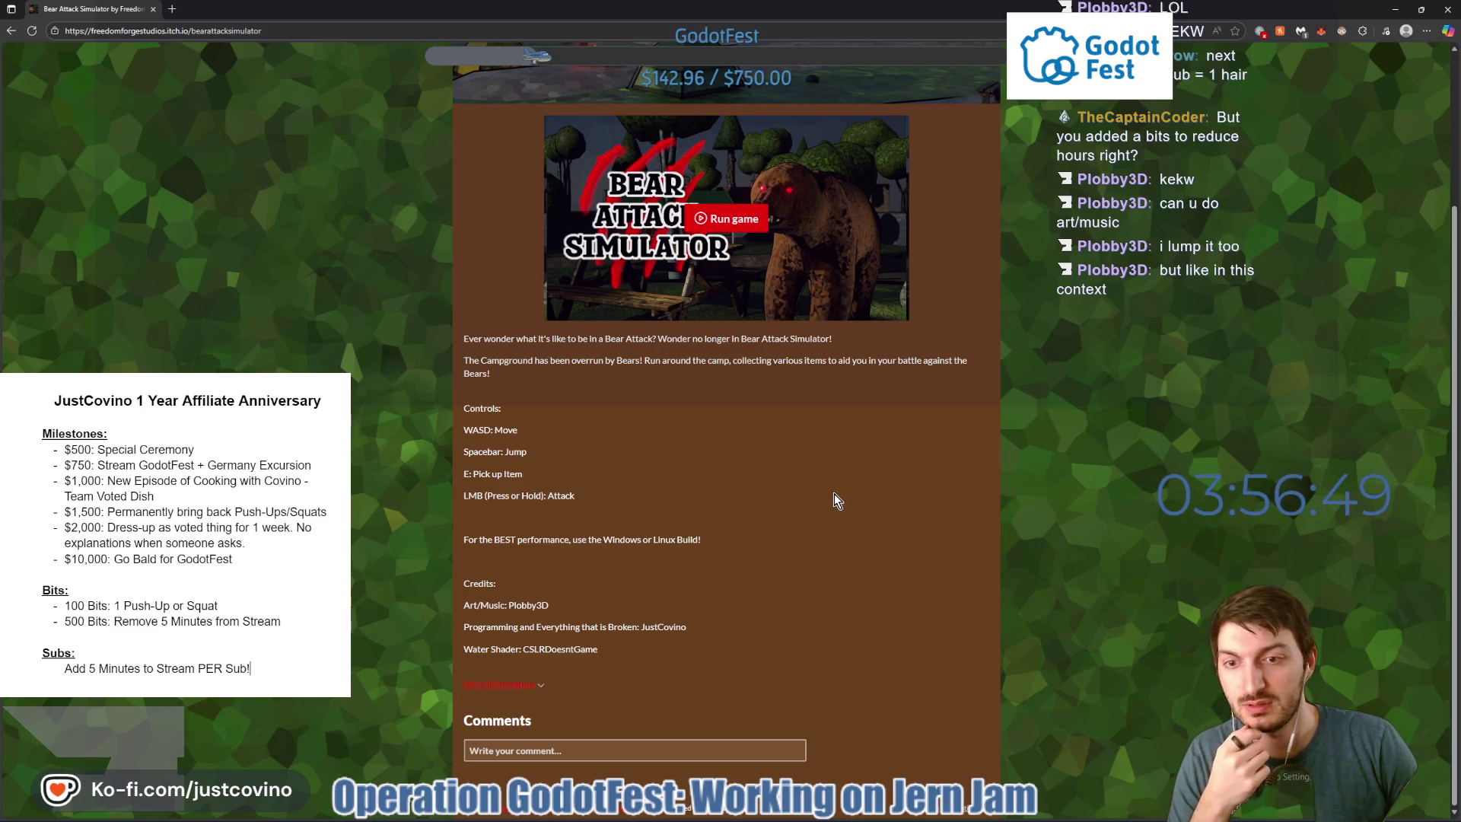
{"action": "scroll", "coordinate": [834, 493], "scroll_direction": "up", "scroll_amount": 3}
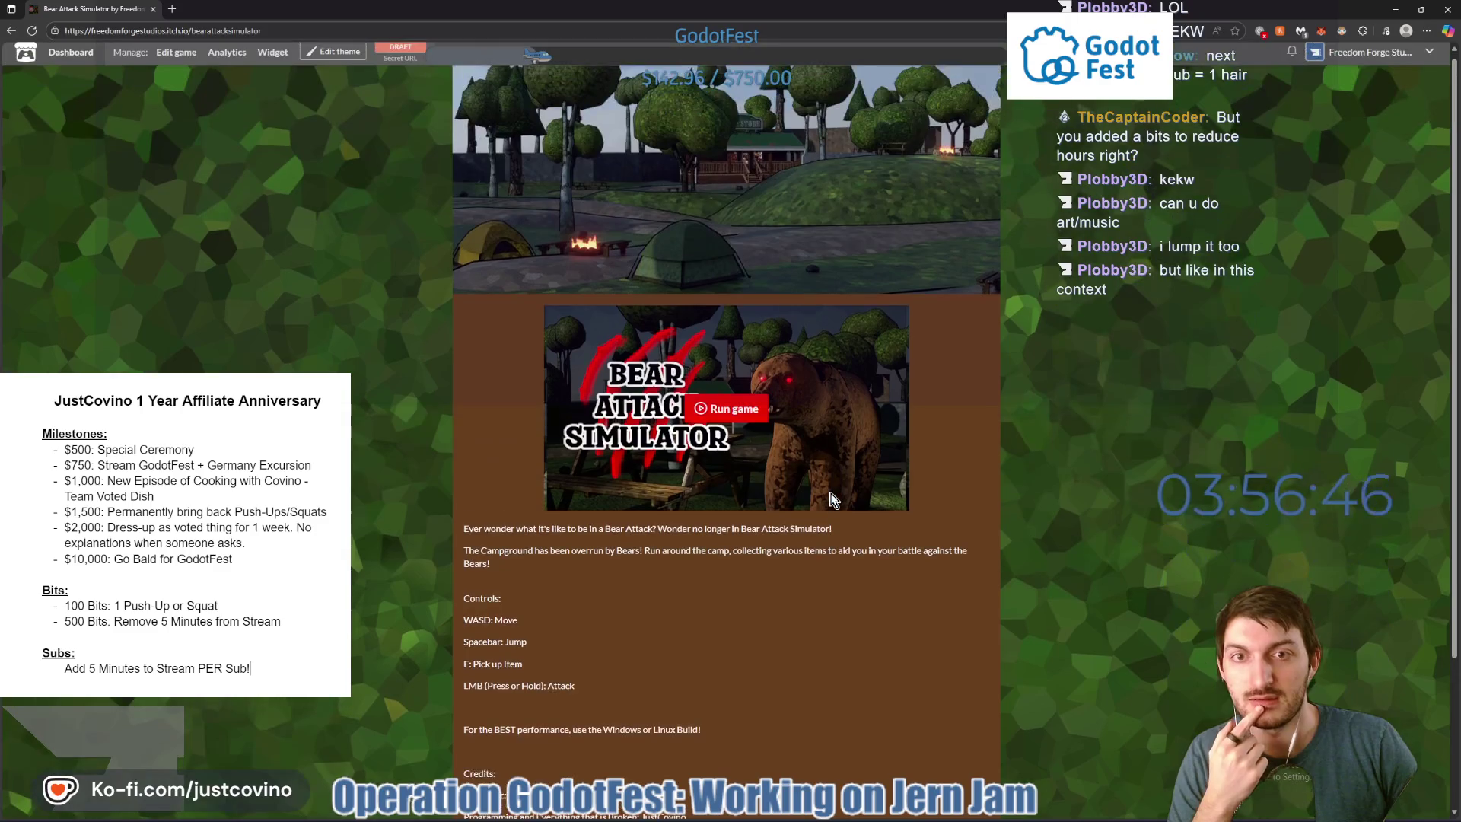
Return to Godot and open bear.gd from the script list at _physics_process.
{"action": "key", "text": "alt+Tab"}
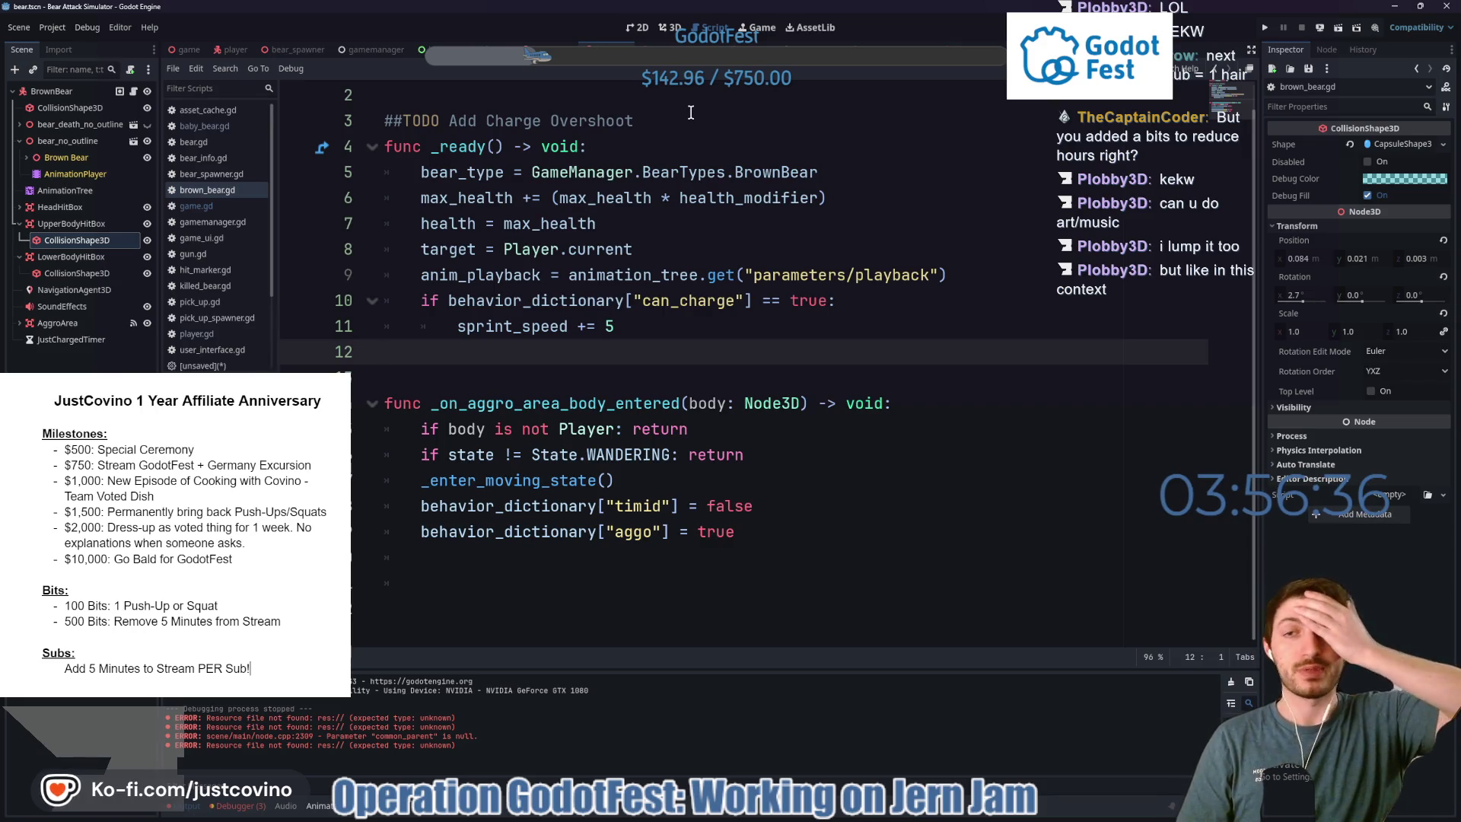
{"action": "scroll", "coordinate": [820, 273], "scroll_direction": "up", "scroll_amount": 1}
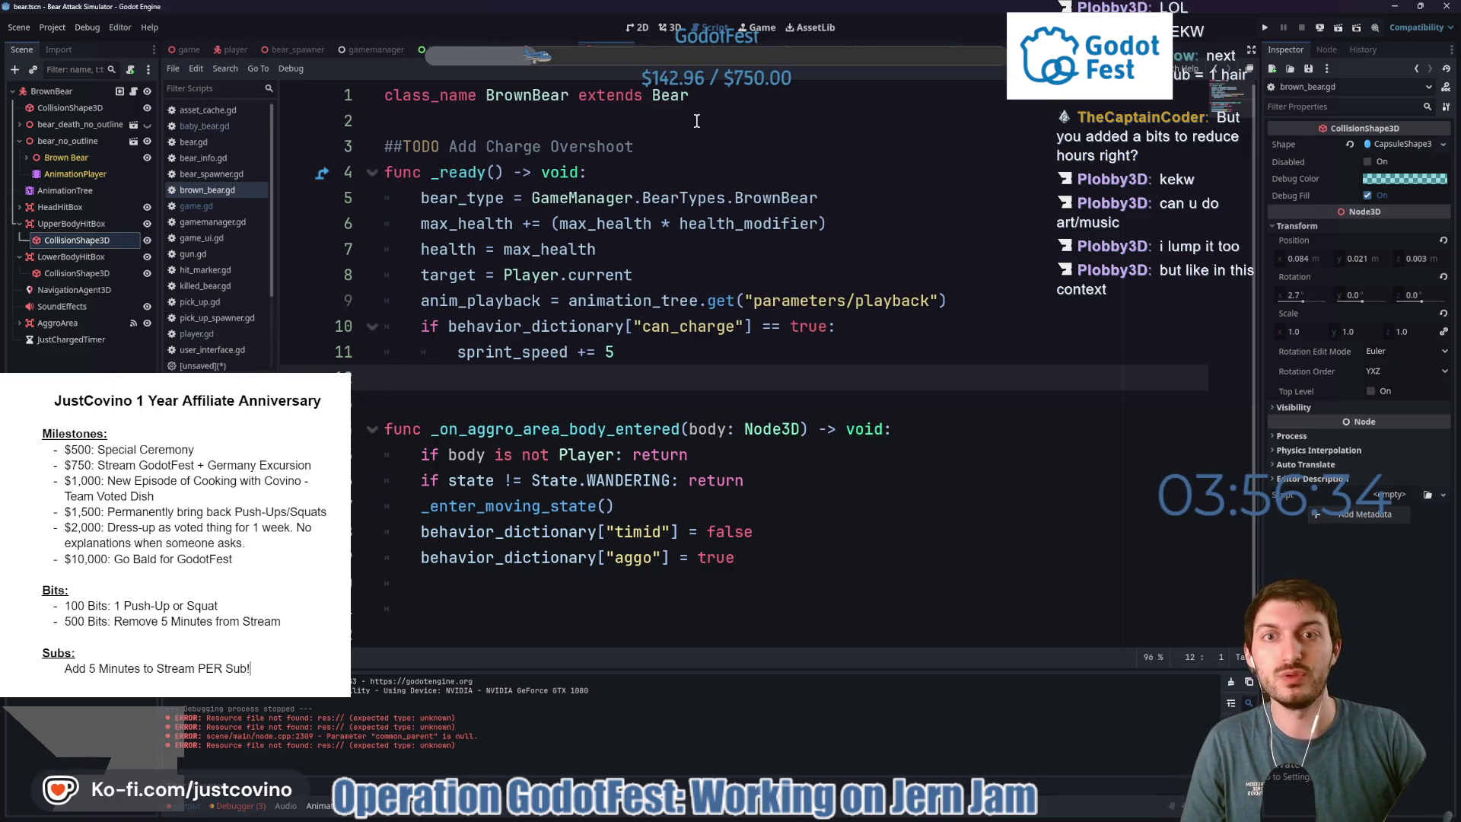
{"action": "left_click", "coordinate": [678, 91], "text": "ctrl"}
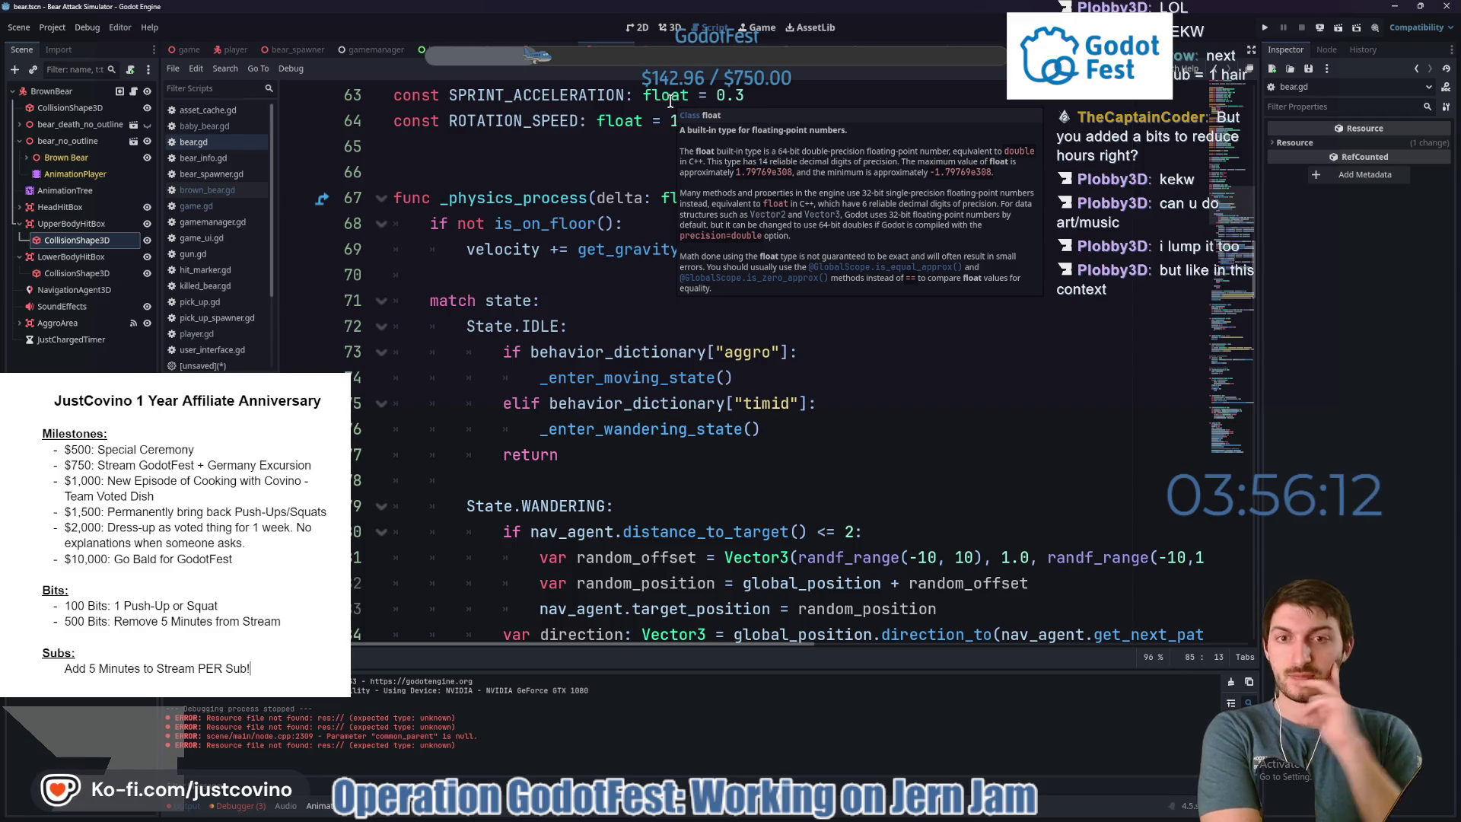
Save the bear scene and bear.gd script, then switch to the Bear Attack Simulator itch.io page.
{"action": "left_click", "coordinate": [537, 276]}
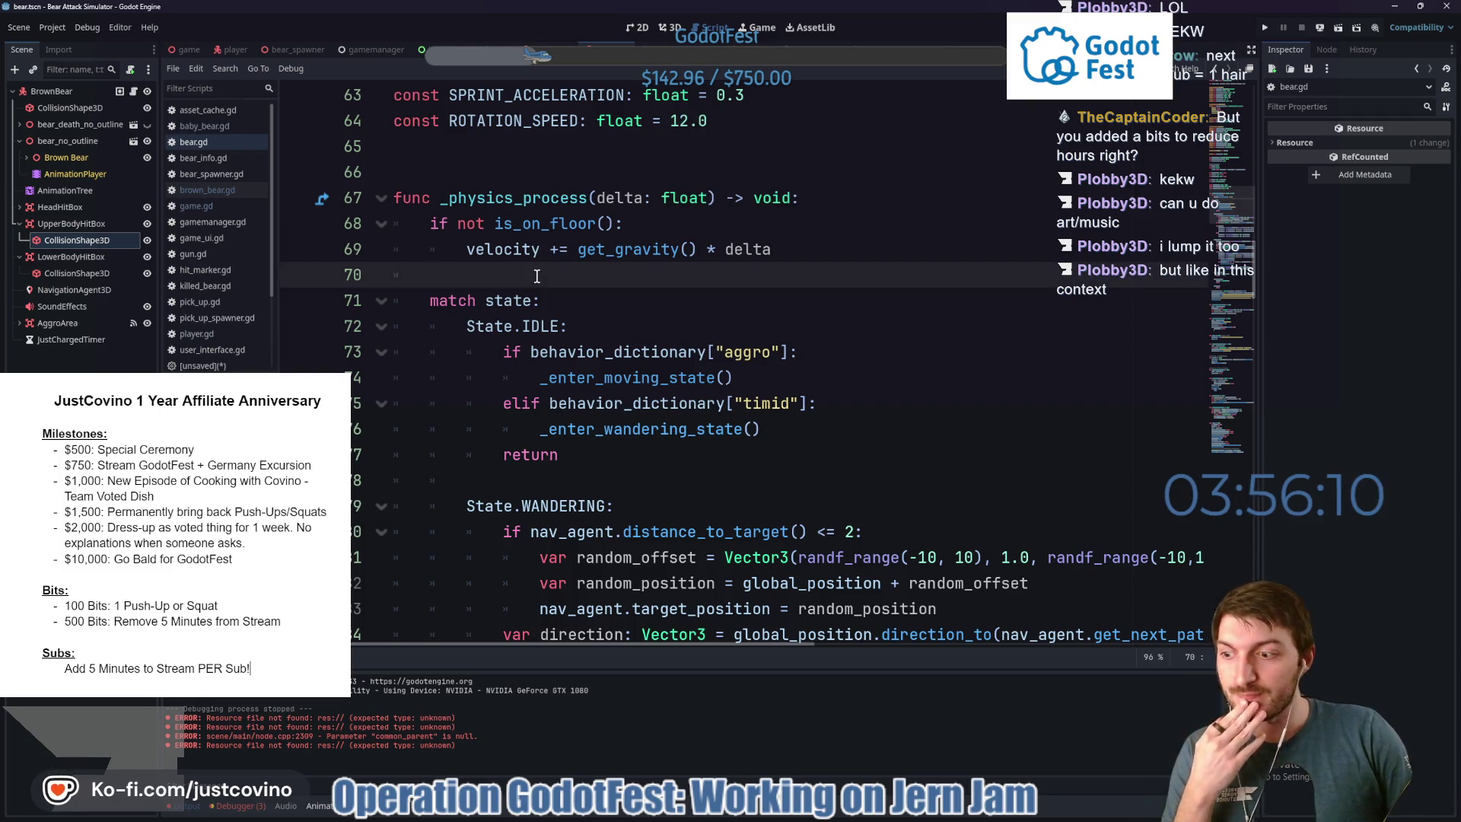
{"action": "key", "text": "ctrl+s"}
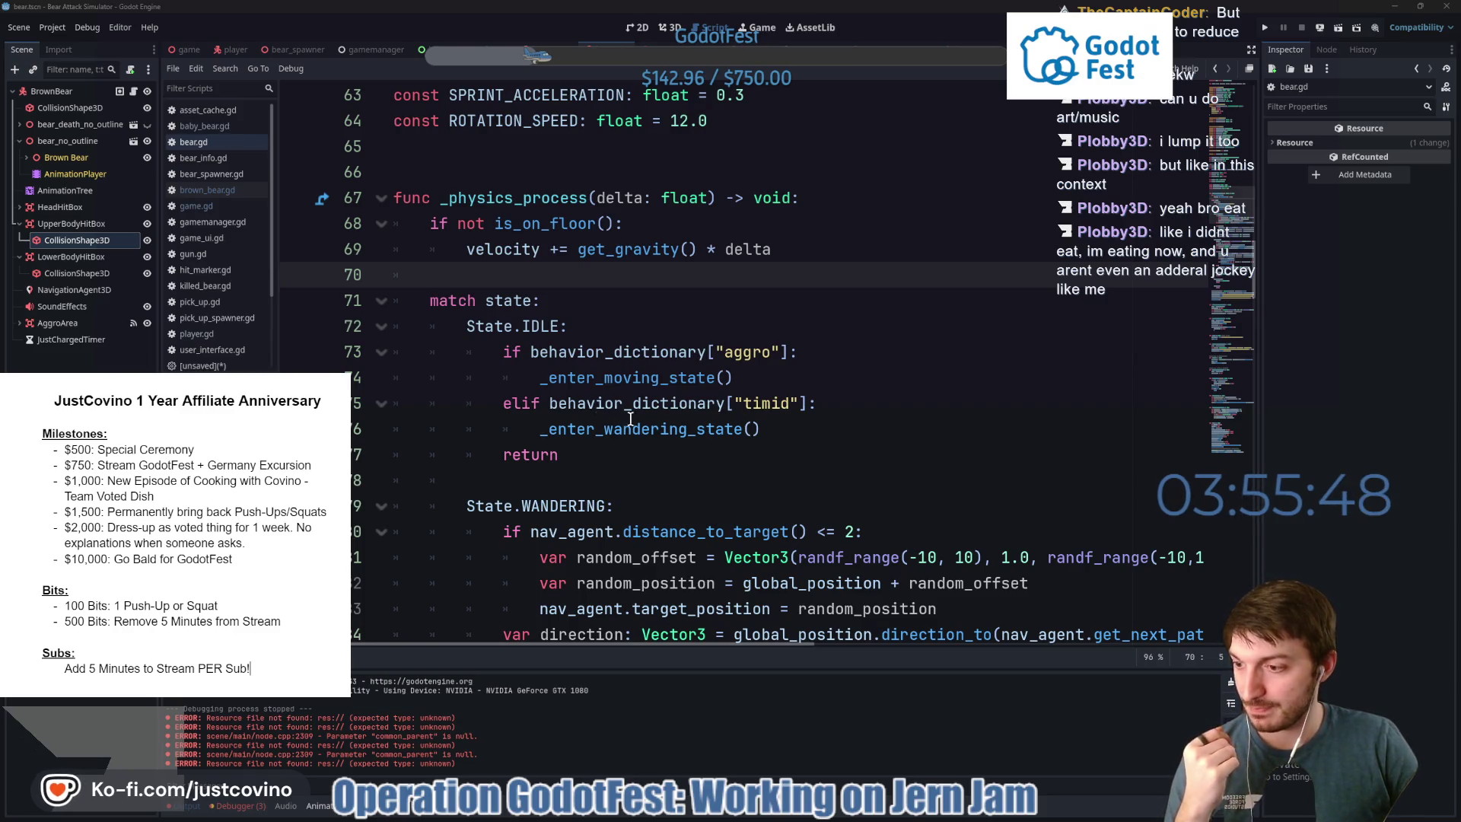
{"action": "left_click", "coordinate": [843, 326]}
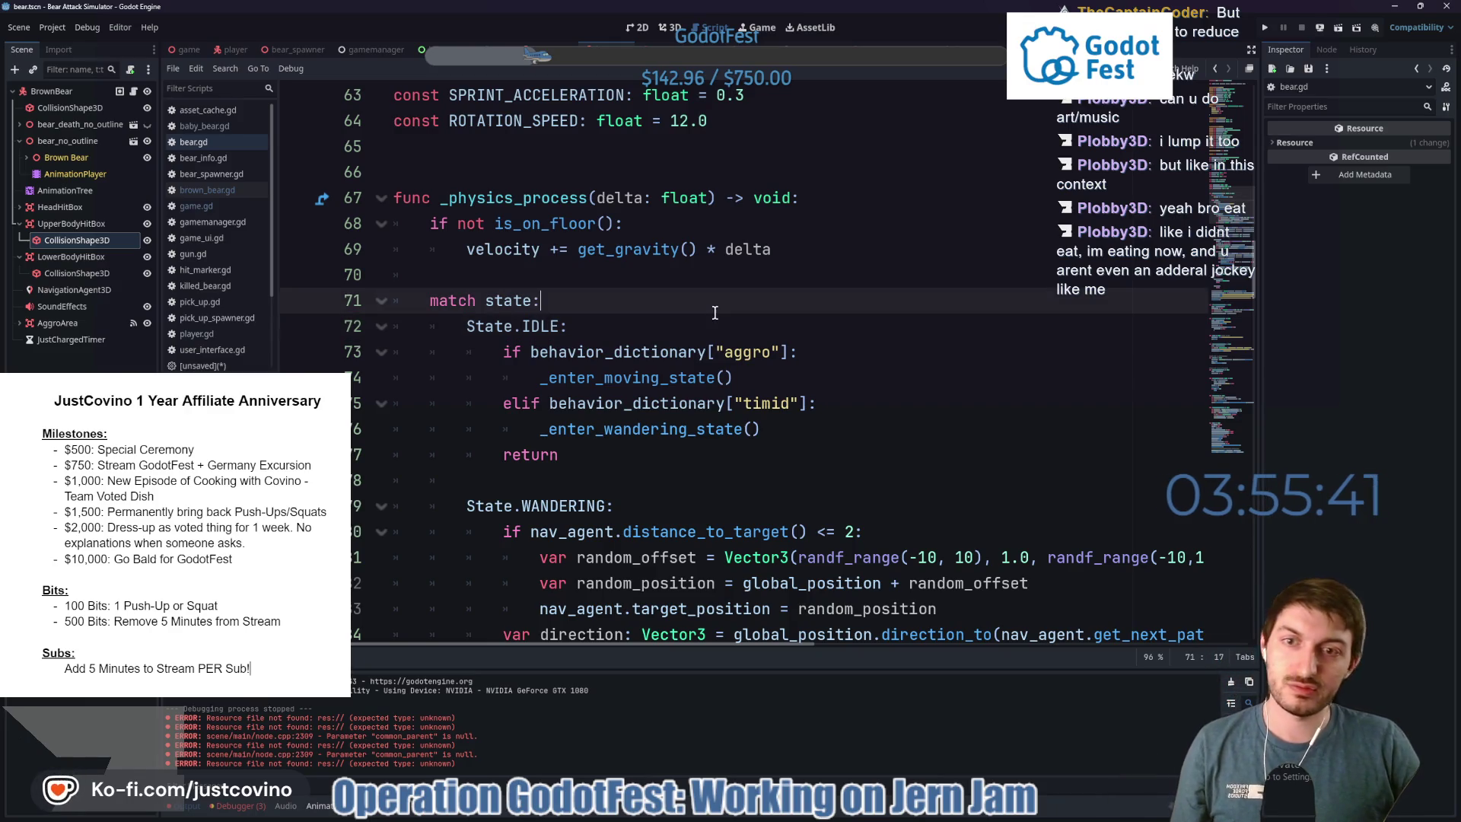
{"action": "left_click", "coordinate": [762, 300]}
{"action": "key", "text": "ctrl+s"}
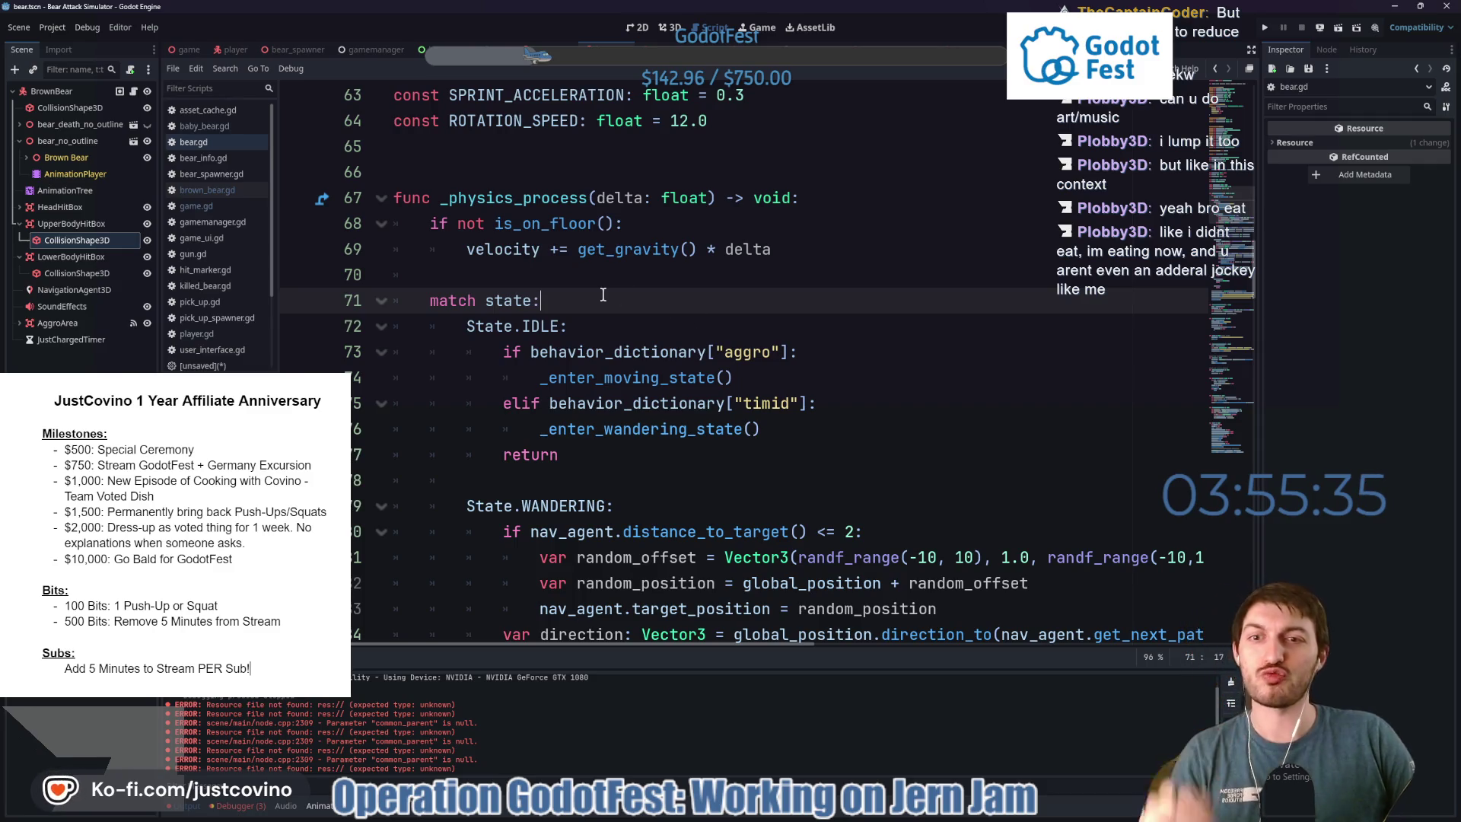
{"action": "key", "text": "ctrl+s"}
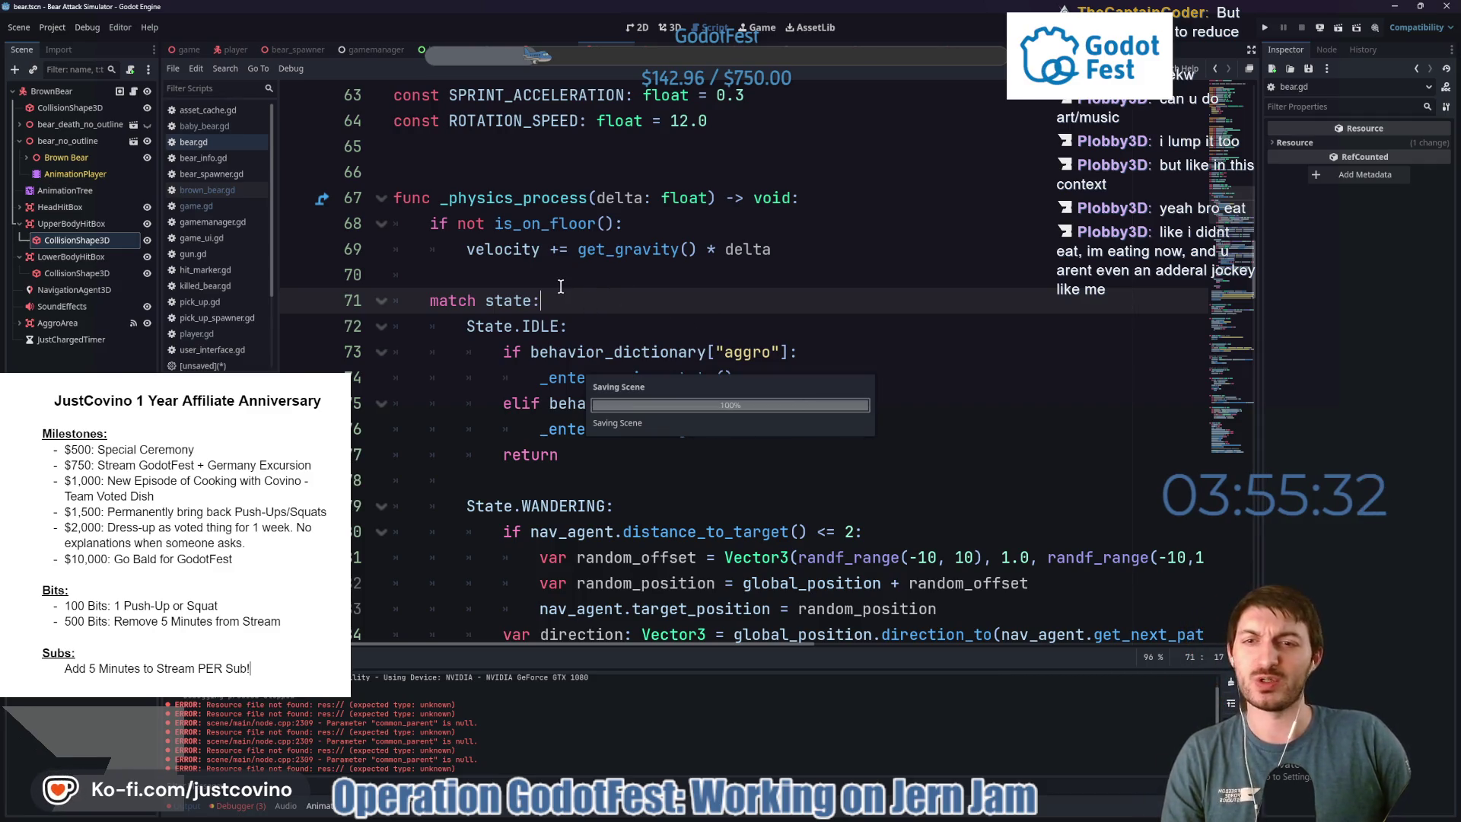
{"action": "left_click", "coordinate": [599, 276]}
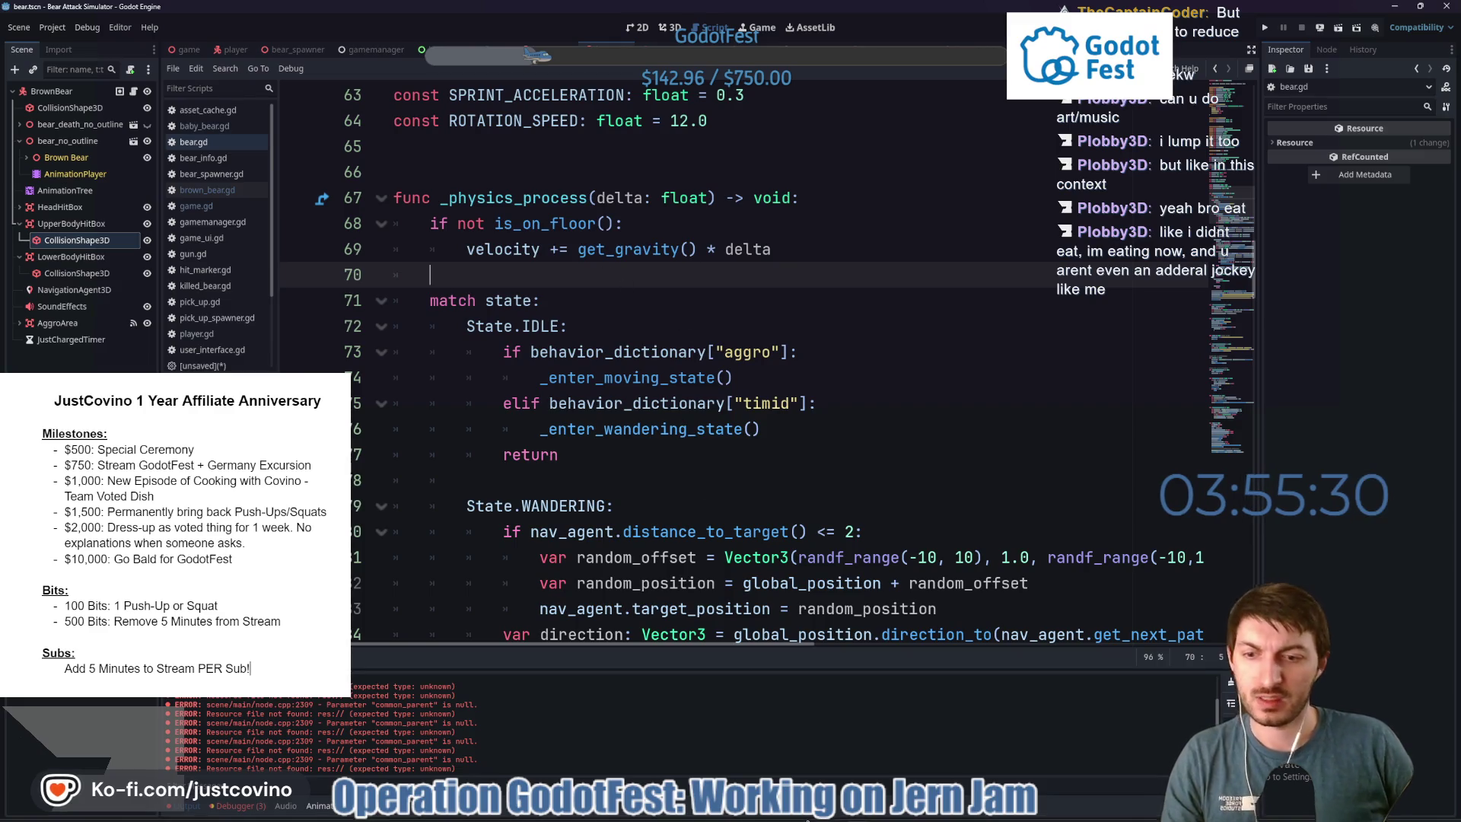
{"action": "key", "text": "alt+Tab"}
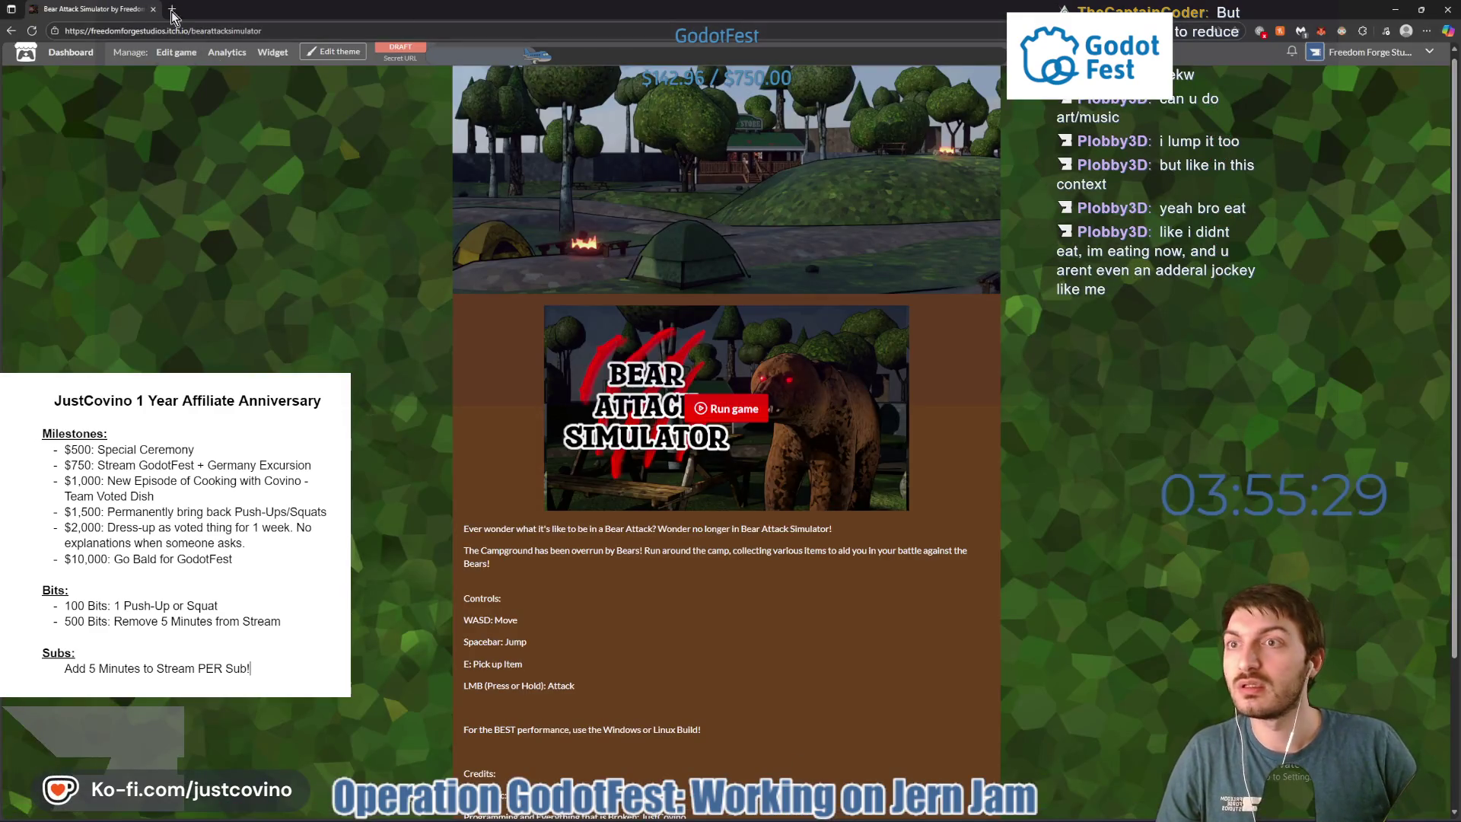
Load itch.io in a new browser tab and open the account menu.
{"action": "left_click", "coordinate": [175, 11]}
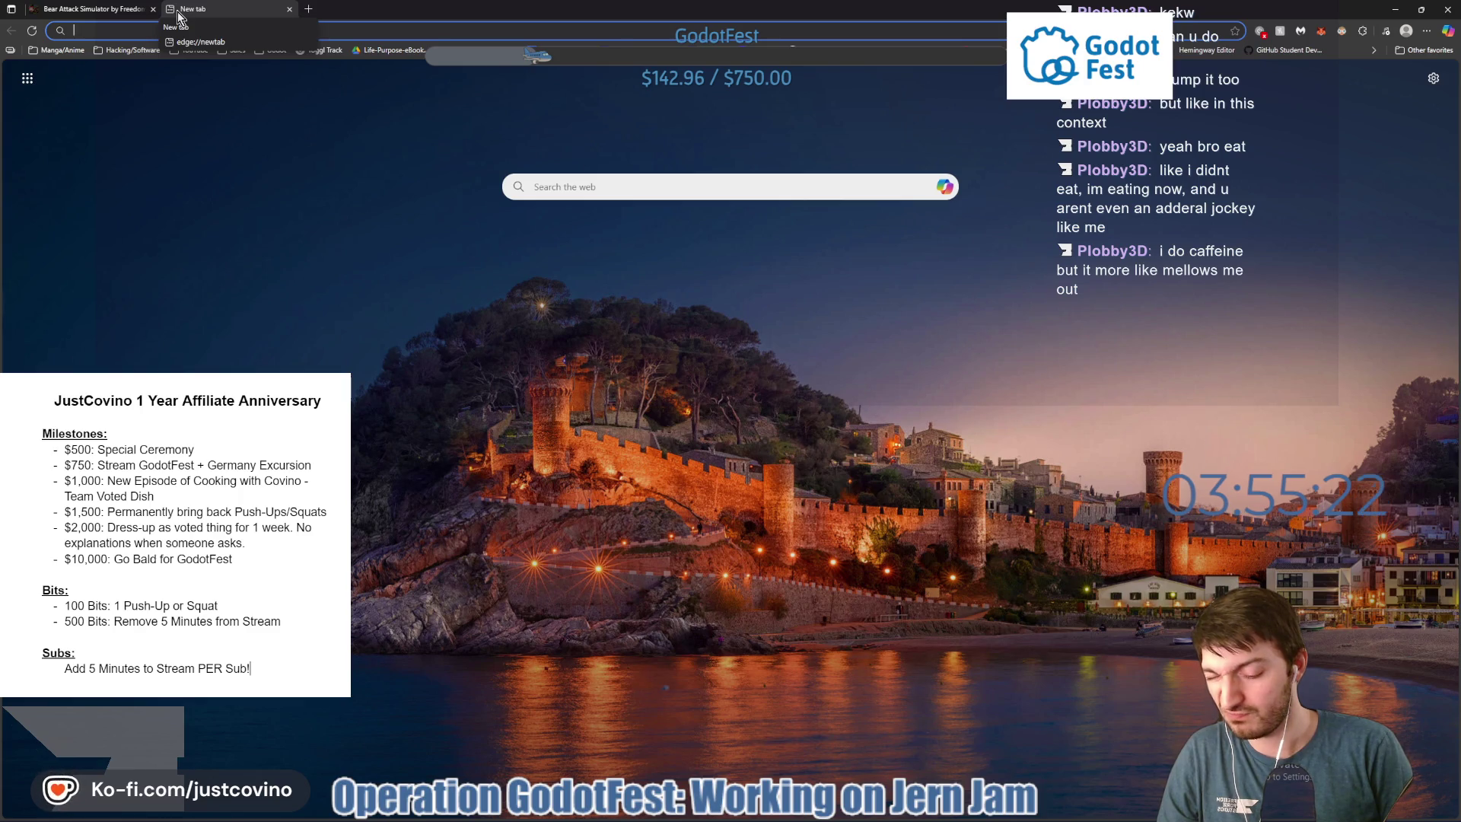
{"action": "type", "text": "itch"}
{"action": "key", "text": "Return"}
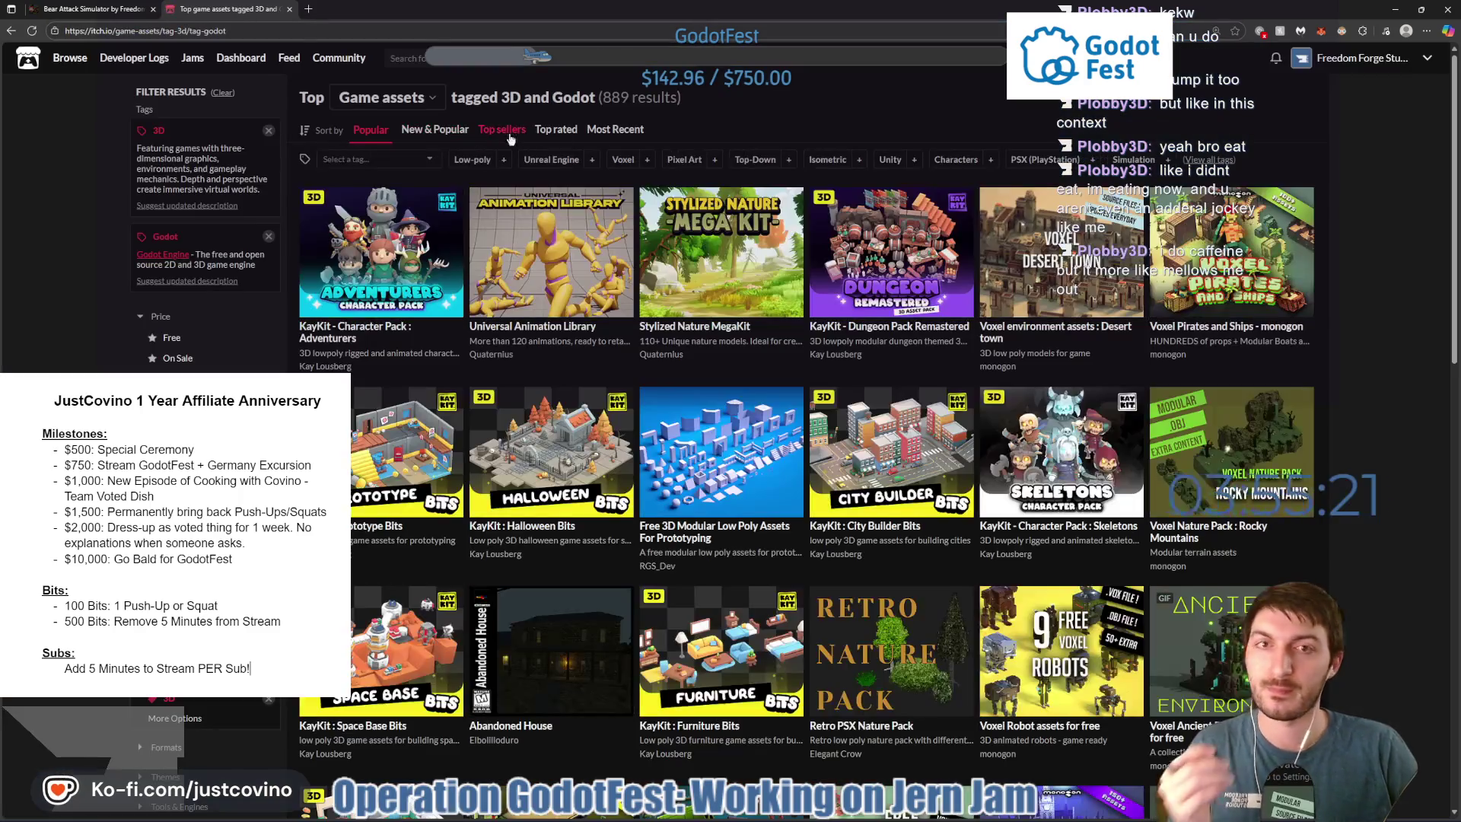
{"action": "left_click", "coordinate": [1429, 64]}
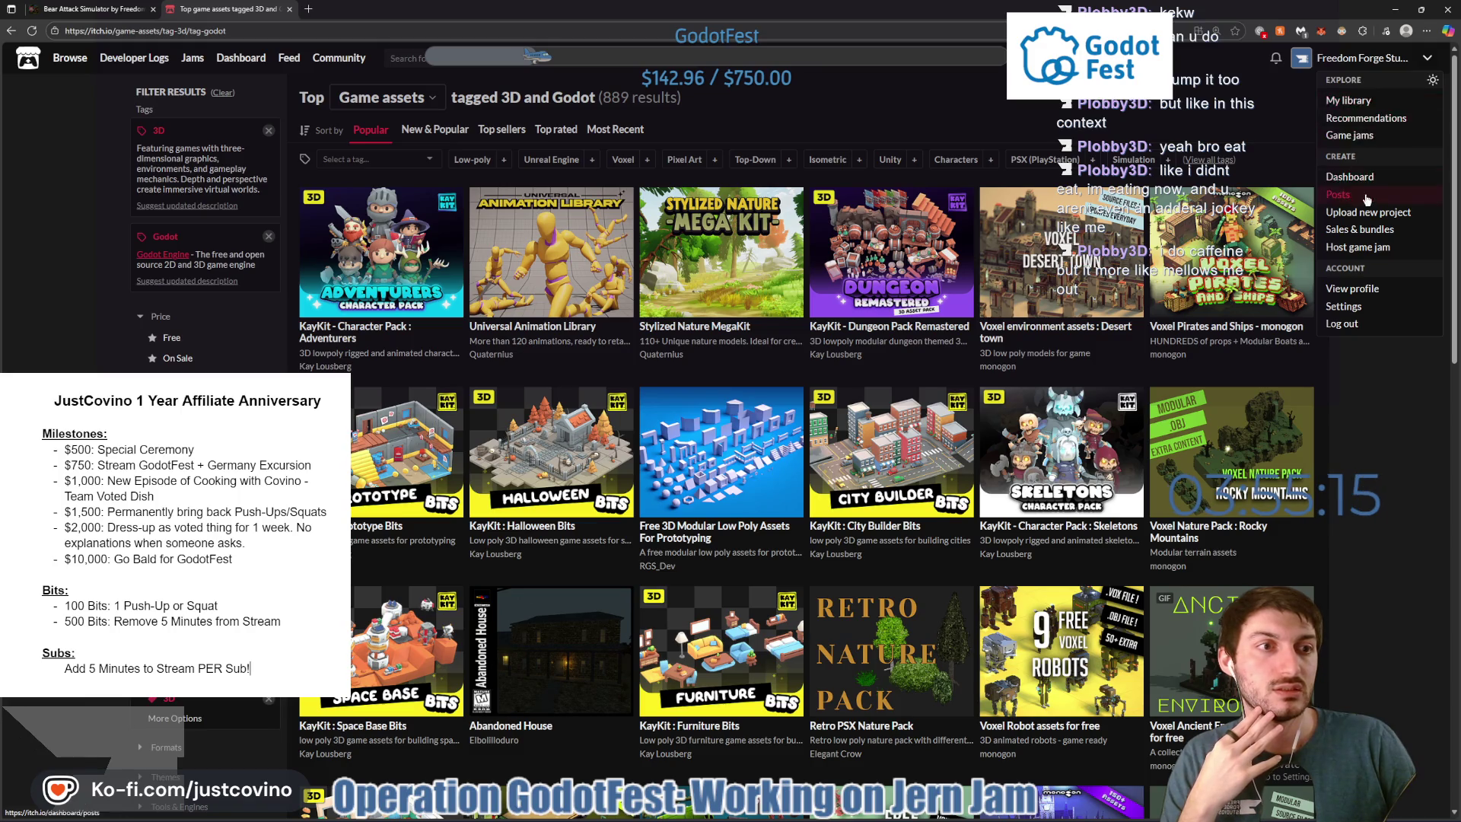
Search itch.io for the viewer's username, filtering results to Games, which finds nothing.
{"action": "left_click", "coordinate": [457, 58]}
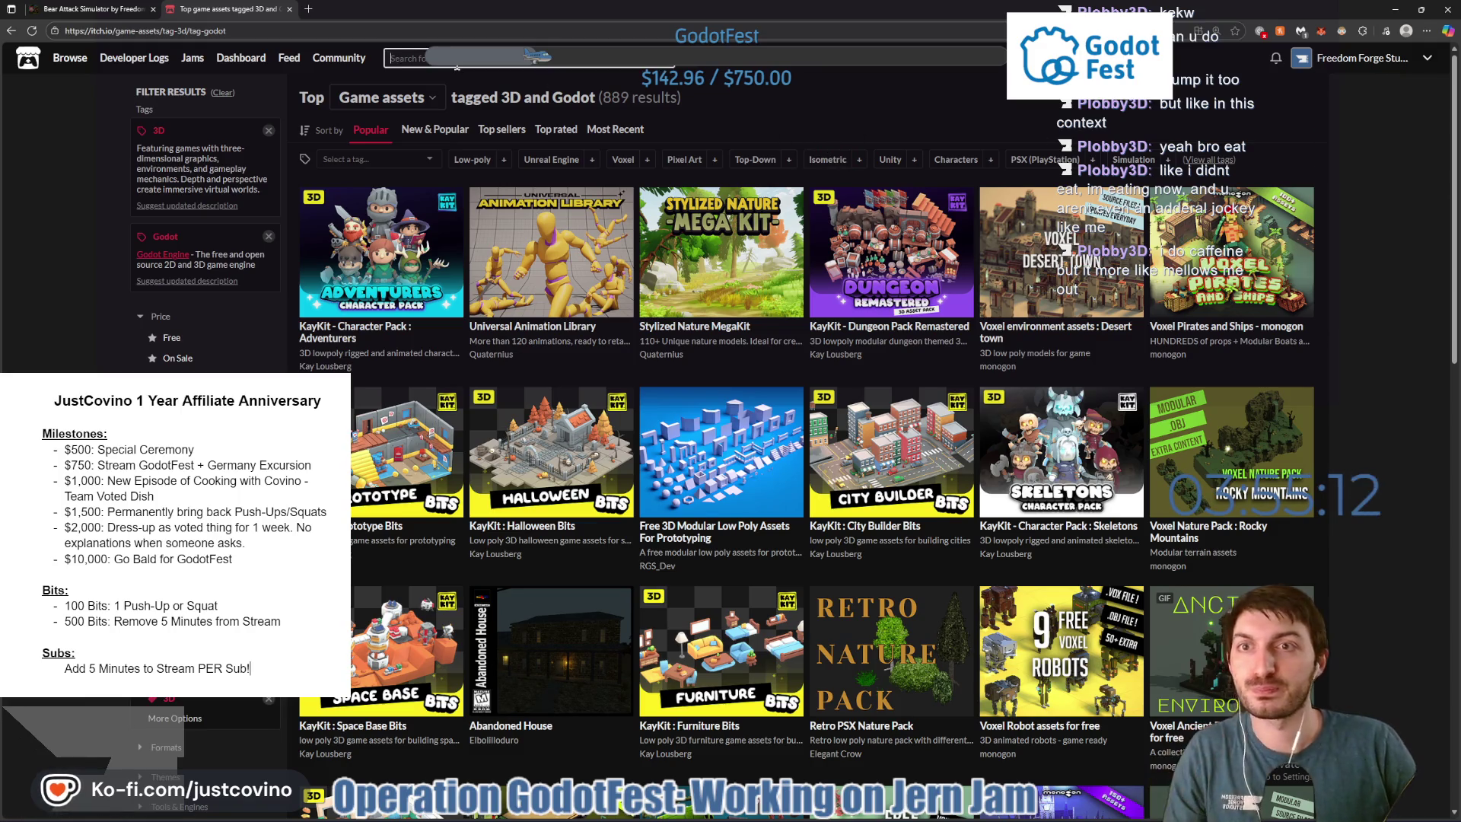
{"action": "type", "text": "TheCp"}
{"action": "key", "text": "BackSpace"}
{"action": "type", "text": "aptainCoder"}
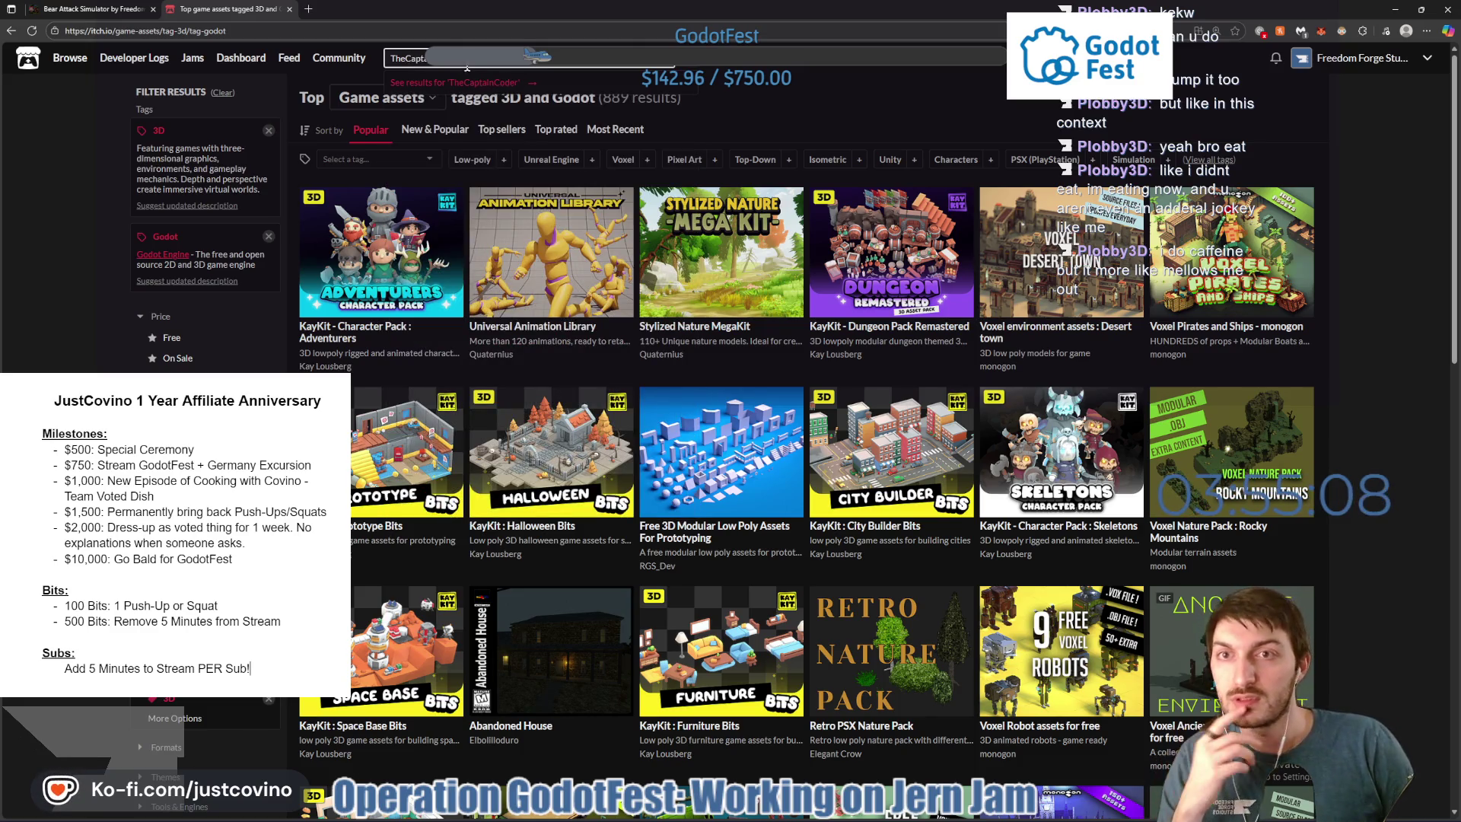
{"action": "left_click", "coordinate": [491, 83]}
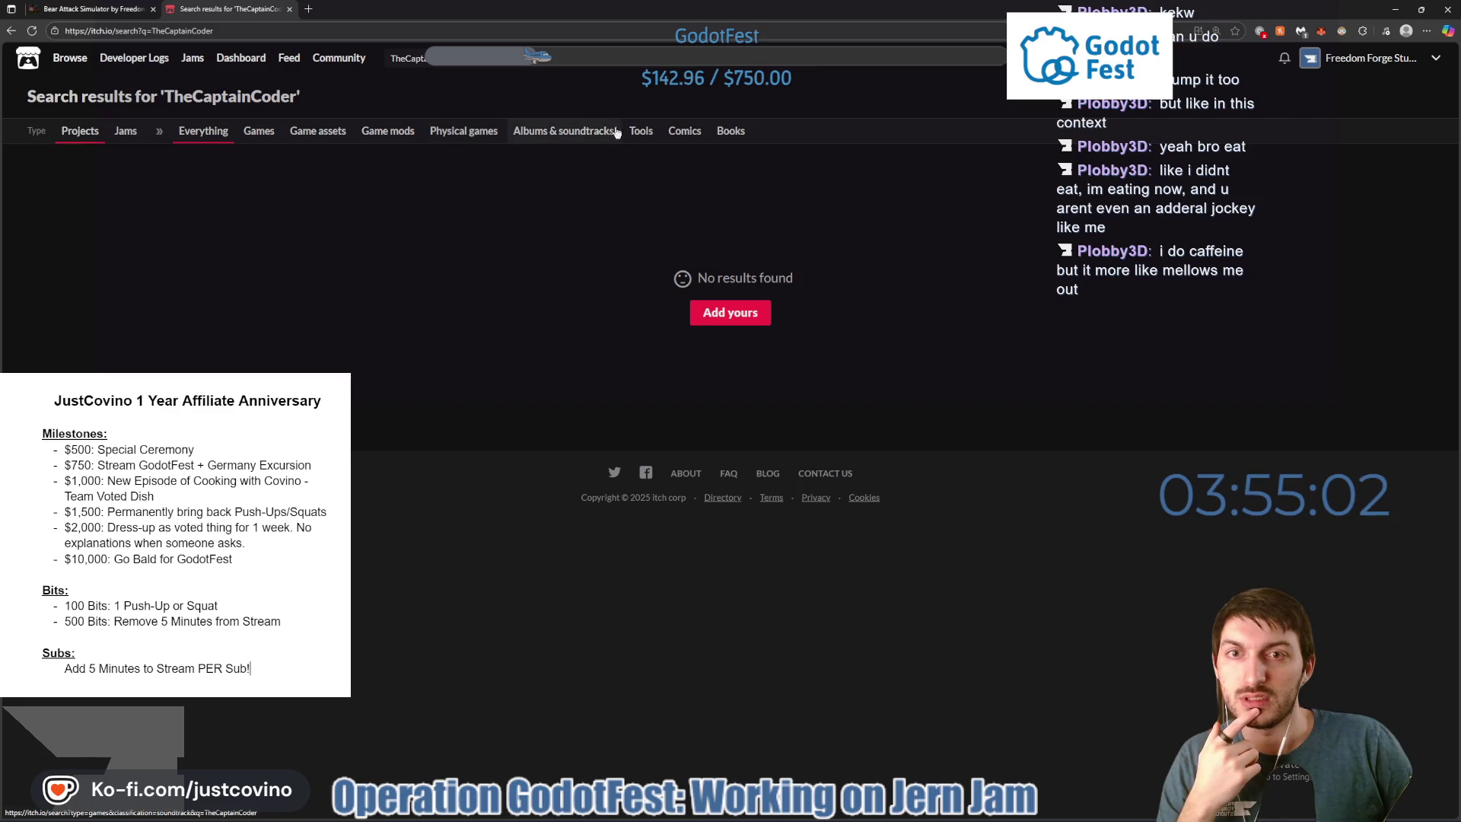
{"action": "left_click", "coordinate": [202, 134]}
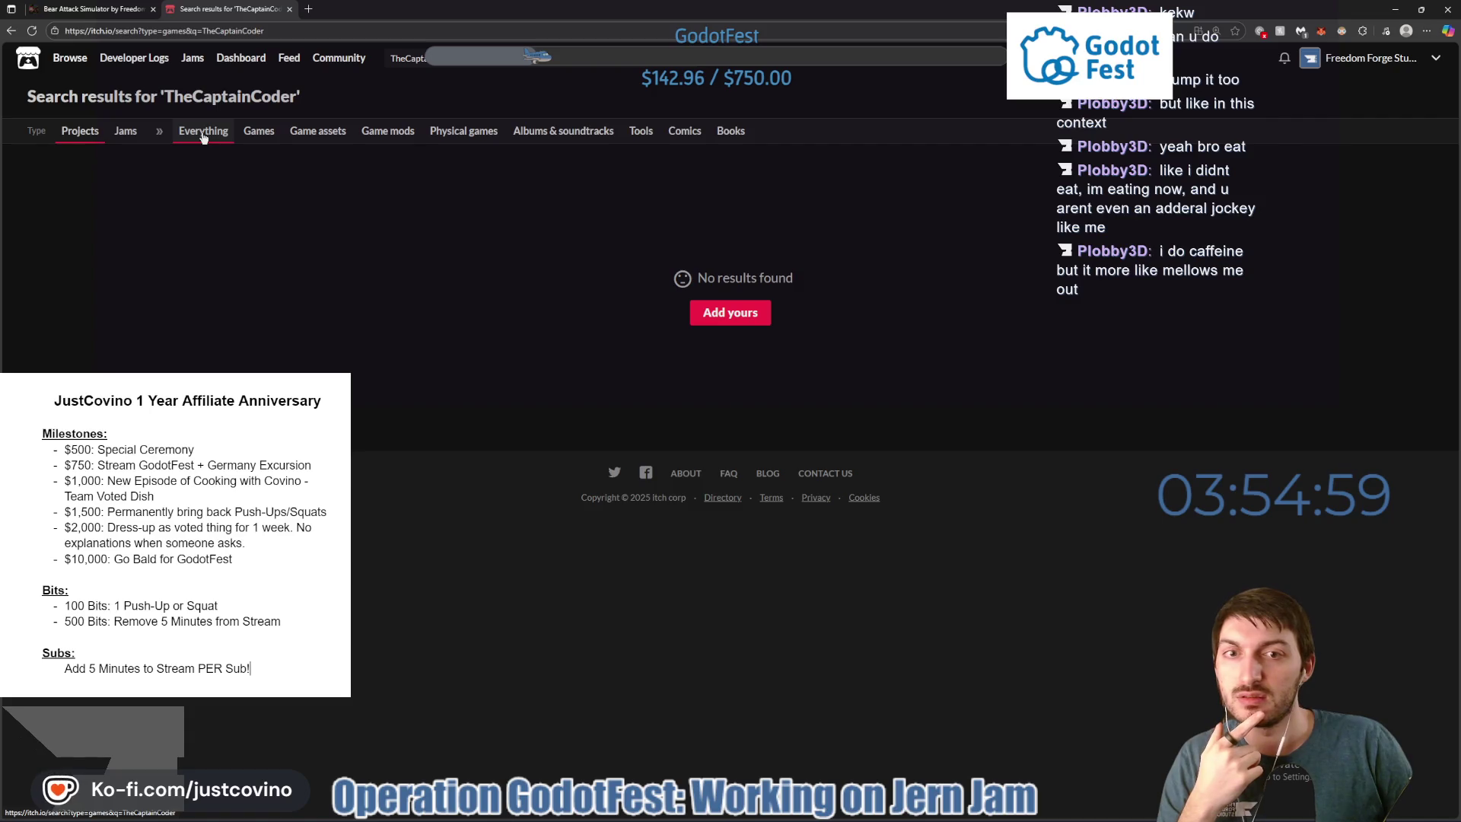
{"action": "left_click", "coordinate": [259, 132]}
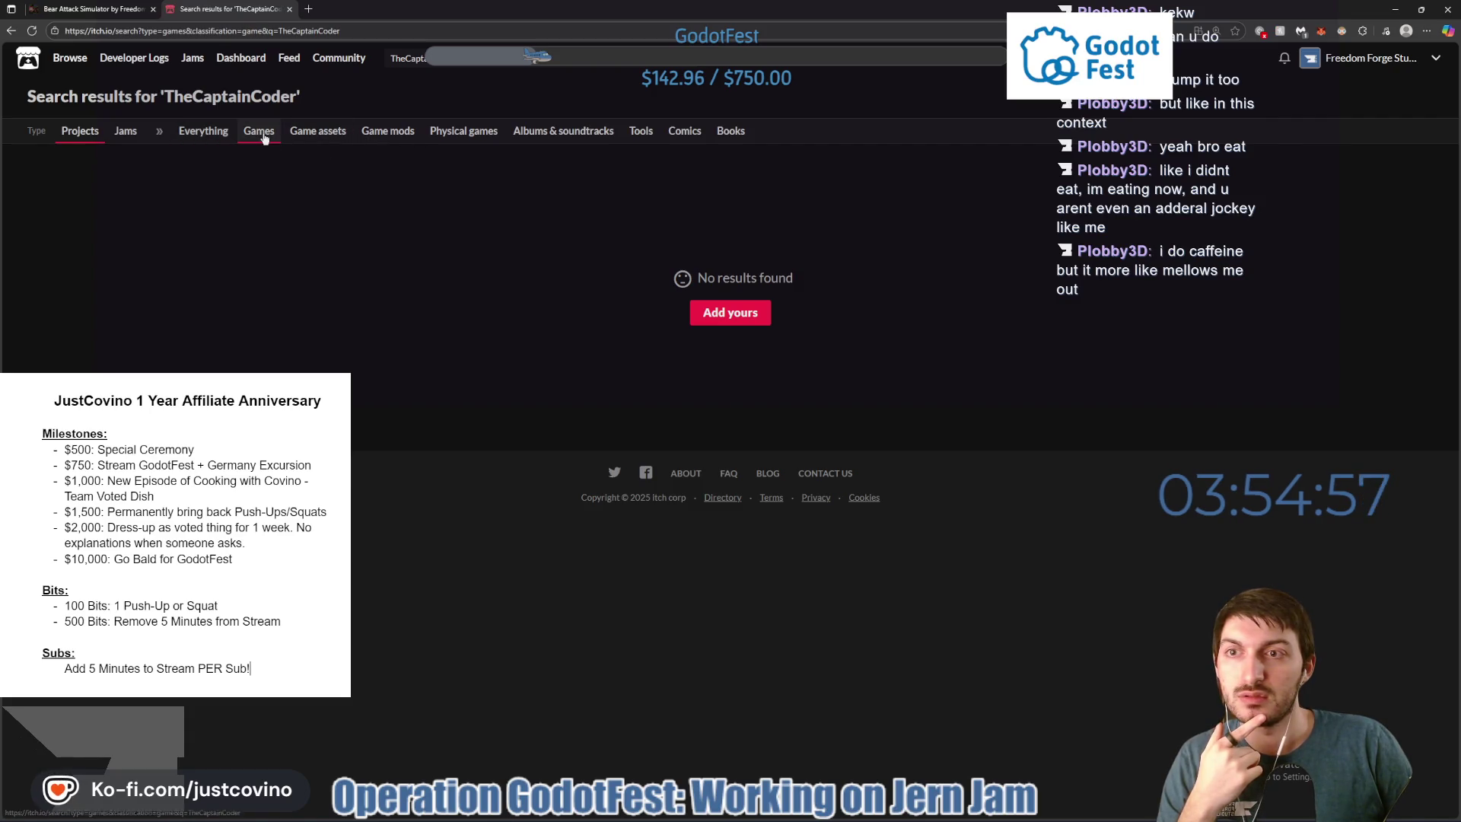
{"action": "left_click", "coordinate": [580, 58]}
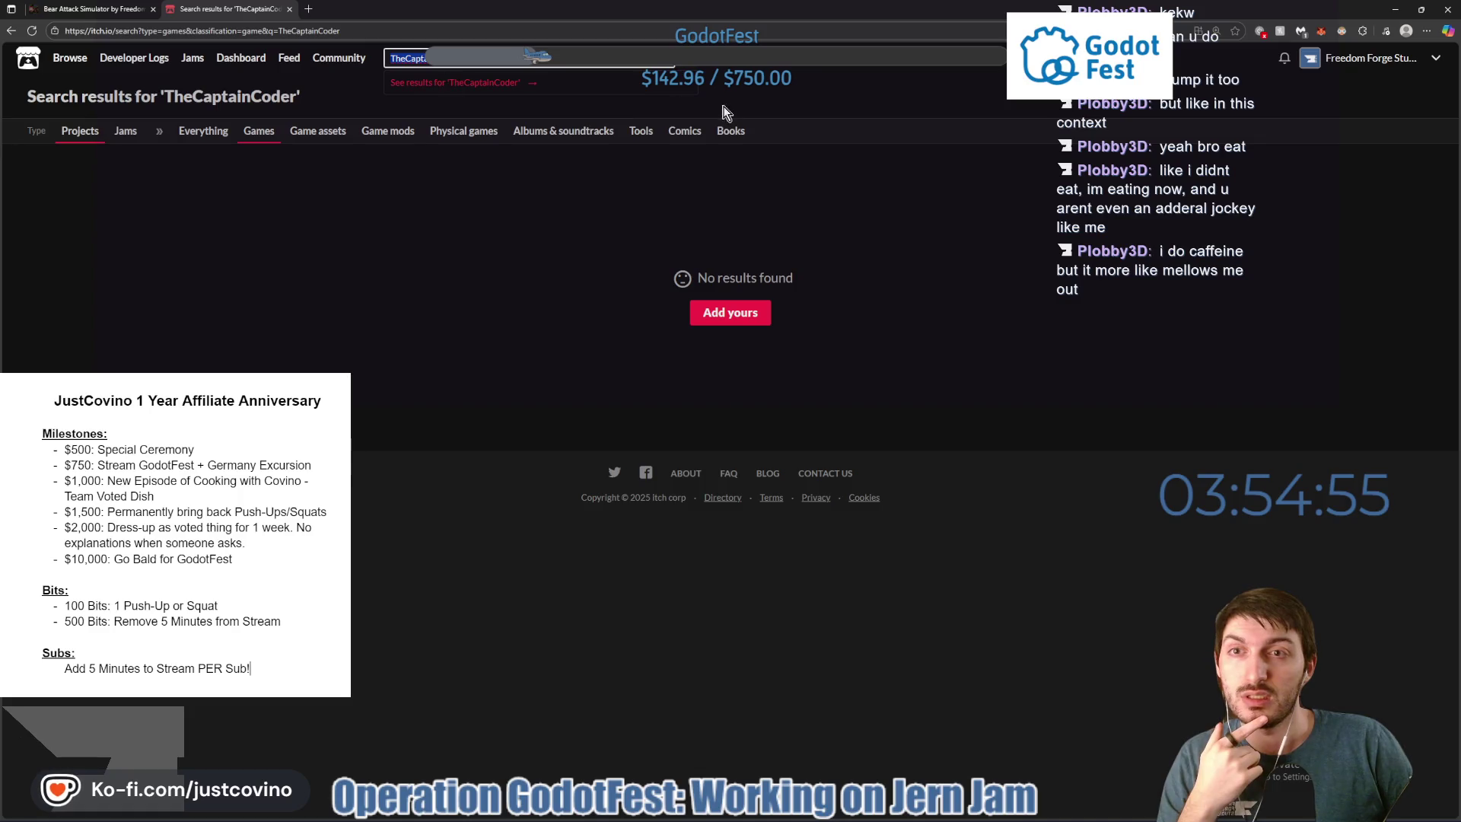
Scroll through the Freedom Forge Studios profile, then return to the Bear Attack Simulator tab.
{"action": "left_click", "coordinate": [1369, 58]}
{"action": "scroll", "coordinate": [789, 279], "scroll_direction": "down", "scroll_amount": 4}
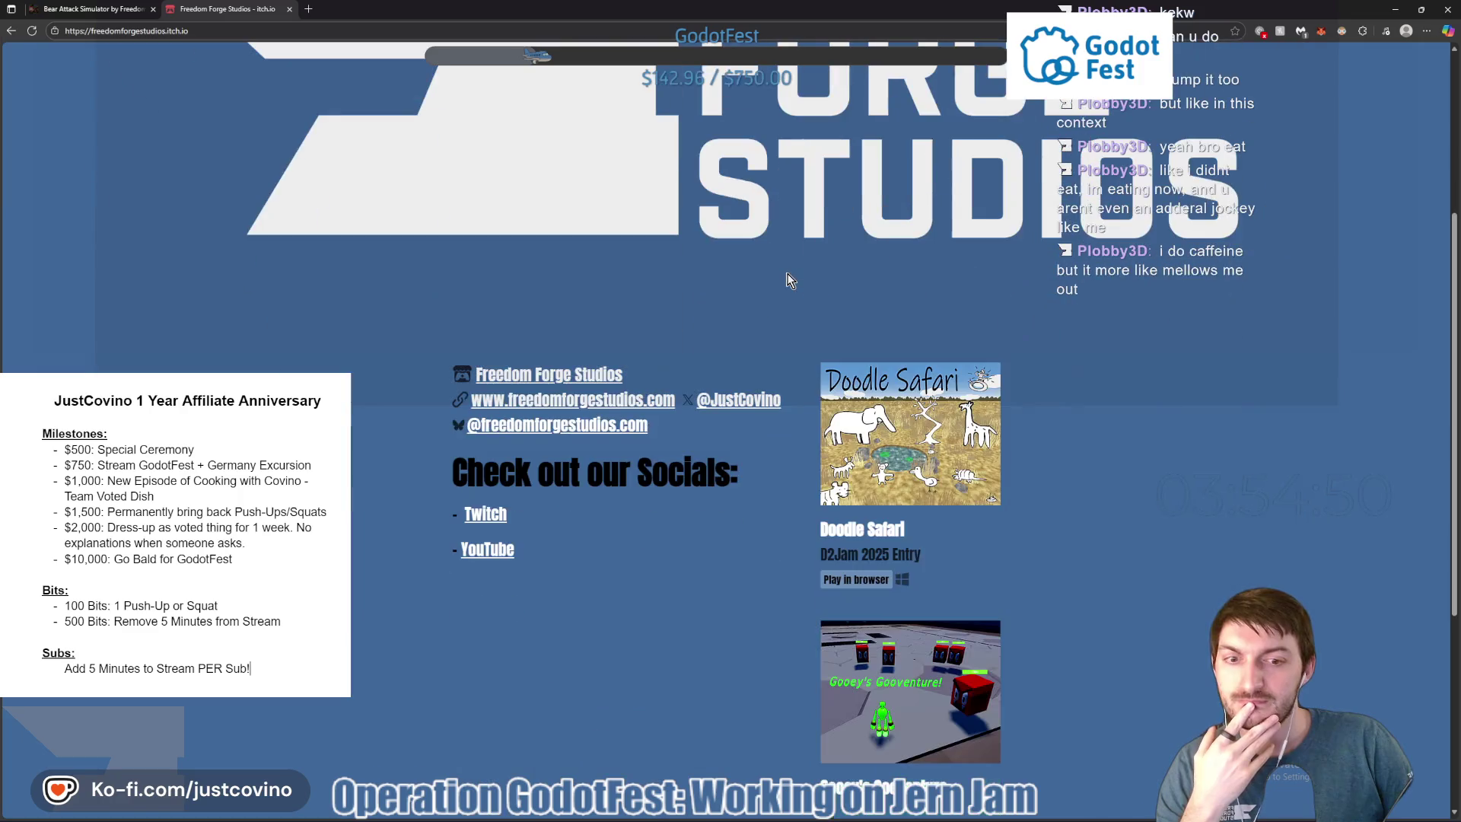
{"action": "scroll", "coordinate": [790, 281], "scroll_direction": "down", "scroll_amount": 3}
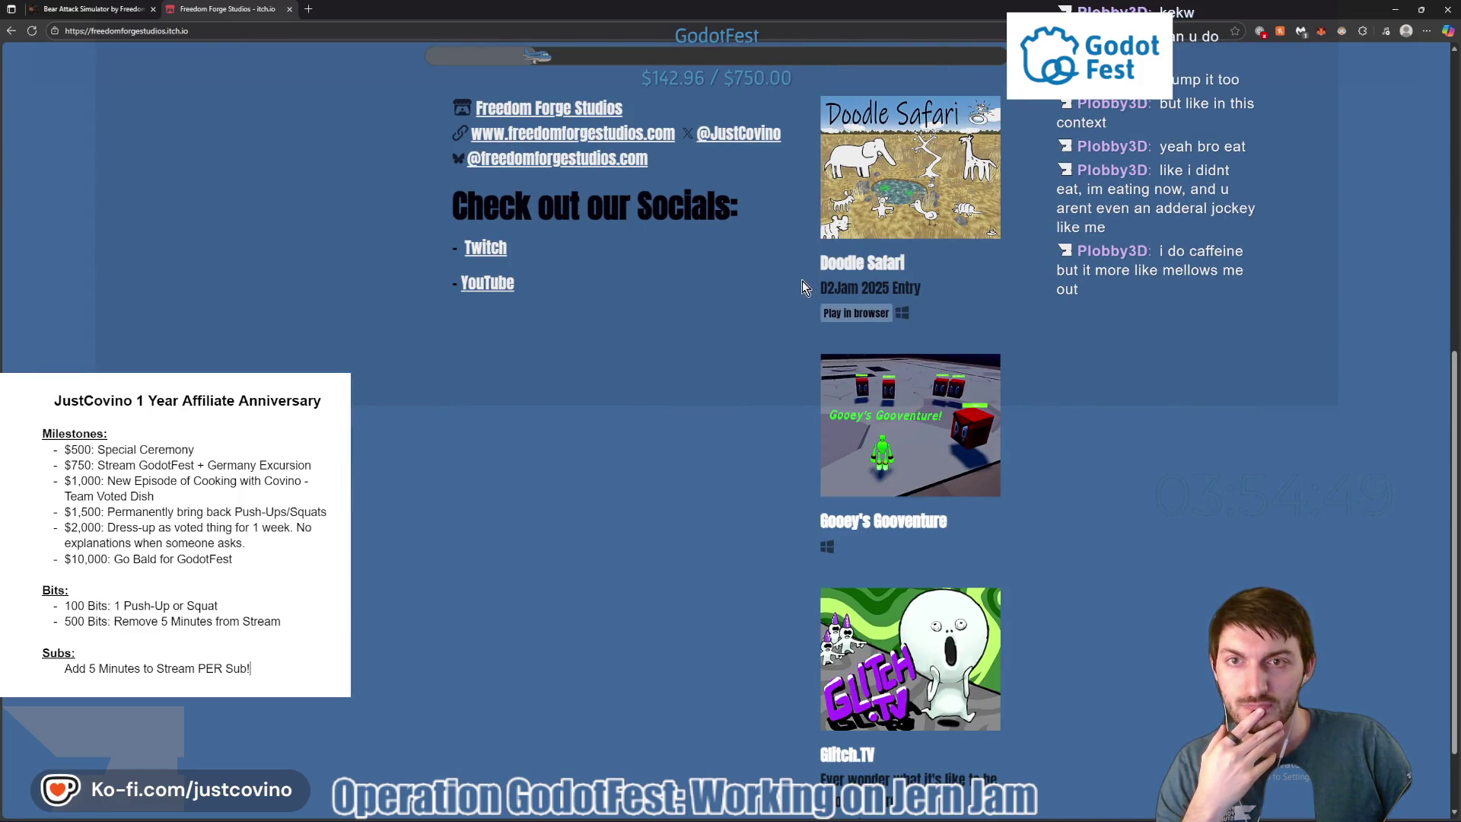
{"action": "scroll", "coordinate": [802, 281], "scroll_direction": "down", "scroll_amount": 1}
{"action": "scroll", "coordinate": [798, 281], "scroll_direction": "up", "scroll_amount": 2}
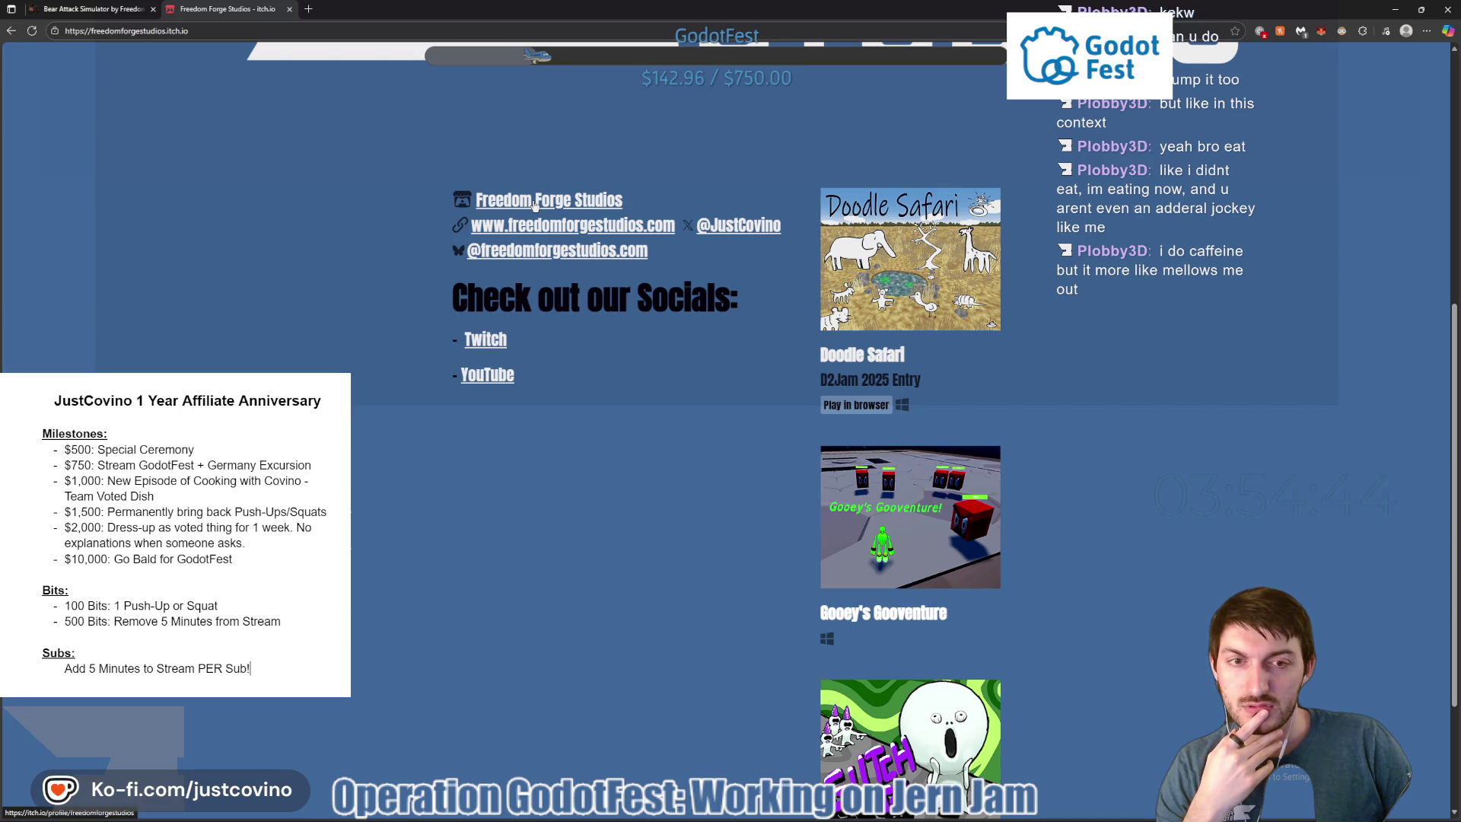
{"action": "scroll", "coordinate": [535, 204], "scroll_direction": "up", "scroll_amount": 6}
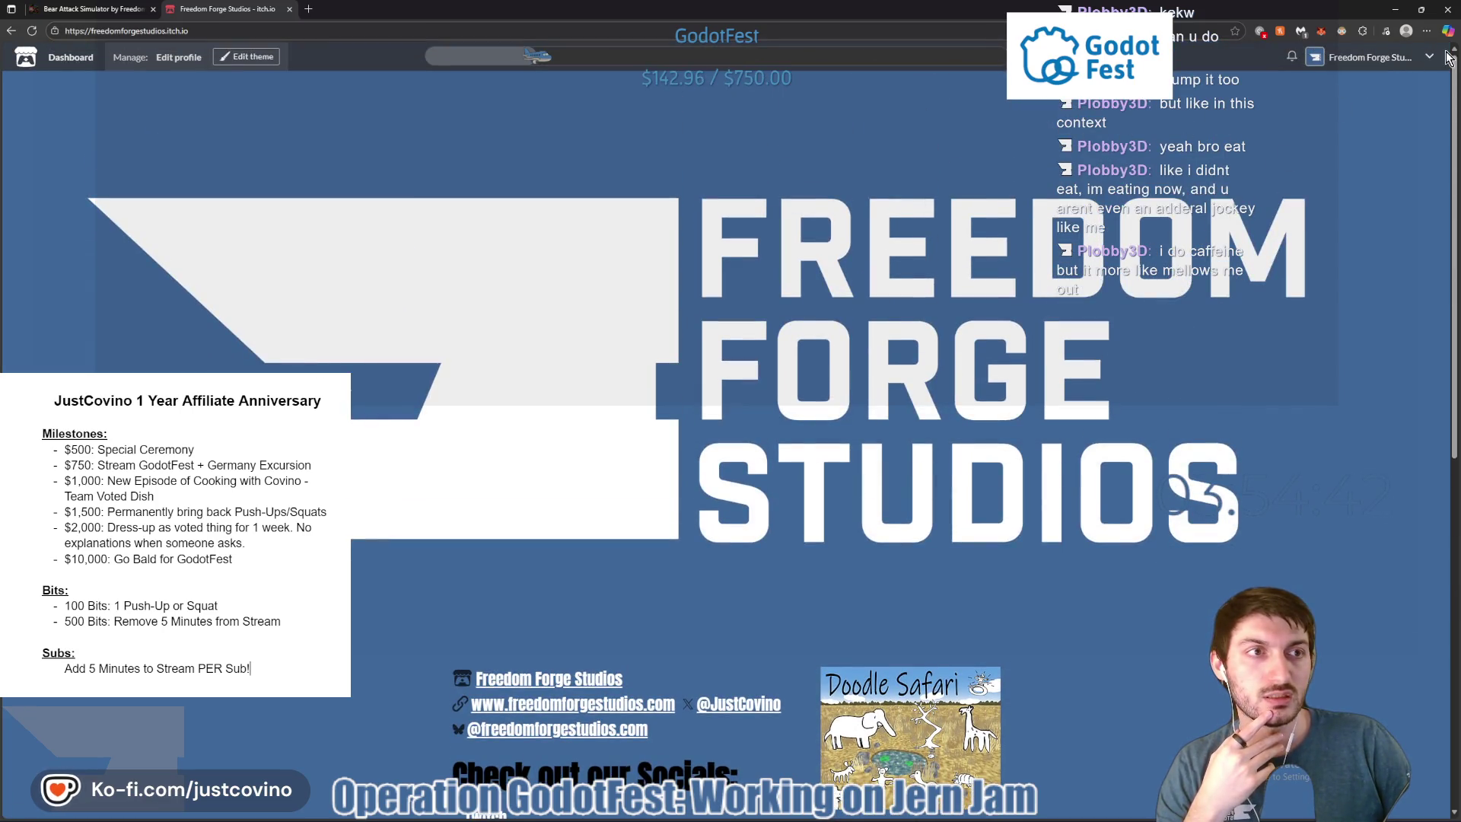
{"action": "left_click", "coordinate": [1431, 57]}
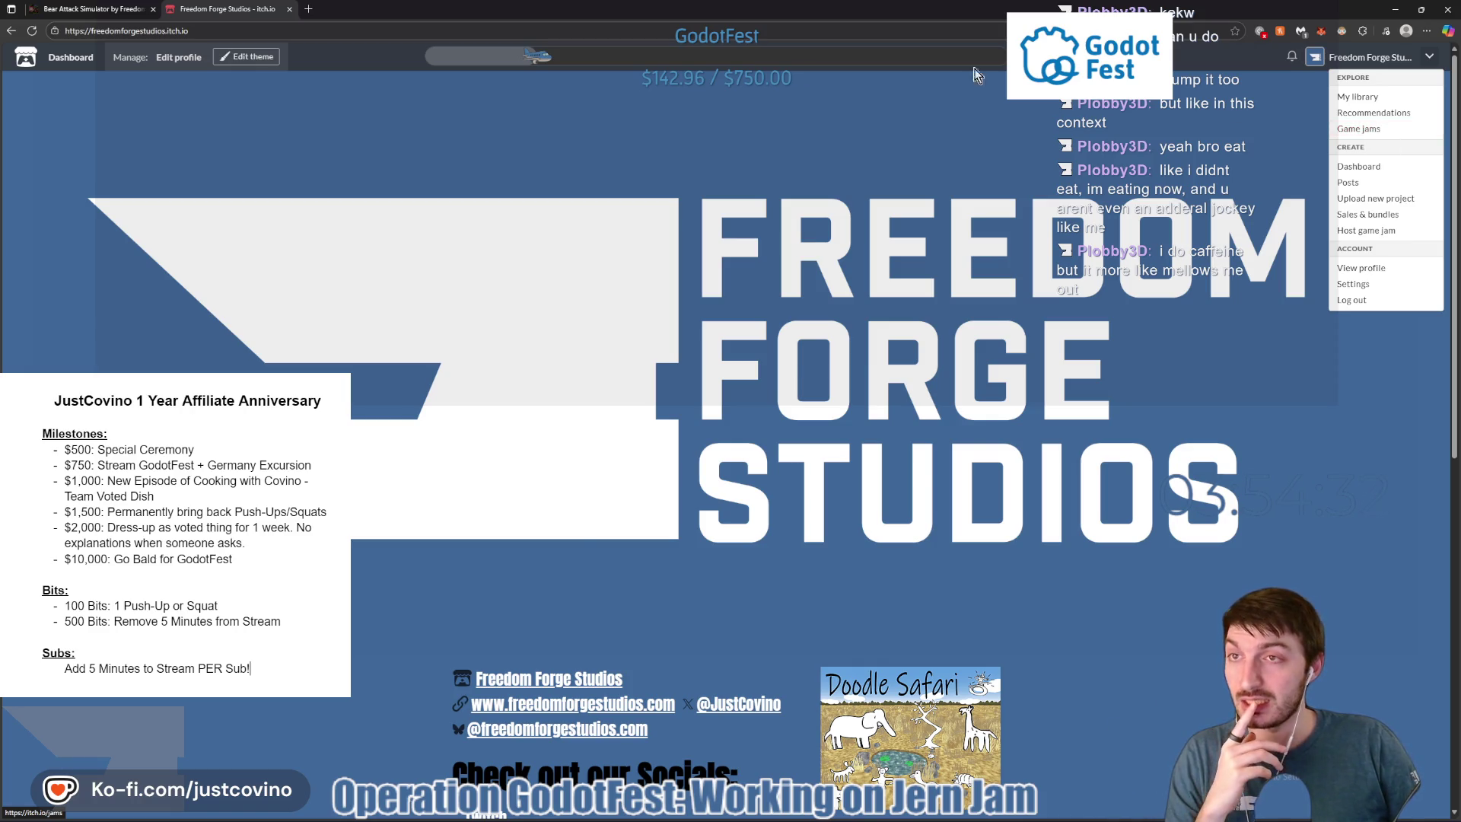
{"action": "left_click", "coordinate": [84, 9]}
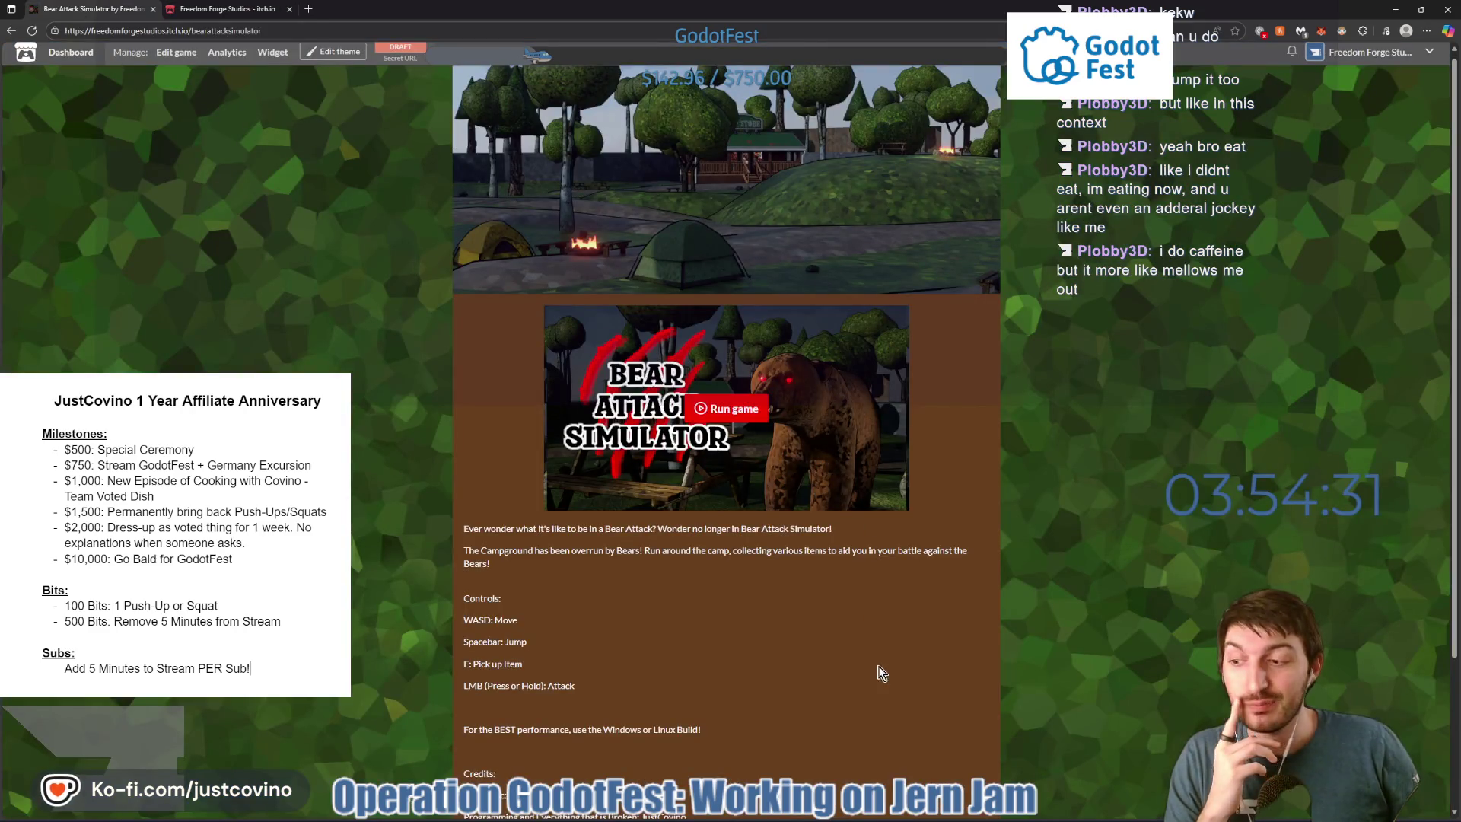
Back in Godot, clear the red error messages from the Output panel.
{"action": "key", "text": "alt+Tab"}
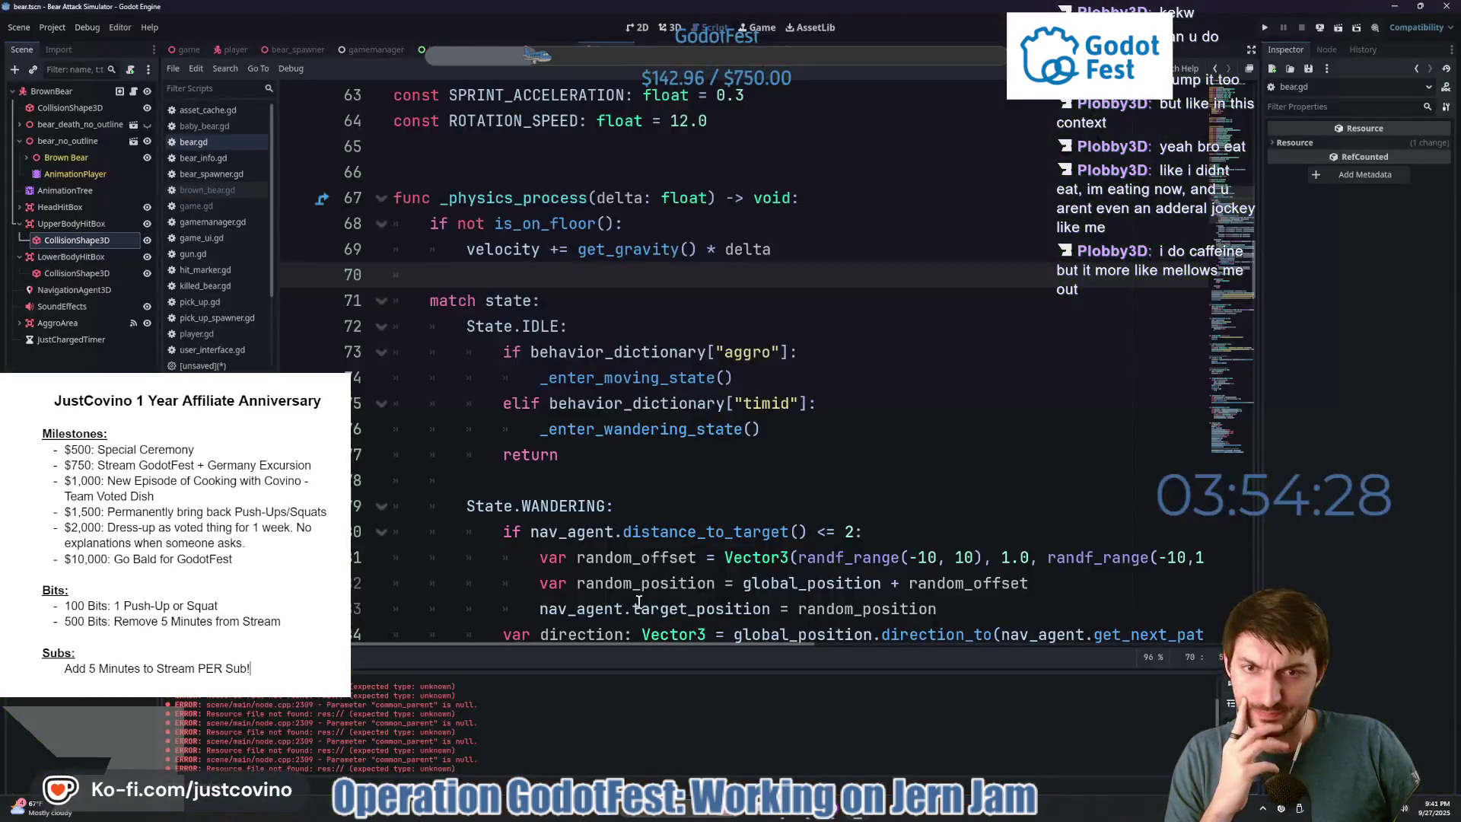
{"action": "left_click", "coordinate": [533, 481]}
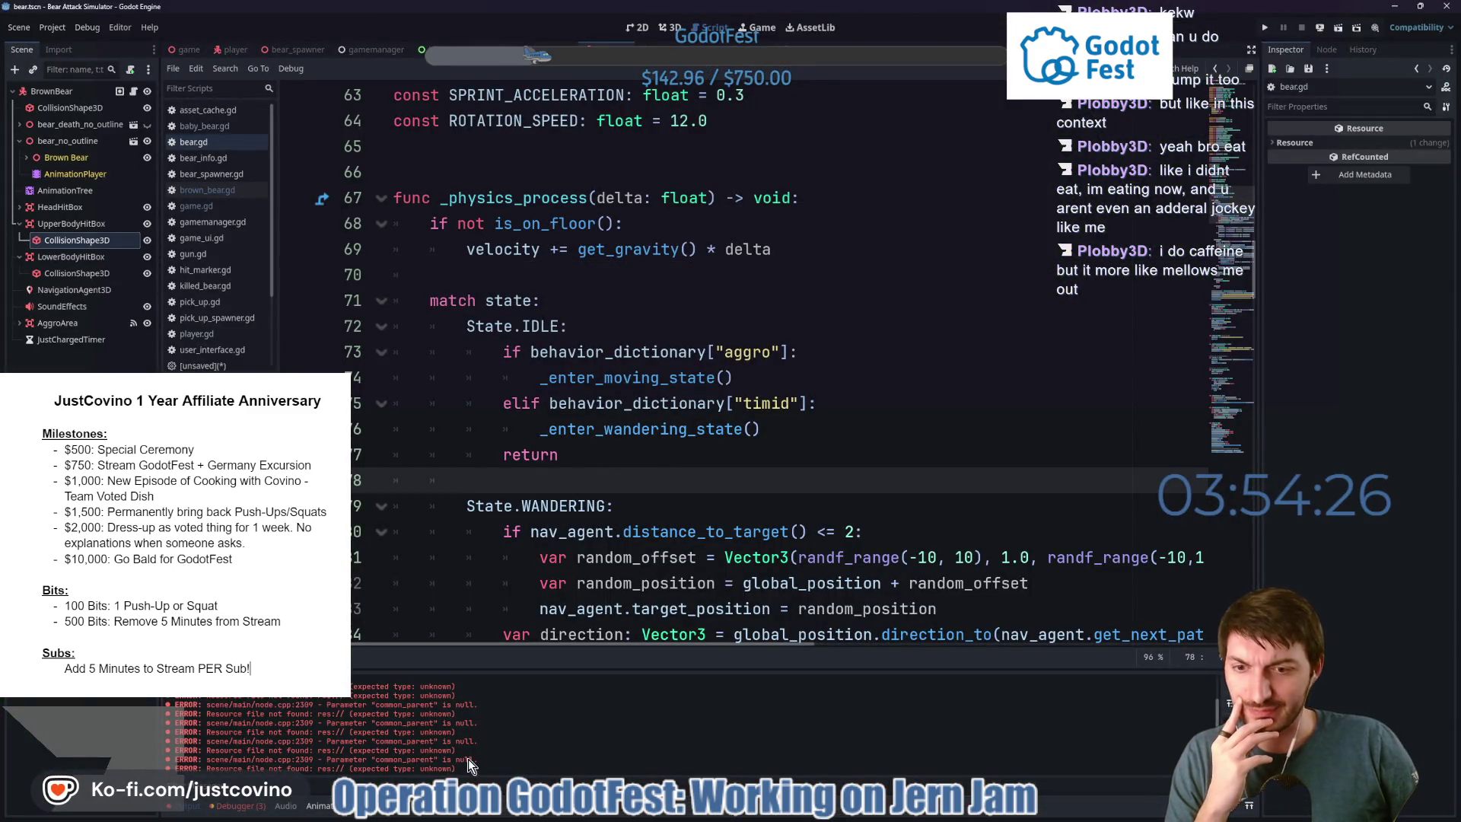
{"action": "left_click", "coordinate": [1231, 682]}
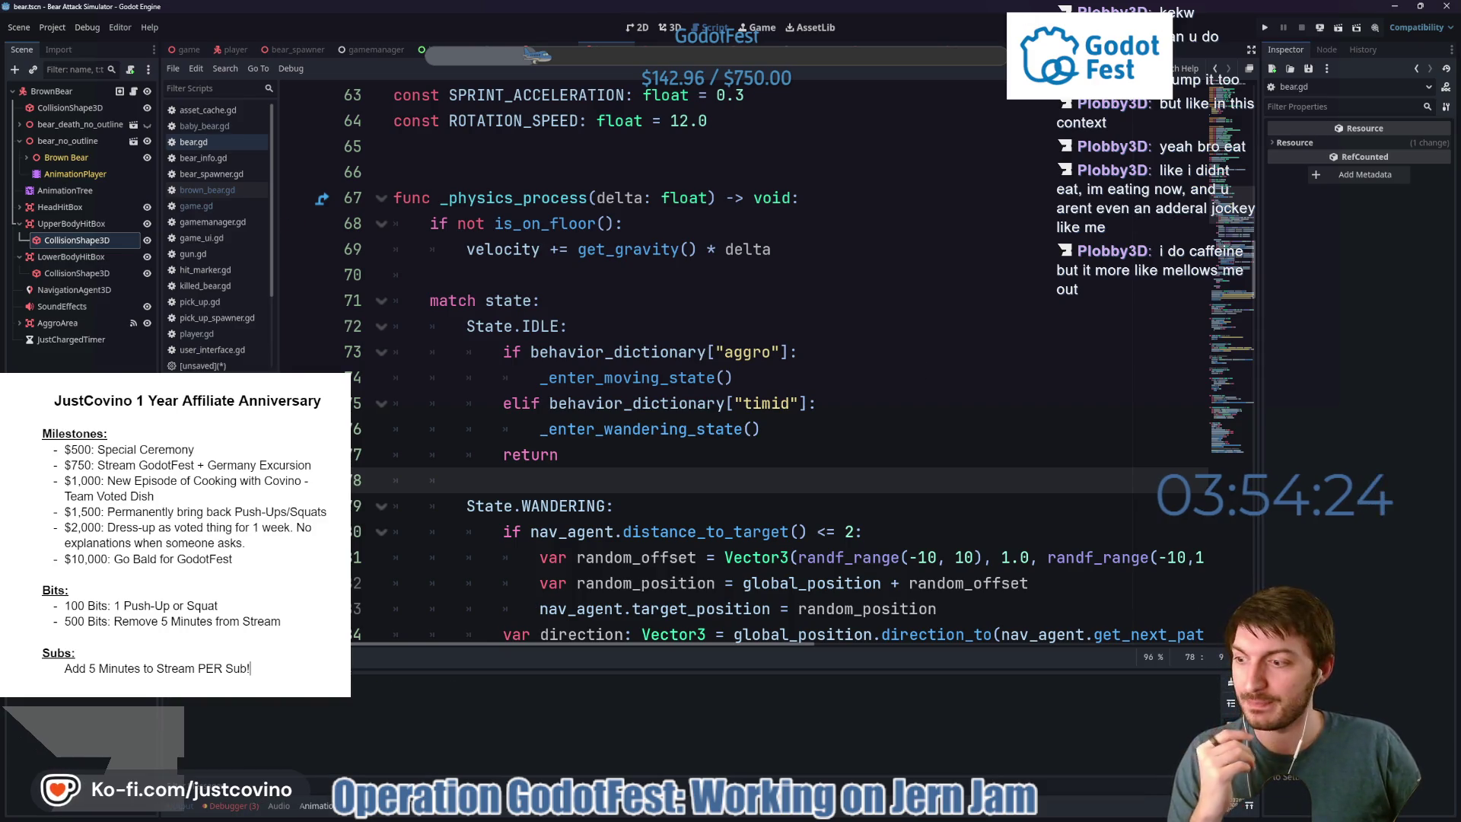
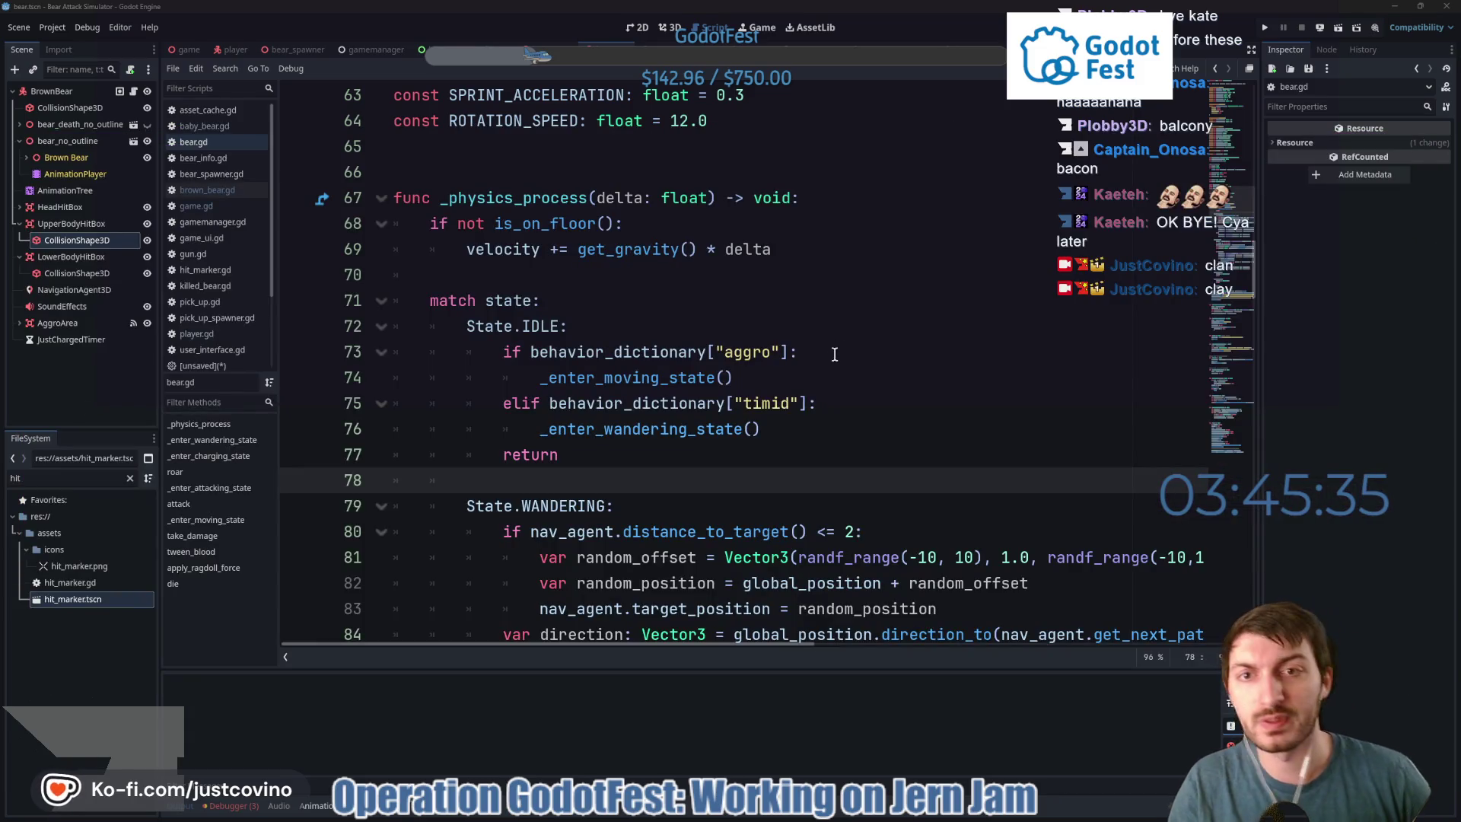
Save the bear script in Godot, then bring the browser forward.
{"action": "left_click", "coordinate": [797, 350]}
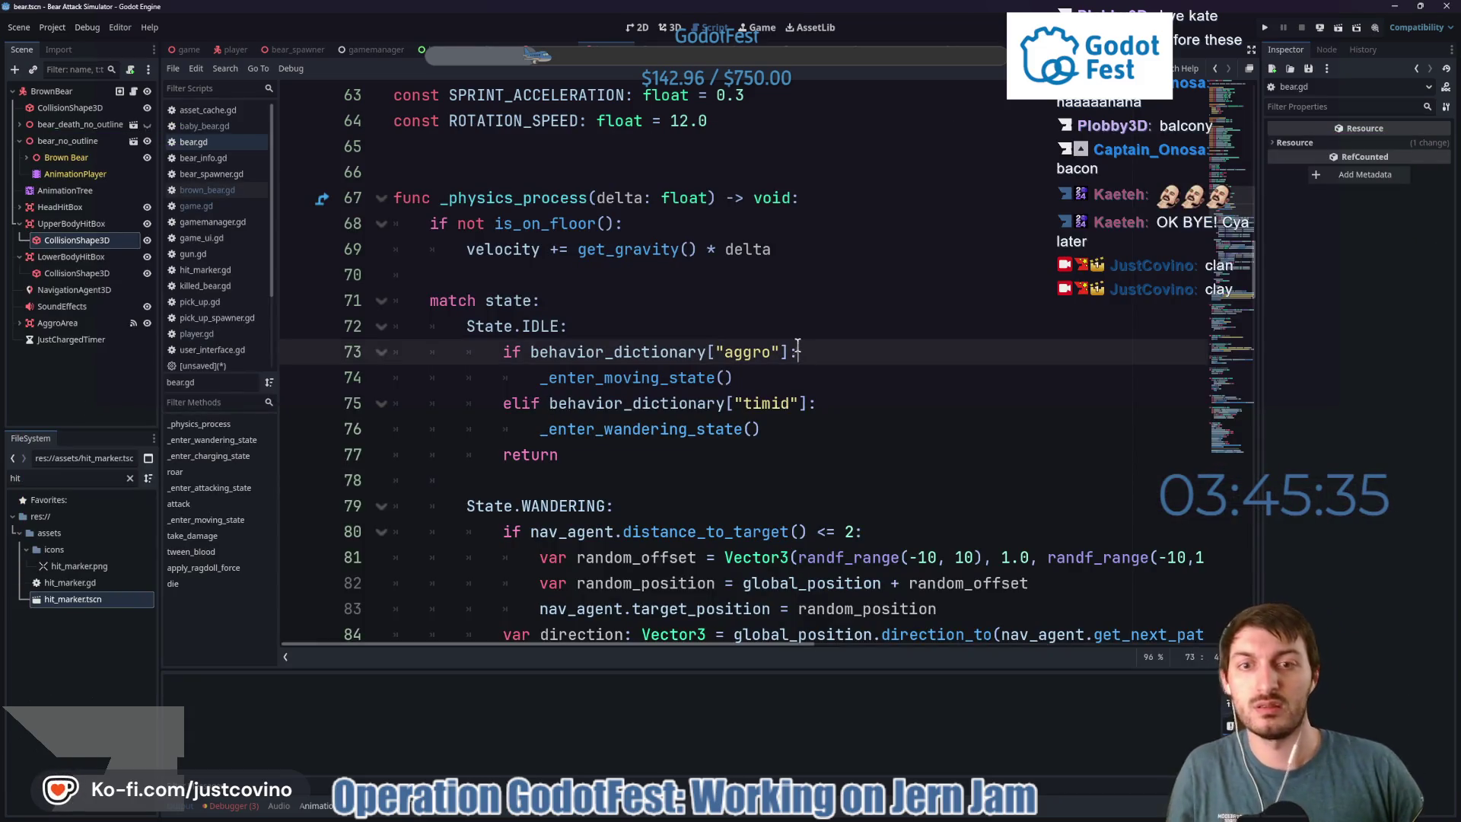
{"action": "key", "text": "ctrl+s"}
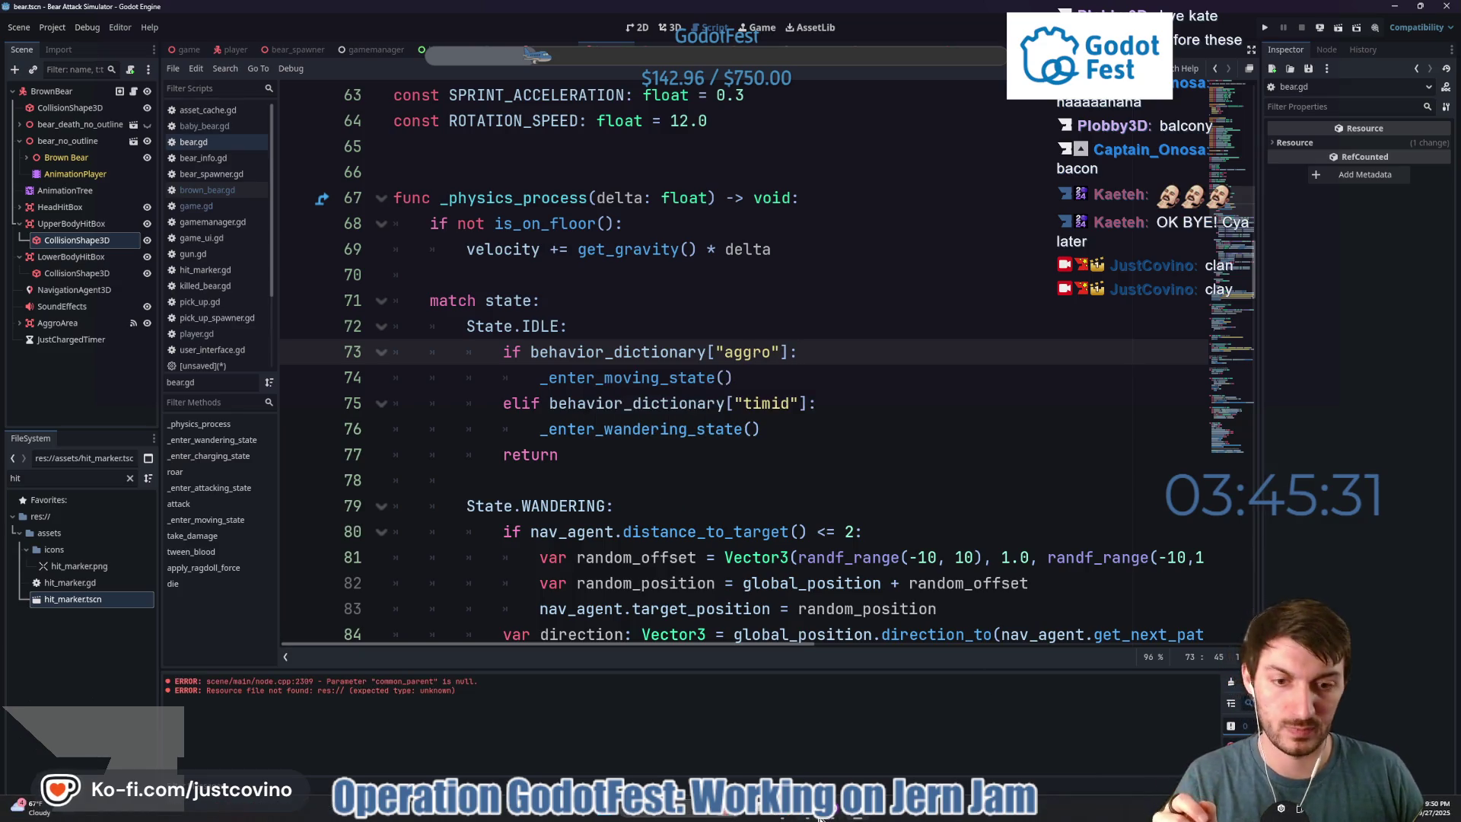
{"action": "left_click", "coordinate": [820, 818]}
Look over the Freedom Forge Studios profile's recommended games, then close that tab.
{"action": "left_click", "coordinate": [220, 8]}
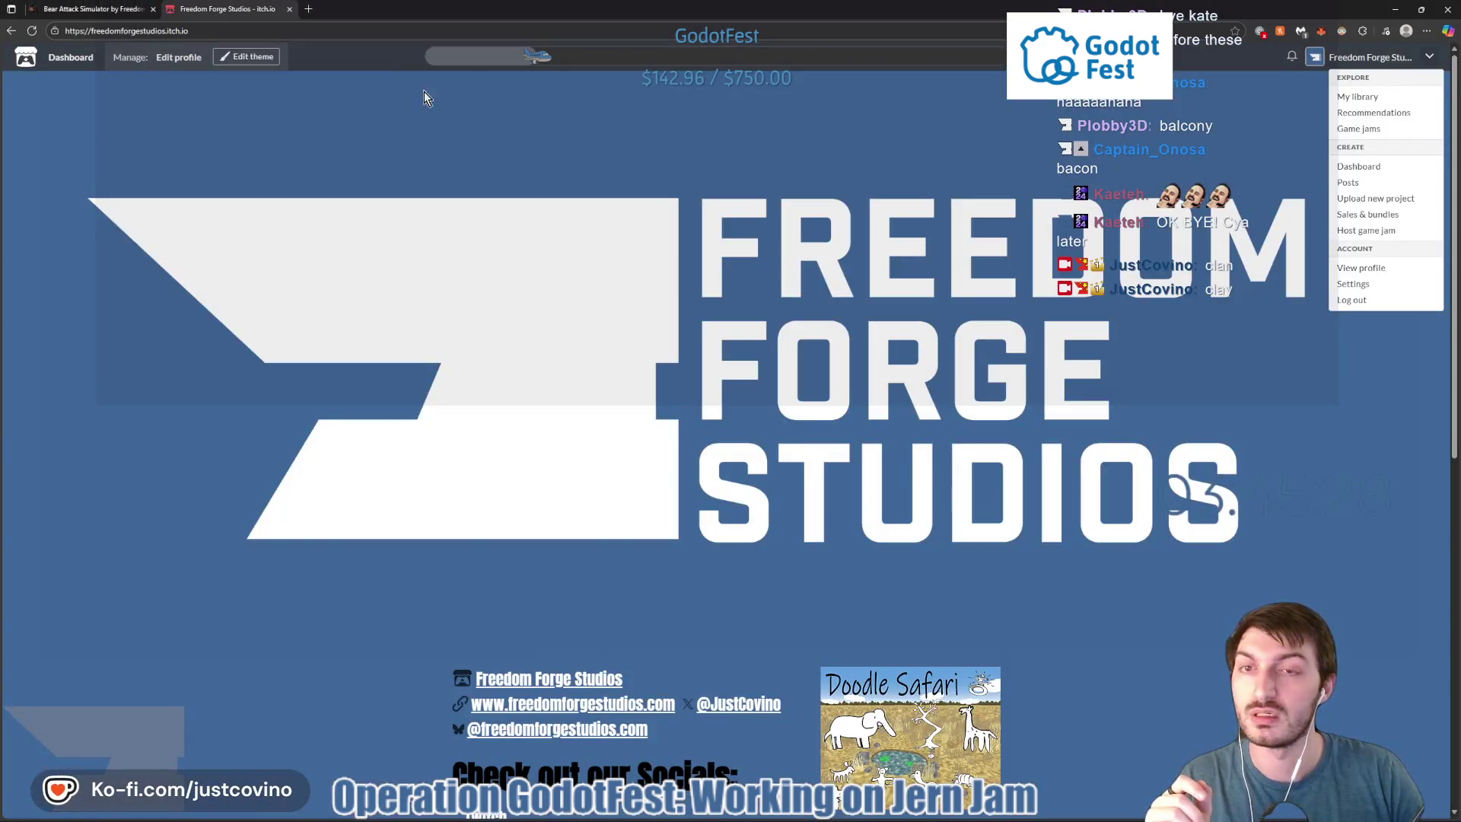
{"action": "left_click", "coordinate": [1374, 112]}
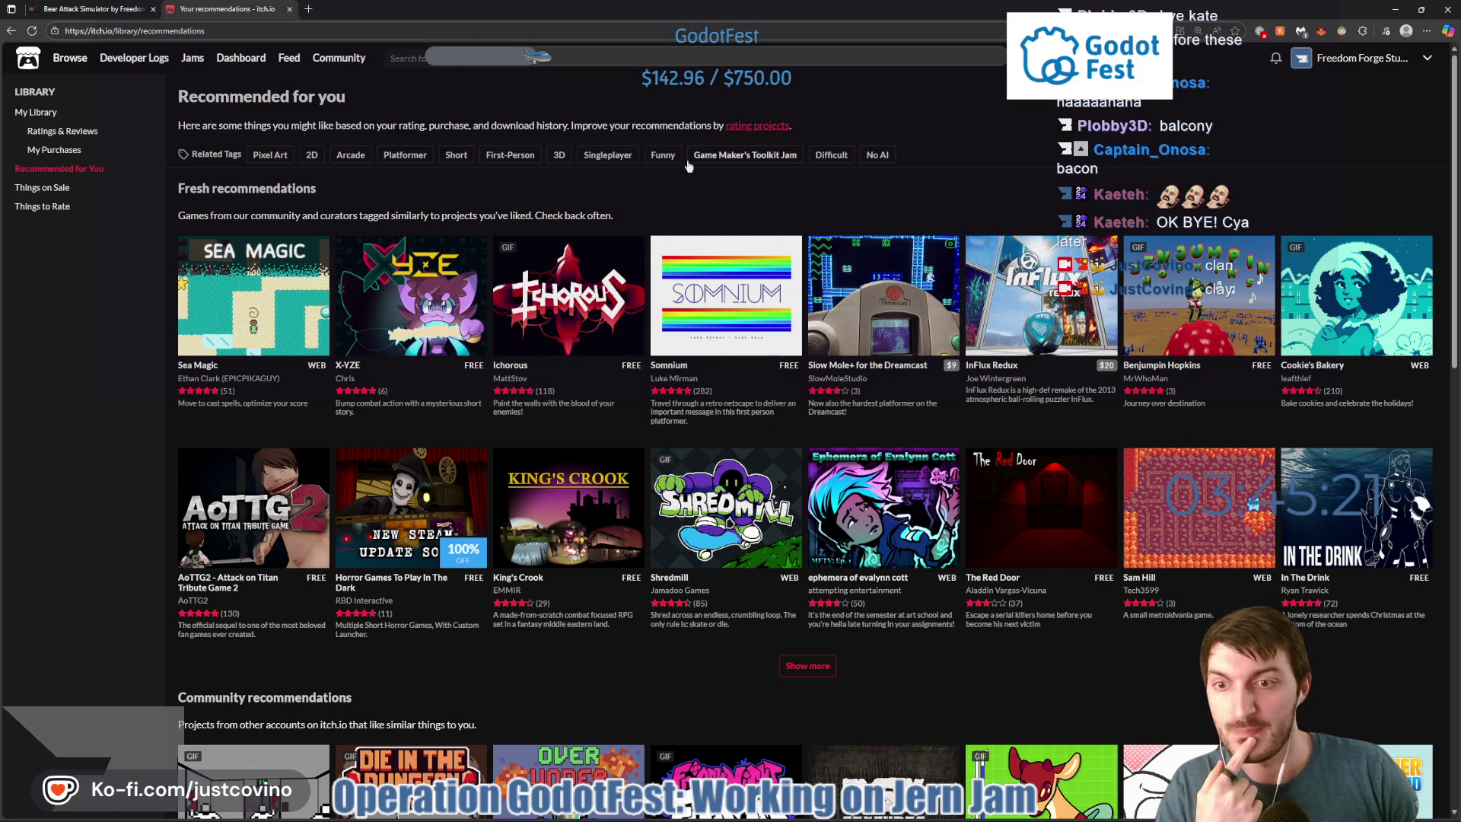
{"action": "middle_click", "coordinate": [183, 14]}
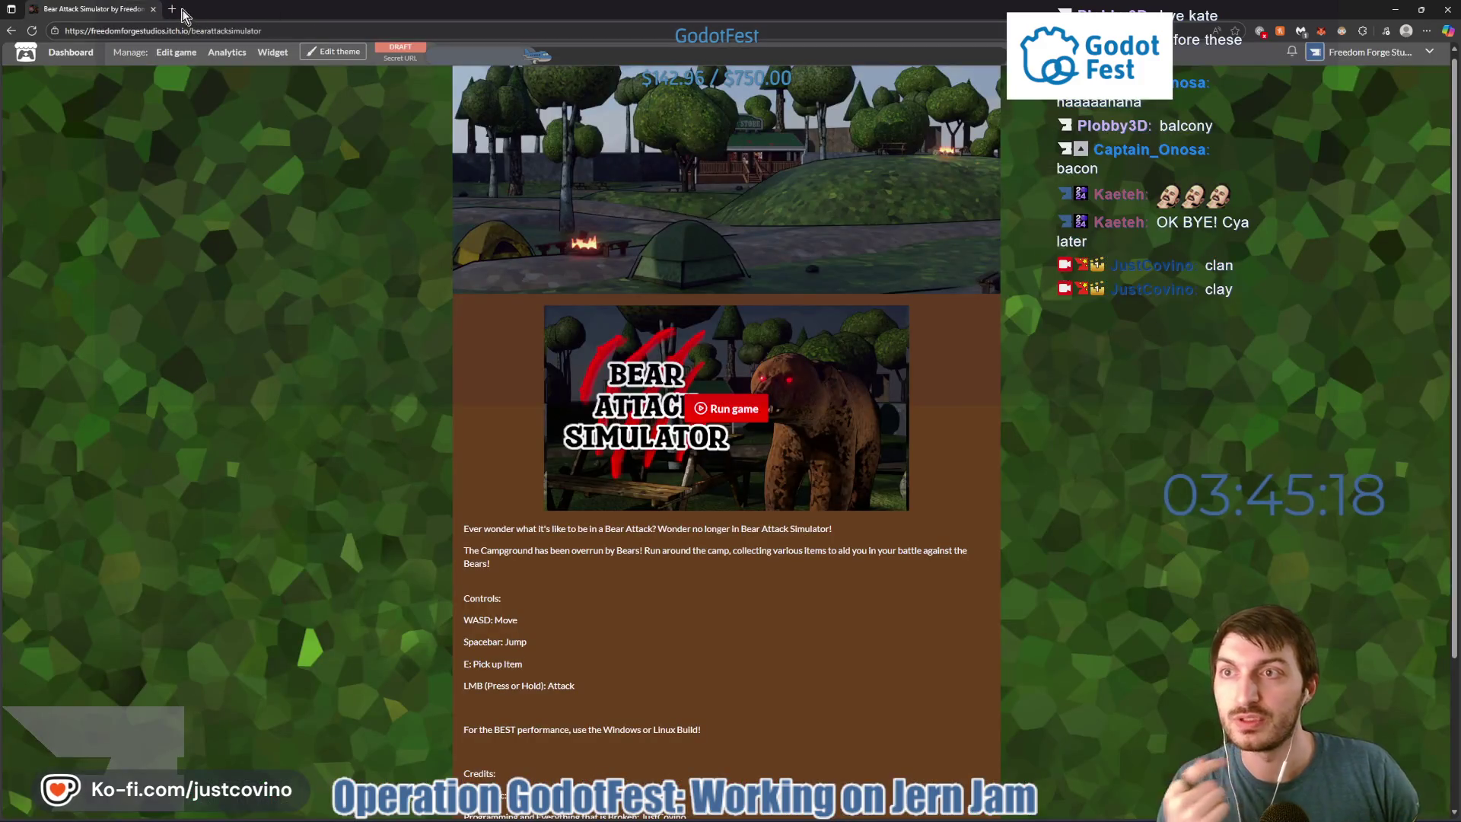
Search 'jern jam' and review the Jern Jam 2025 community, submissions and overview pages.
{"action": "left_click", "coordinate": [174, 10]}
{"action": "type", "text": "jern jam"}
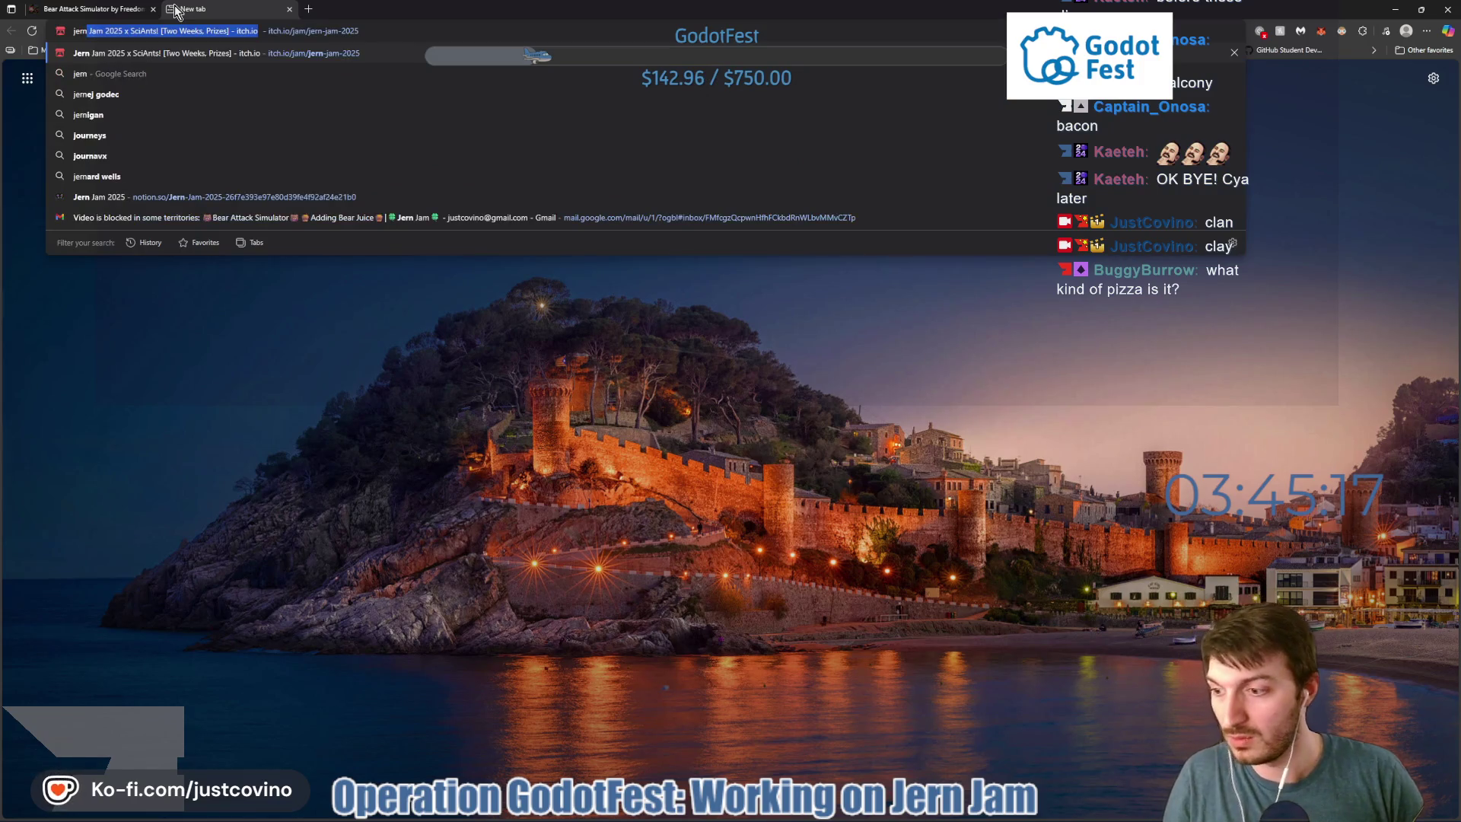
{"action": "key", "text": "Return"}
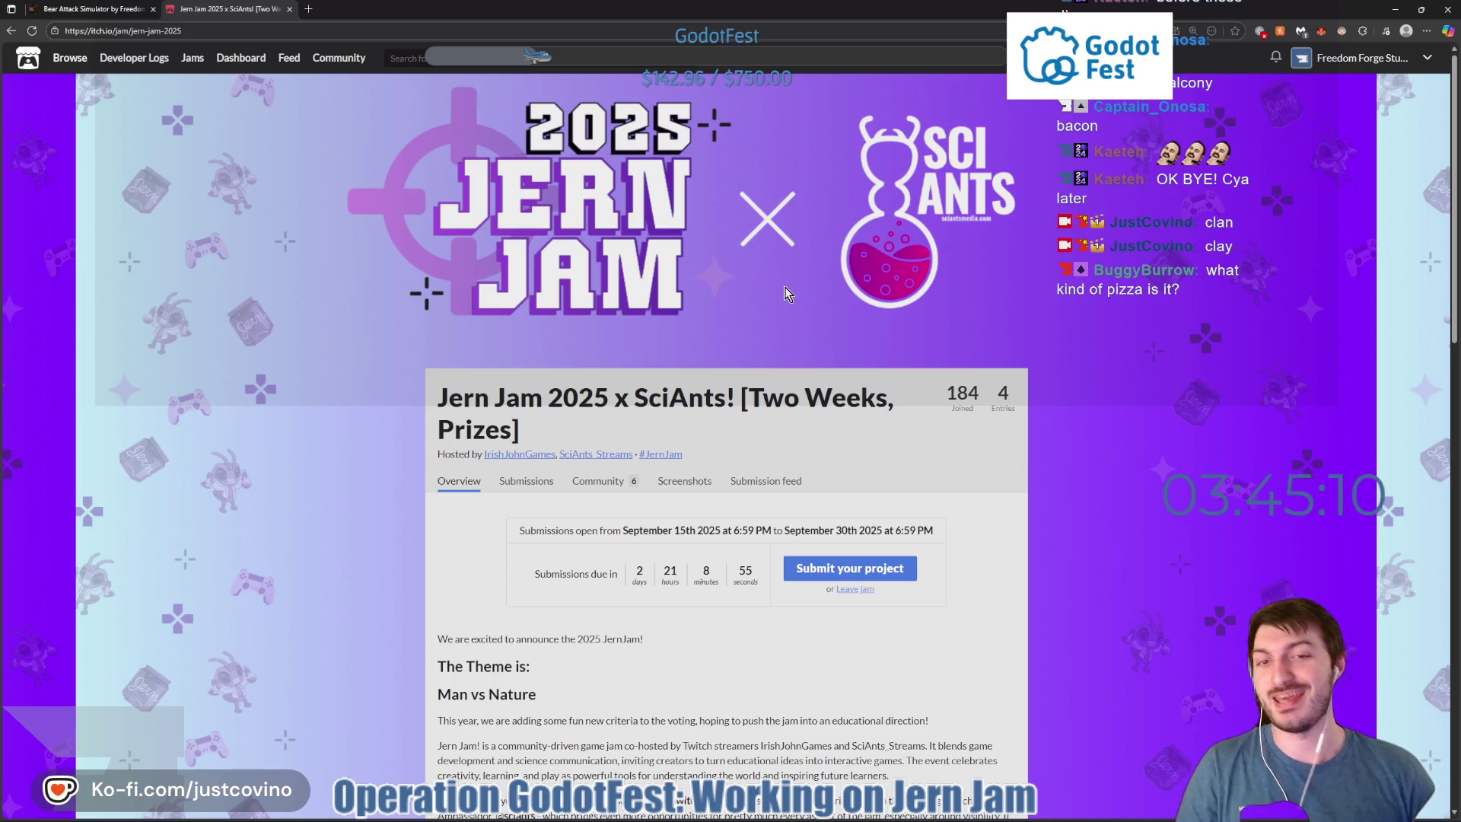
{"action": "left_click", "coordinate": [598, 481]}
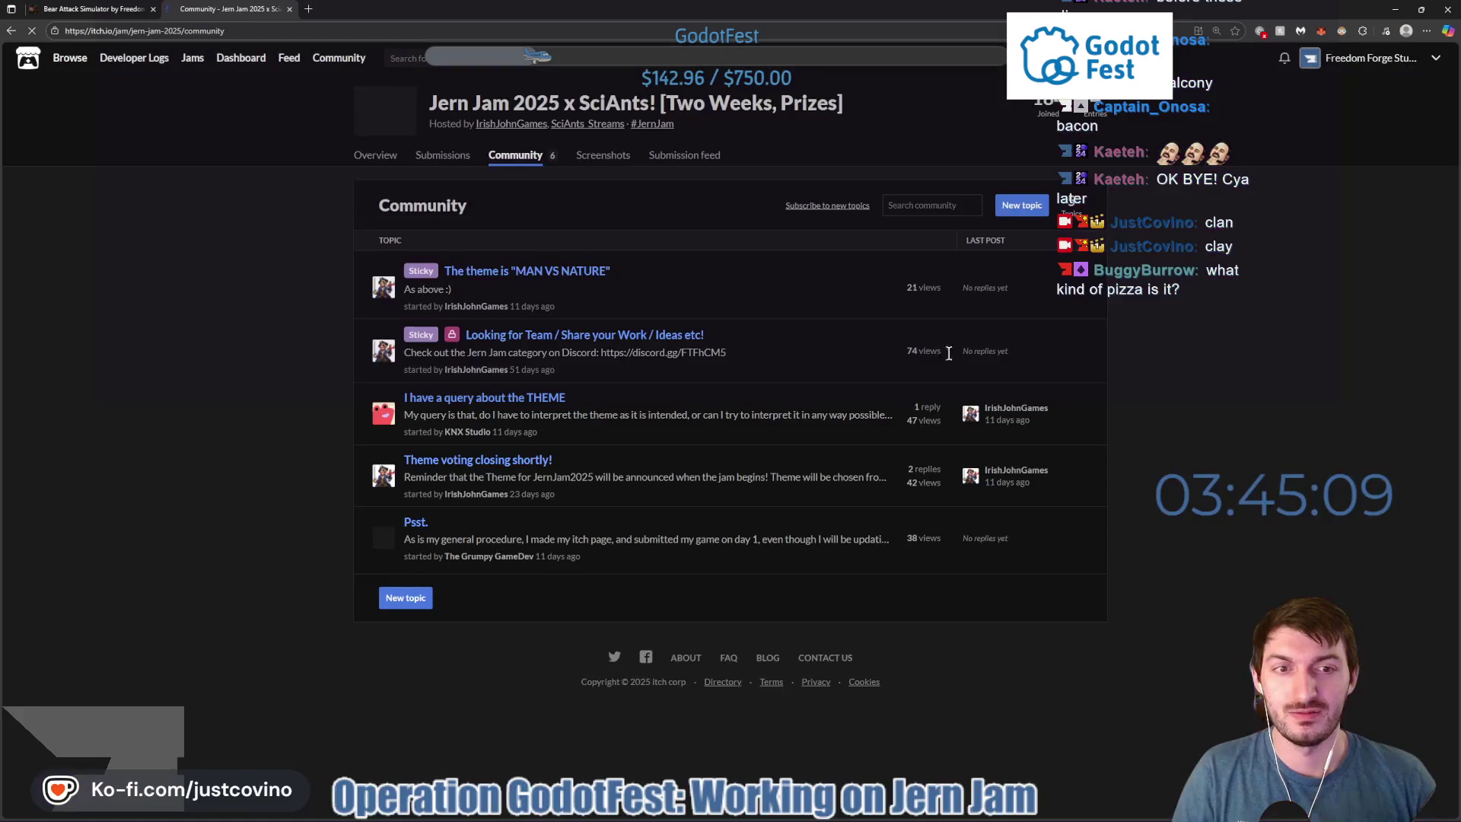
{"action": "left_click", "coordinate": [440, 157]}
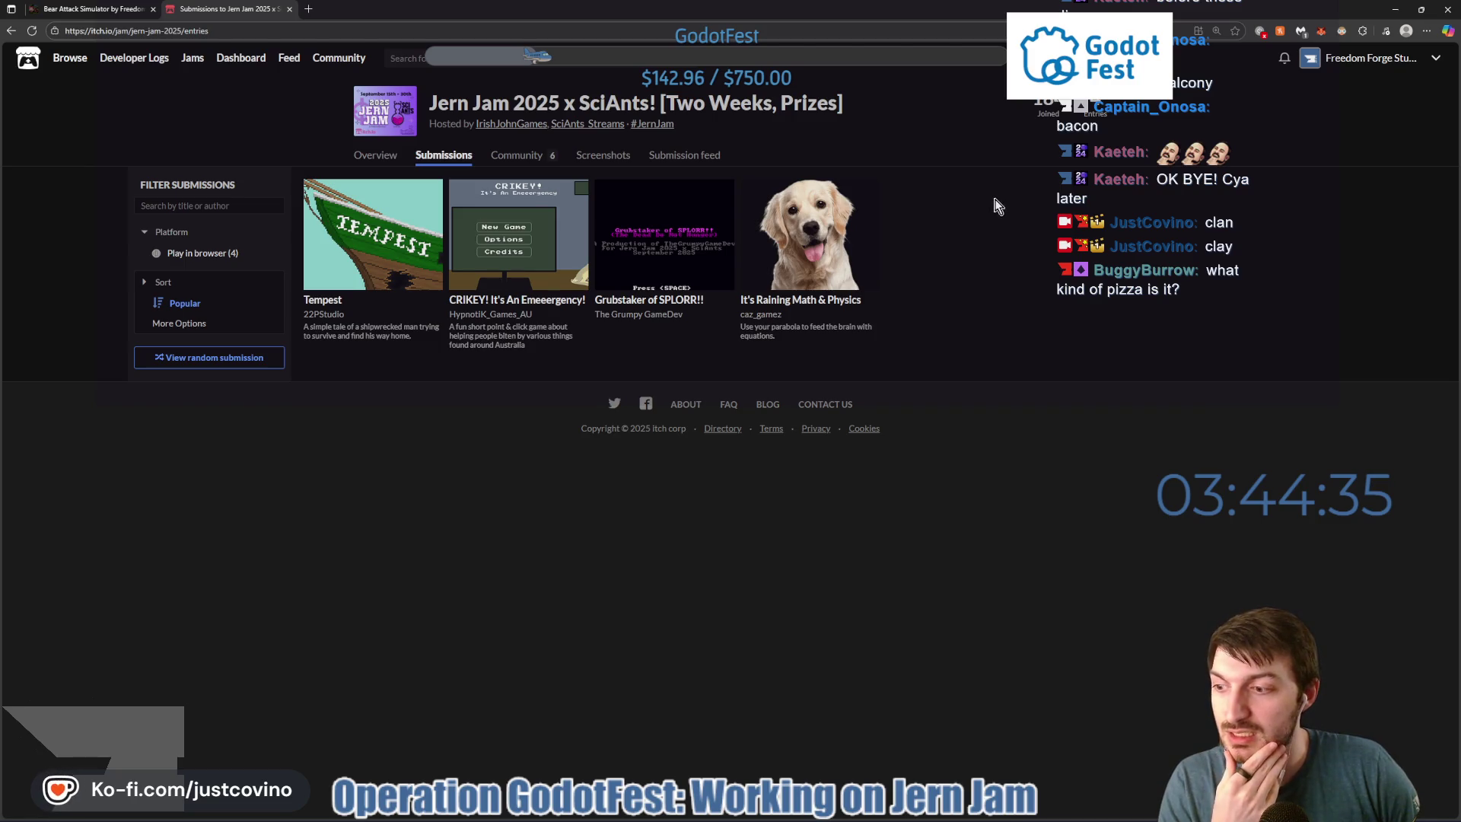
{"action": "left_click", "coordinate": [376, 155]}
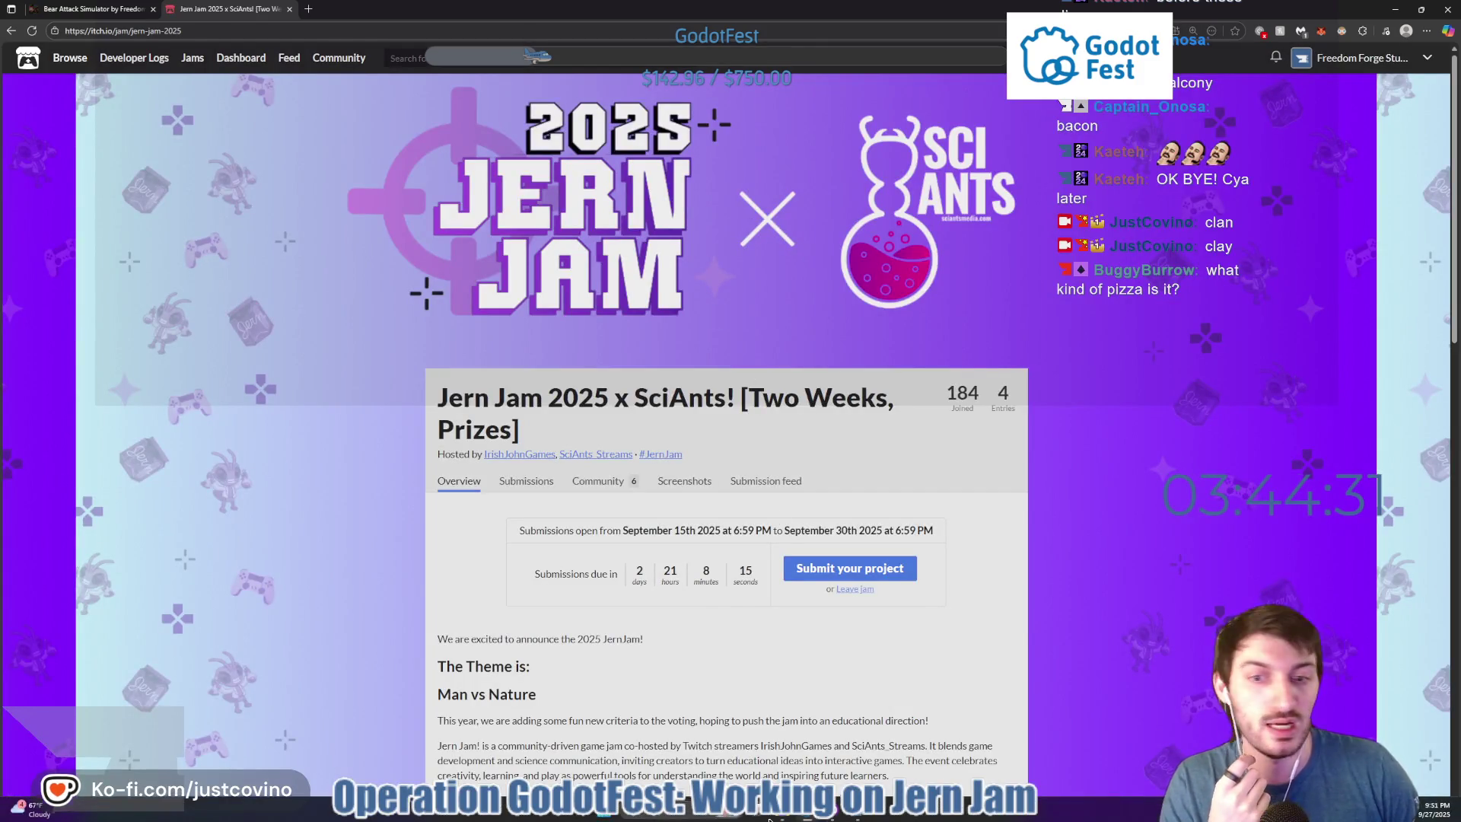
{"action": "mouse_move", "coordinate": [768, 815]}
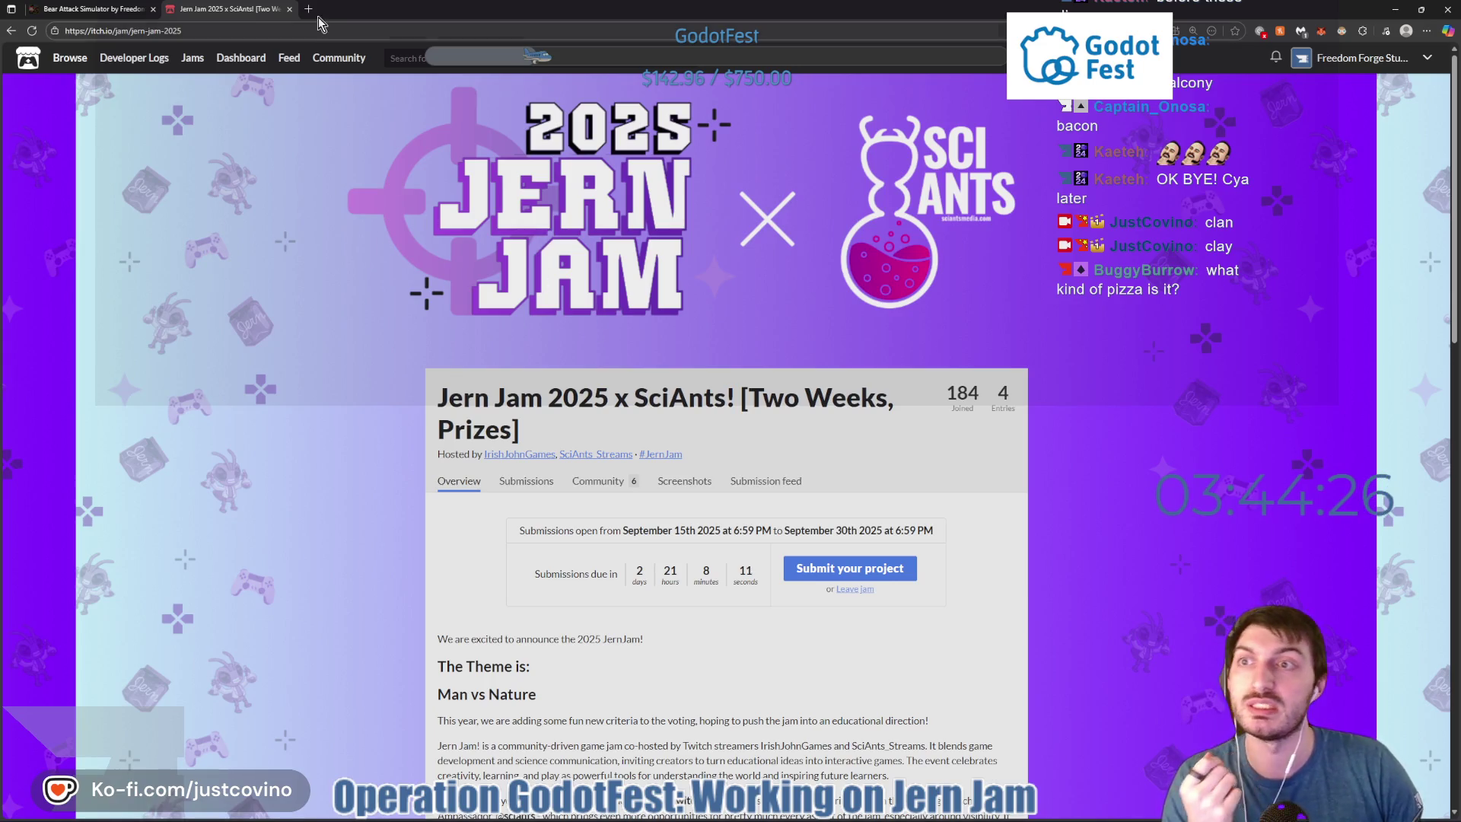
{"action": "left_click", "coordinate": [310, 10]}
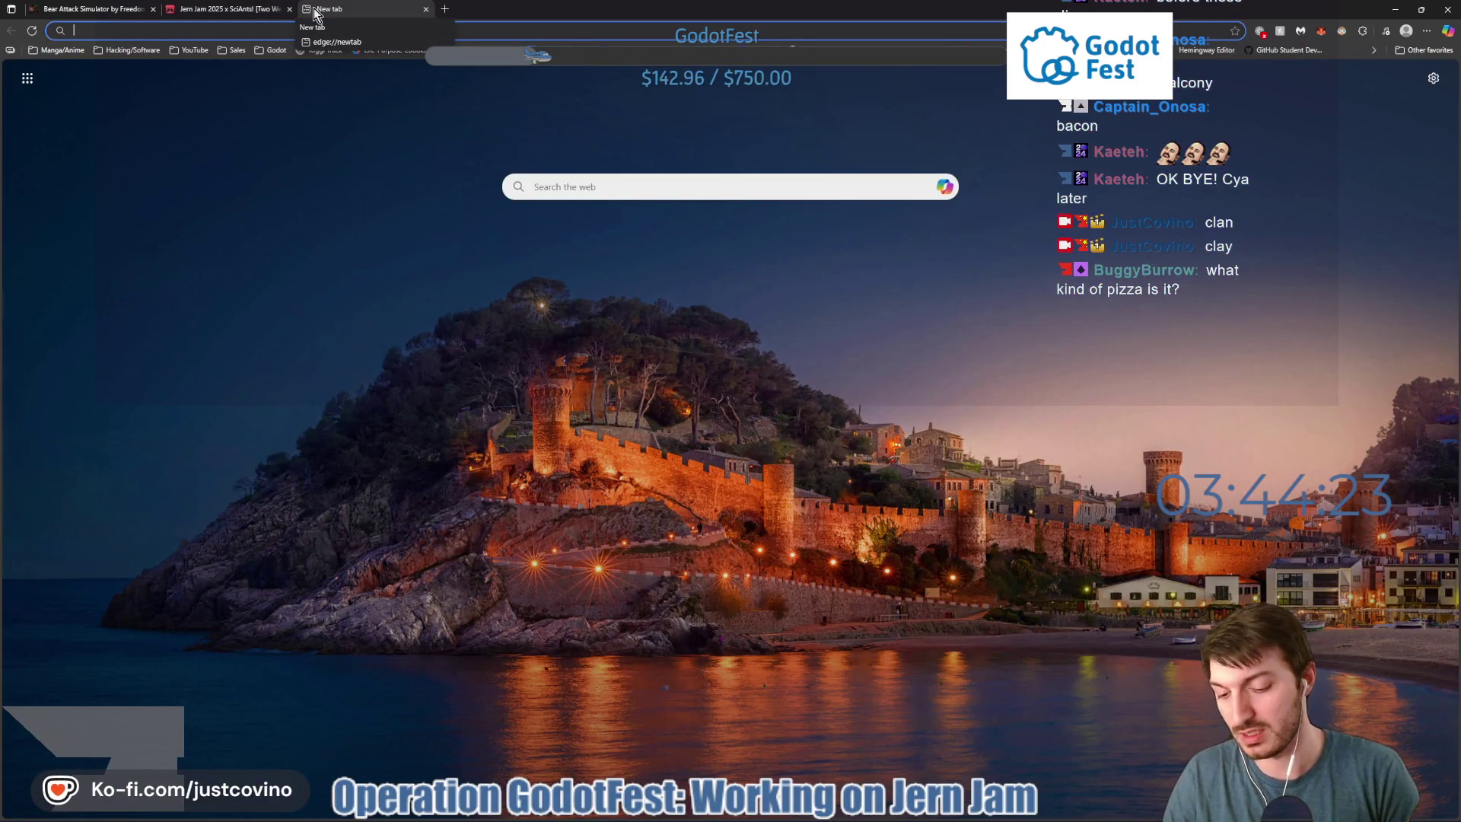
Load itch.io/jam/jamsepticeye and scroll through the Jamsepticeye jam page.
{"action": "type", "text": "itch.io/jam/jamsepticeye"}
{"action": "key", "text": "Return"}
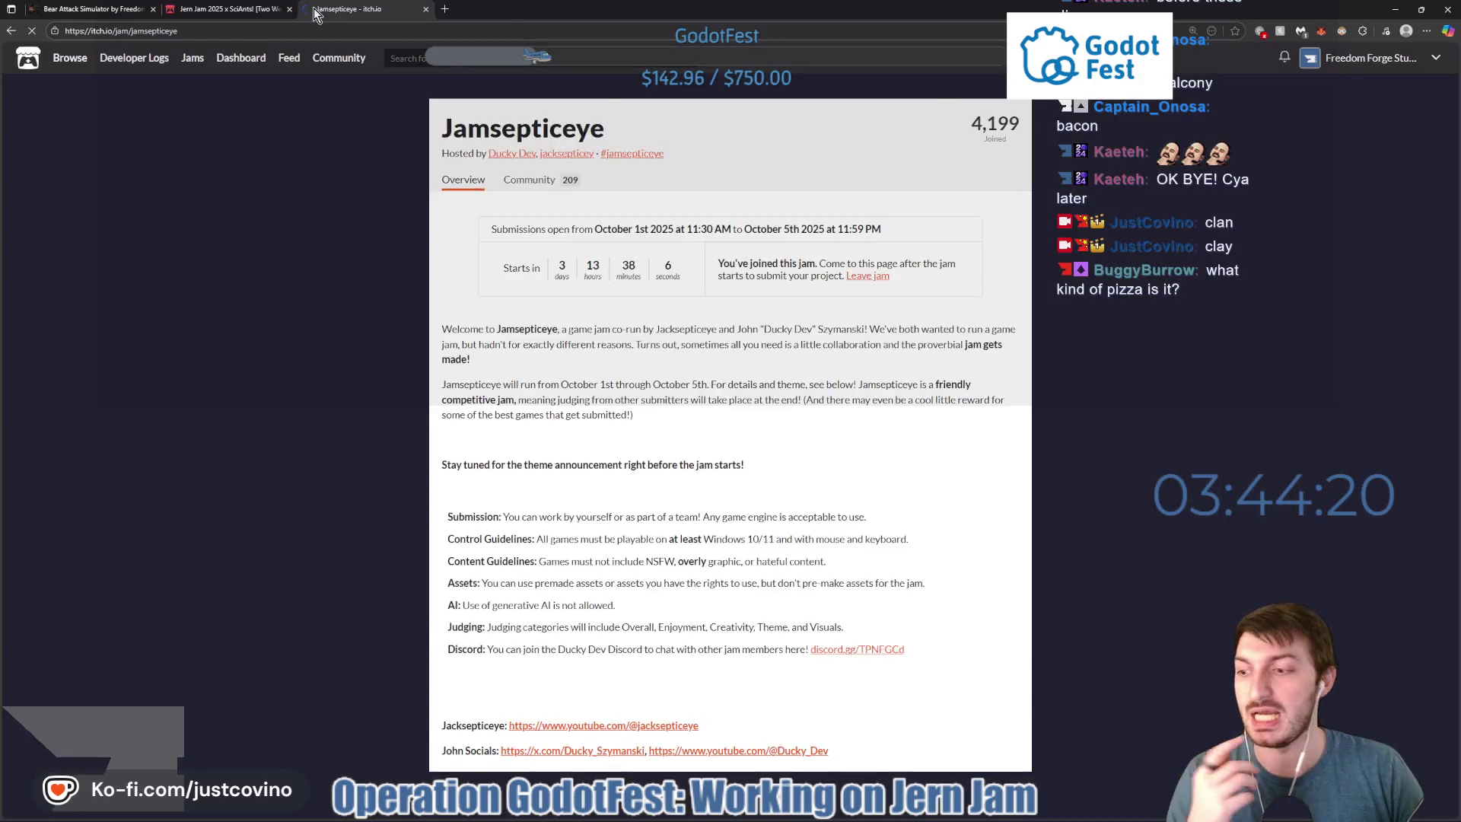
{"action": "scroll", "coordinate": [683, 260], "scroll_direction": "down", "scroll_amount": 4}
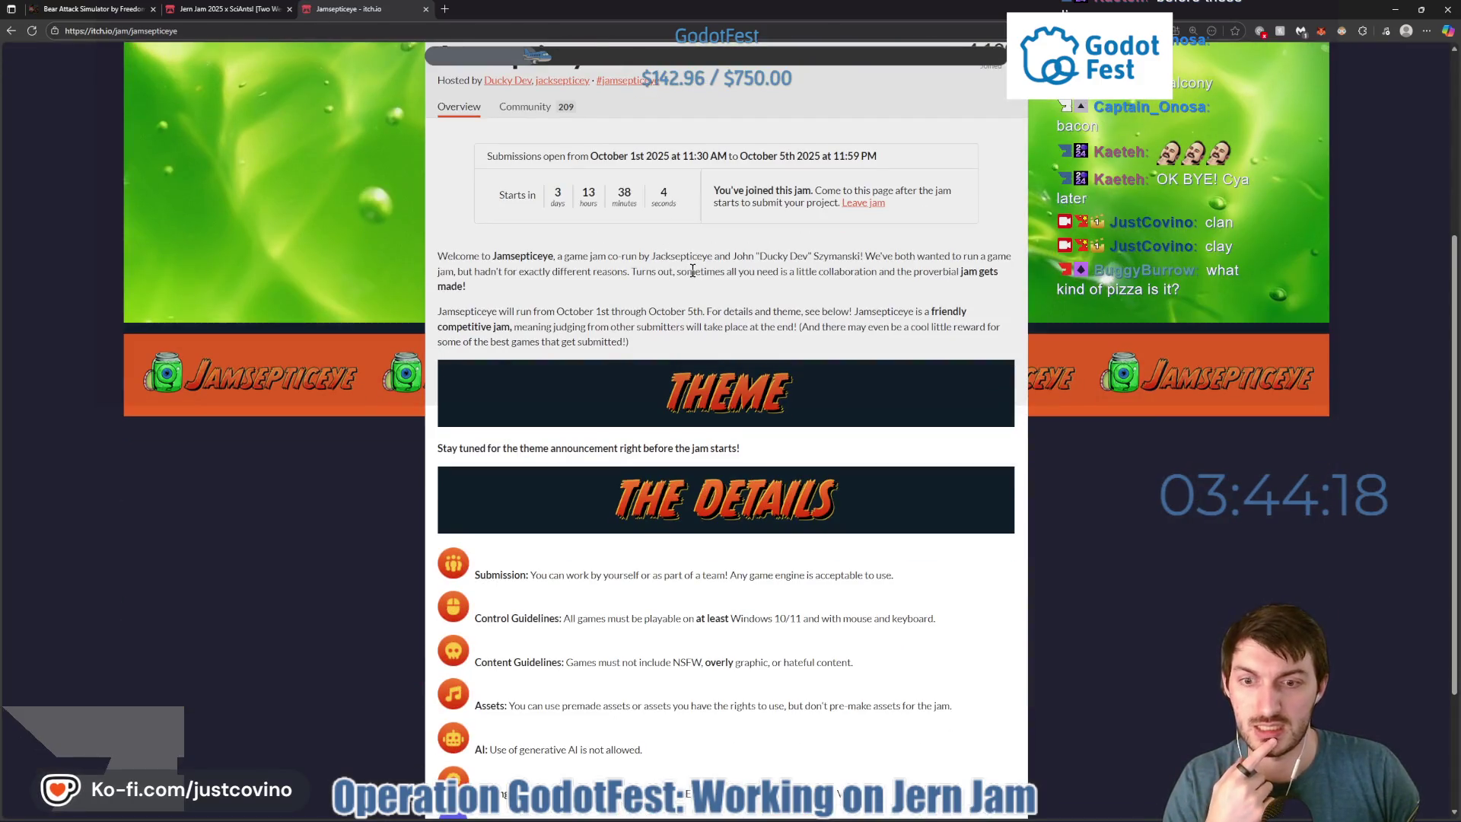
{"action": "scroll", "coordinate": [692, 271], "scroll_direction": "down", "scroll_amount": 2}
{"action": "scroll", "coordinate": [692, 271], "scroll_direction": "up", "scroll_amount": 3}
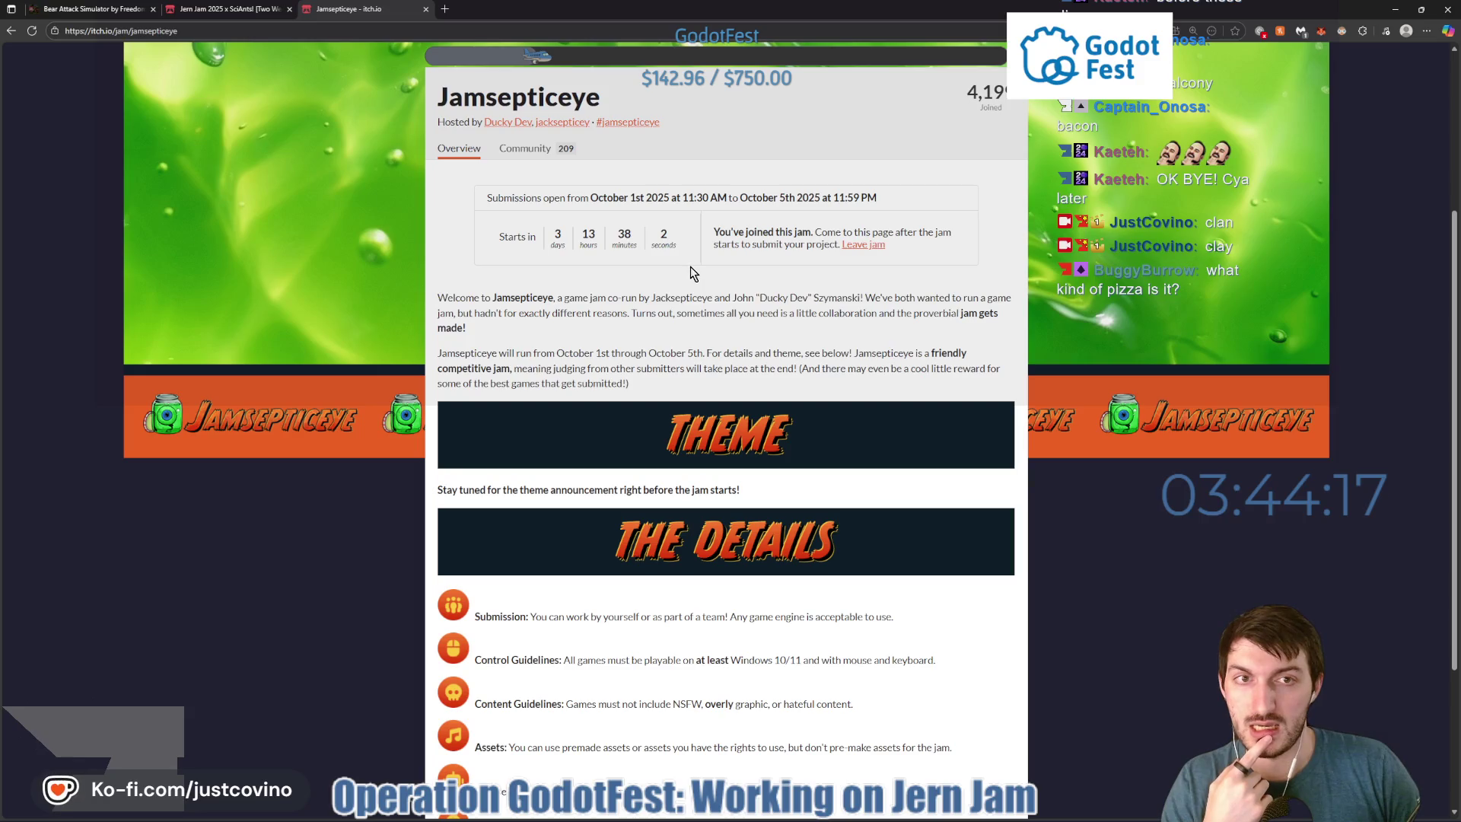
{"action": "scroll", "coordinate": [692, 273], "scroll_direction": "up", "scroll_amount": 1}
{"action": "left_click_drag", "start_coordinate": [692, 272], "coordinate": [958, 209]}
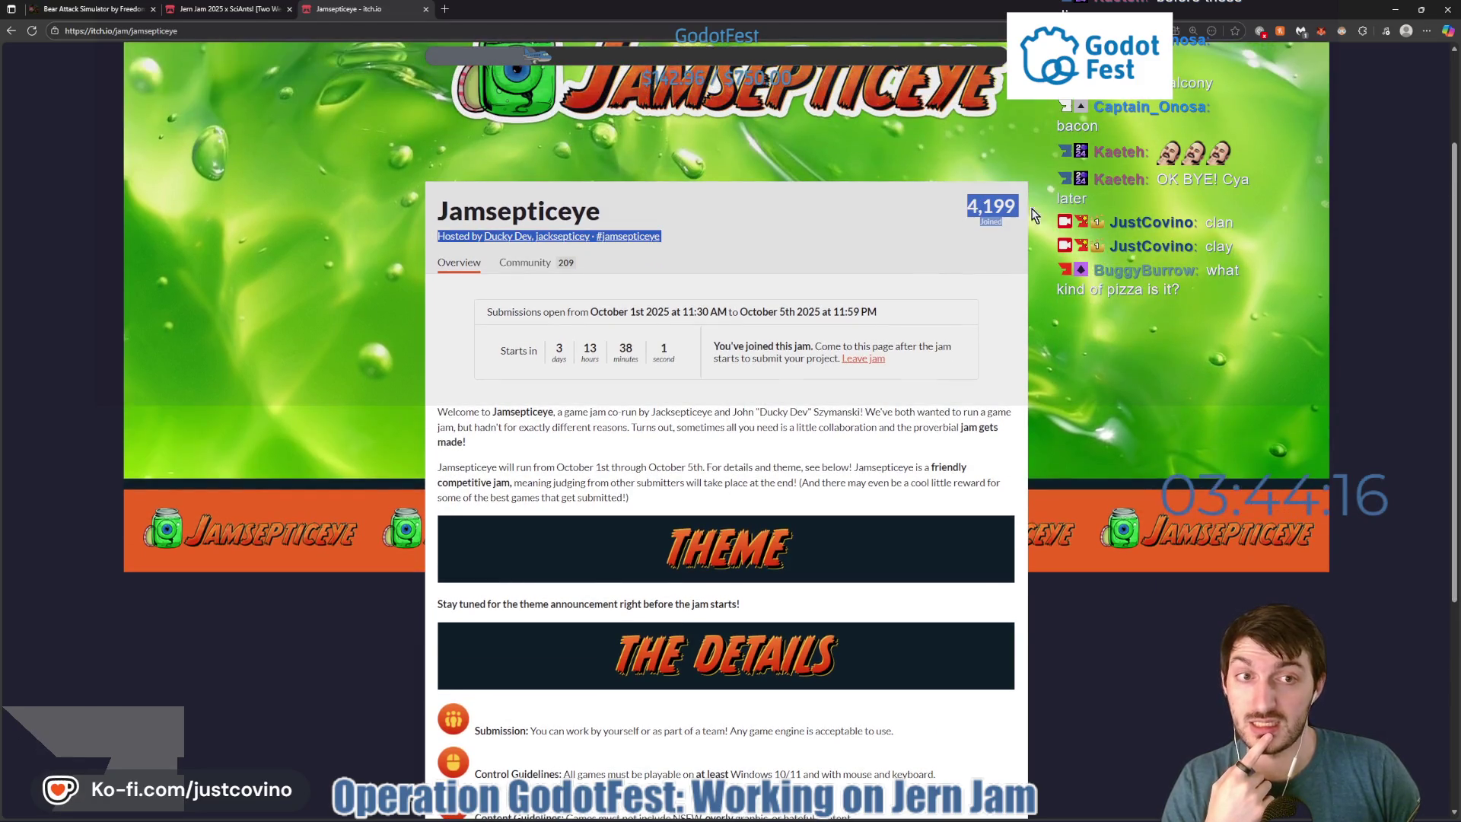
{"action": "left_click", "coordinate": [925, 226]}
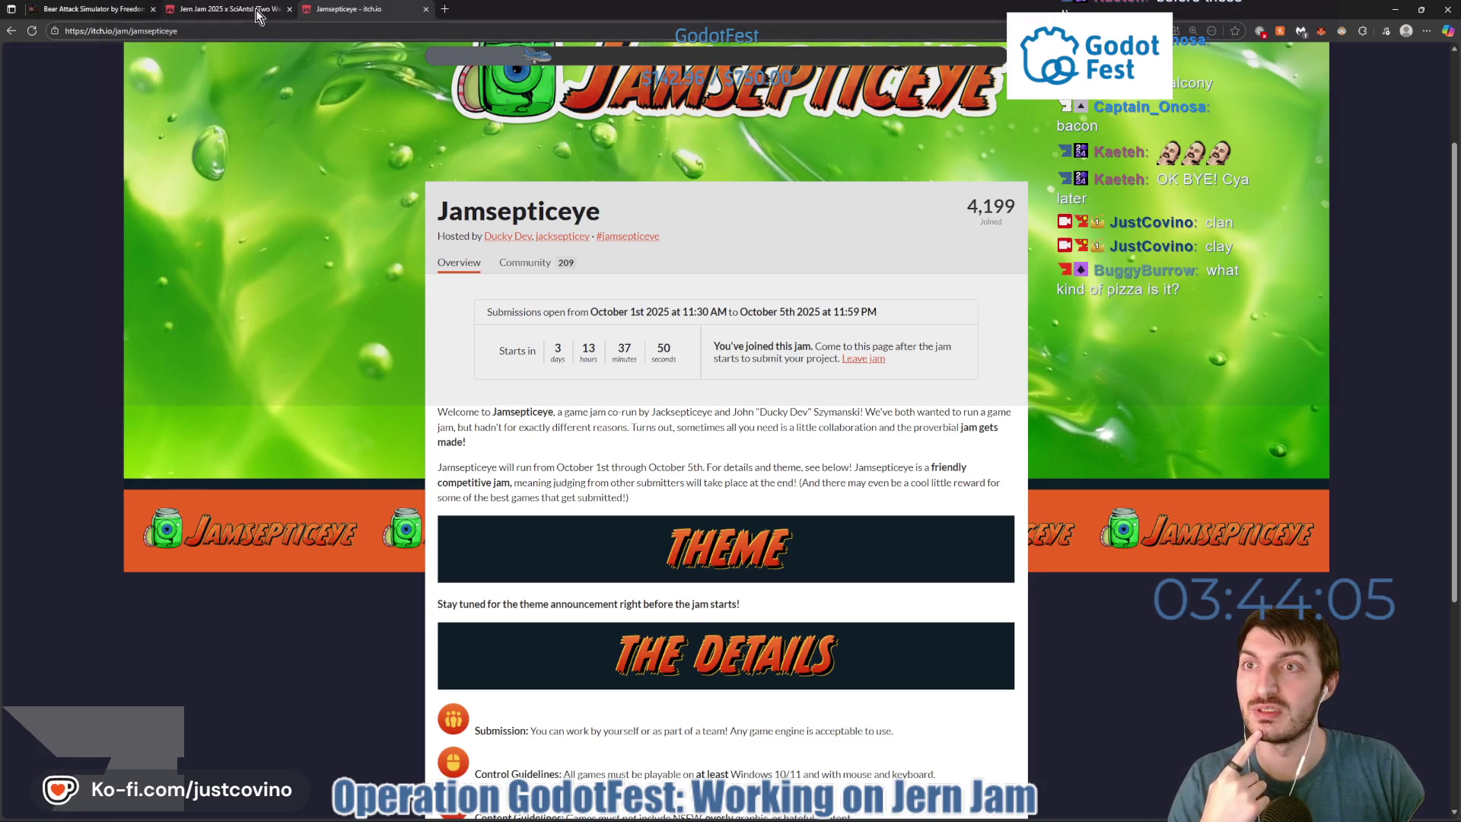
Close the Jamsepticeye tab and scroll through the Bear Attack Simulator game page.
{"action": "left_click", "coordinate": [424, 10]}
{"action": "key", "text": "ctrl+Tab"}
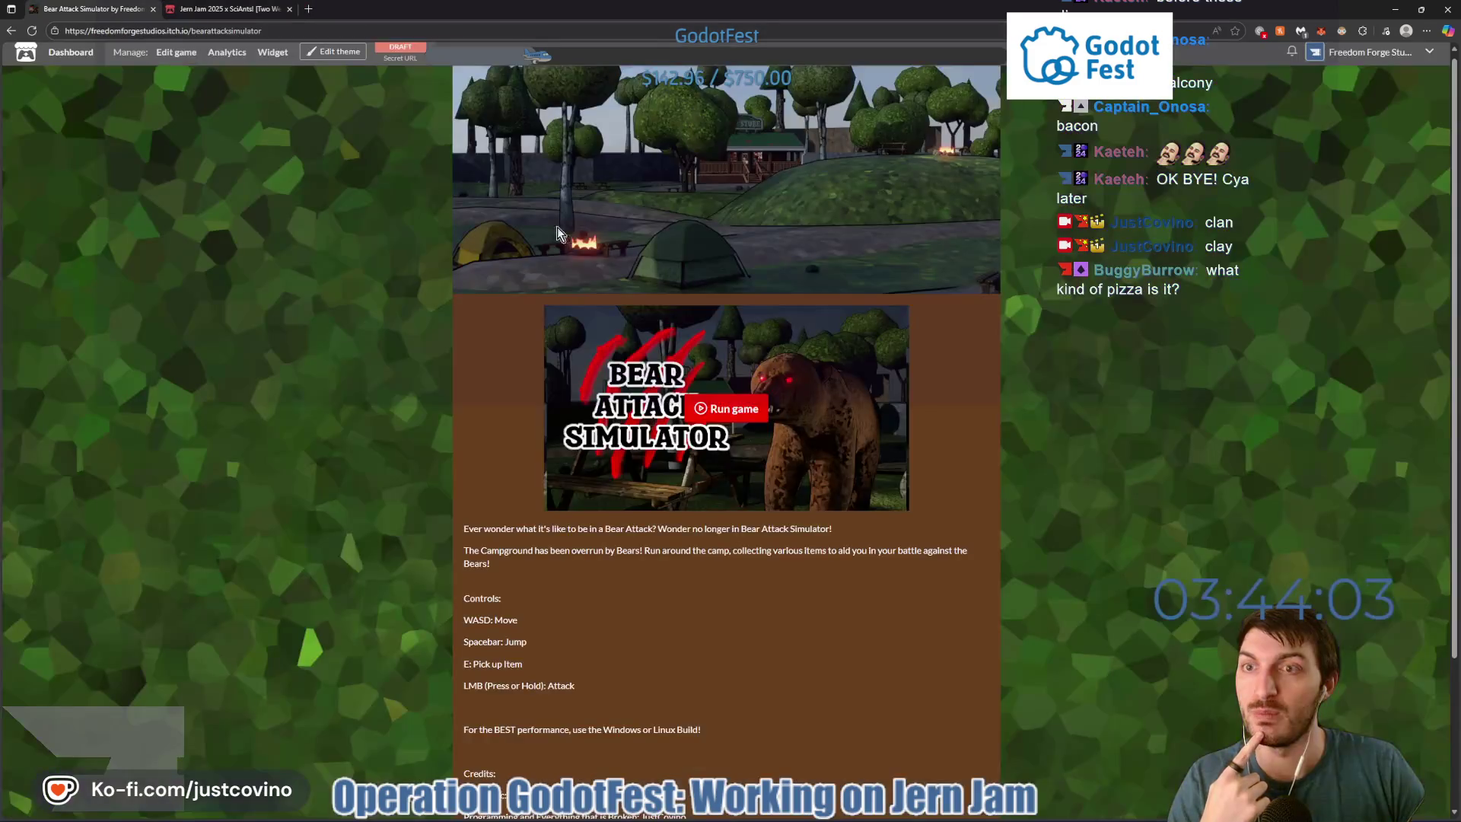
{"action": "scroll", "coordinate": [654, 435], "scroll_direction": "down", "scroll_amount": 3}
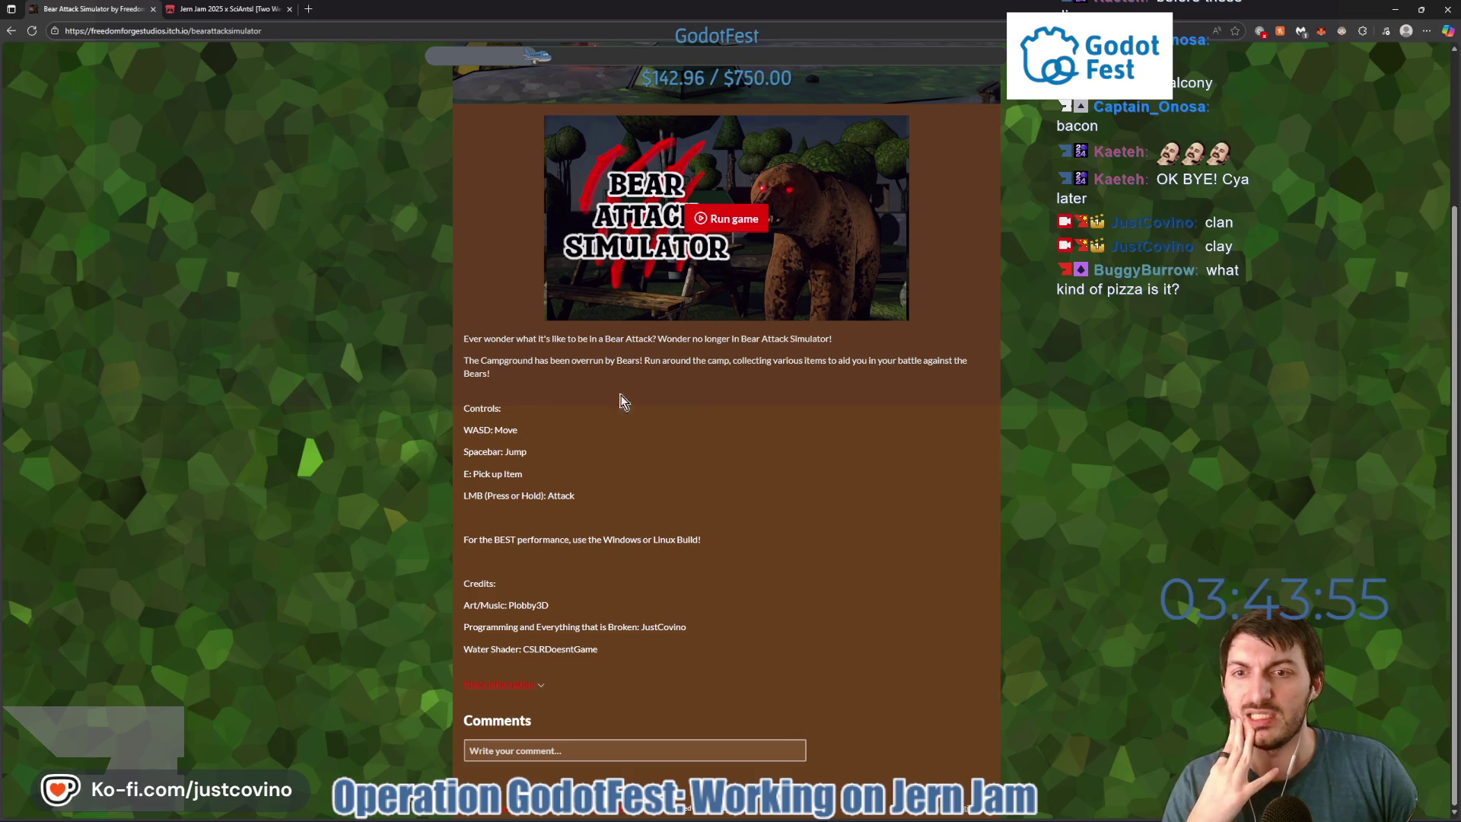
{"action": "scroll", "coordinate": [614, 420], "scroll_direction": "up", "scroll_amount": 3}
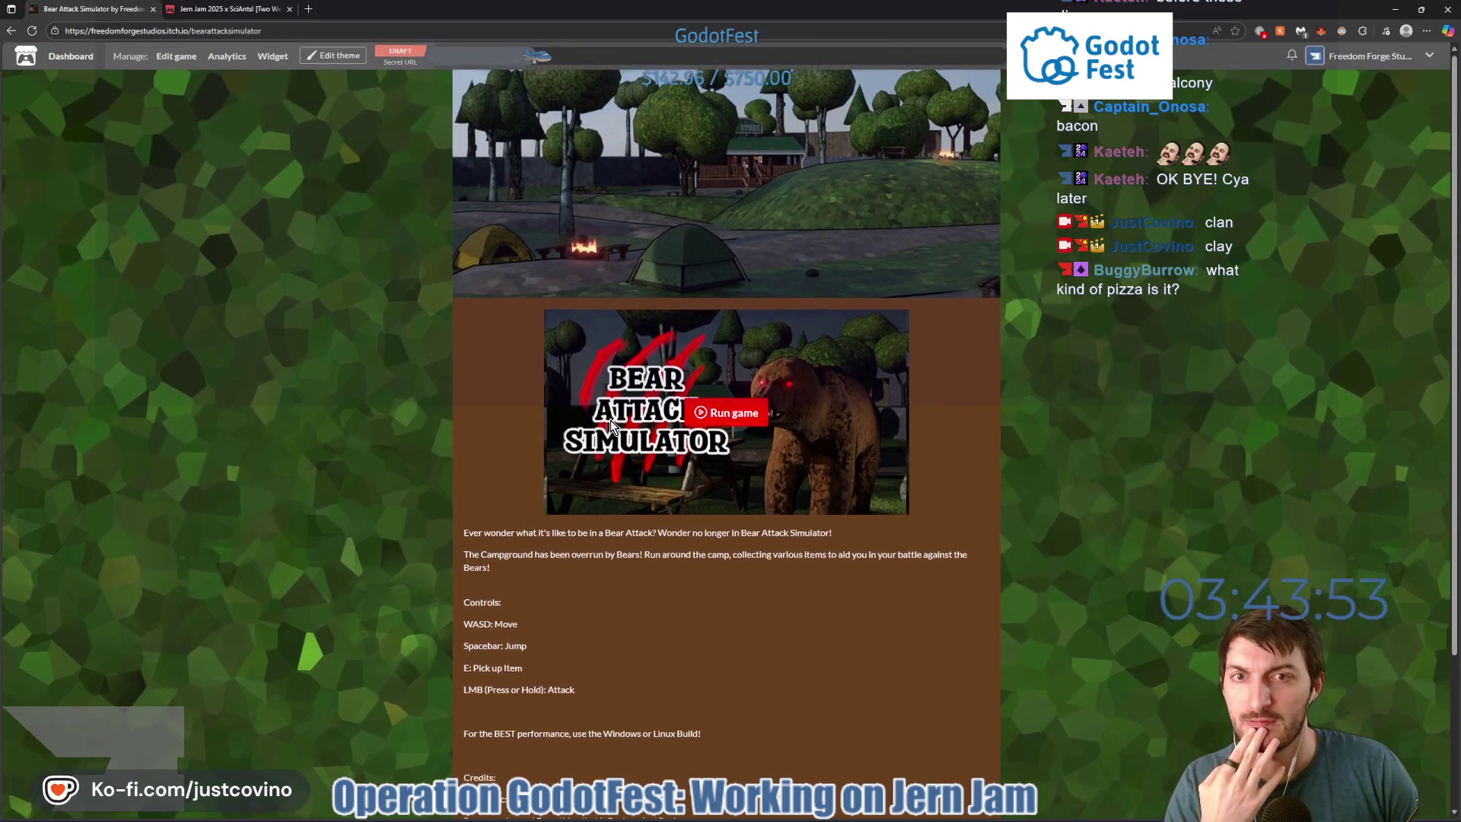
{"action": "scroll", "coordinate": [601, 423], "scroll_direction": "down", "scroll_amount": 3}
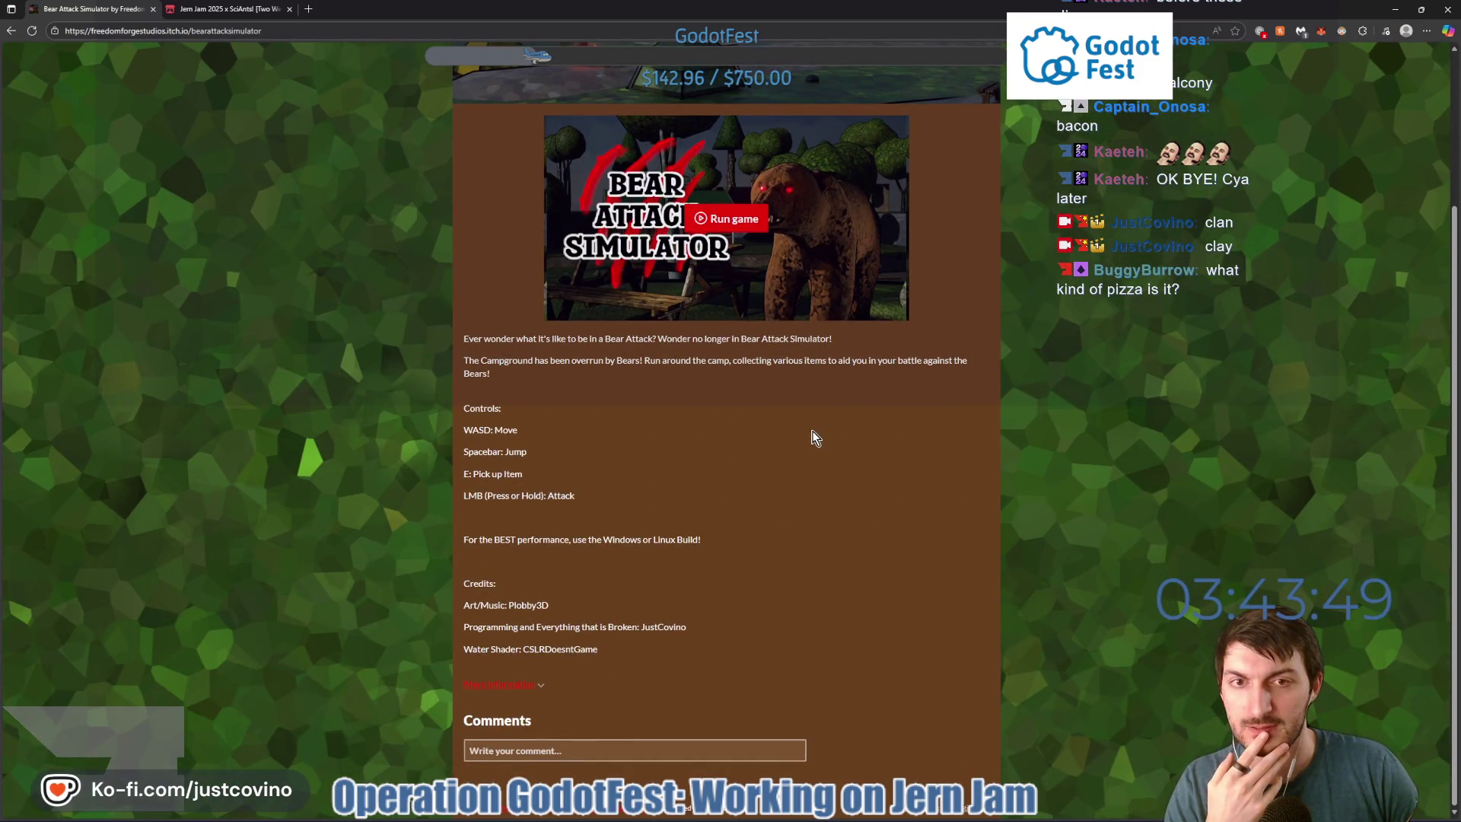
{"action": "mouse_move", "coordinate": [873, 819]}
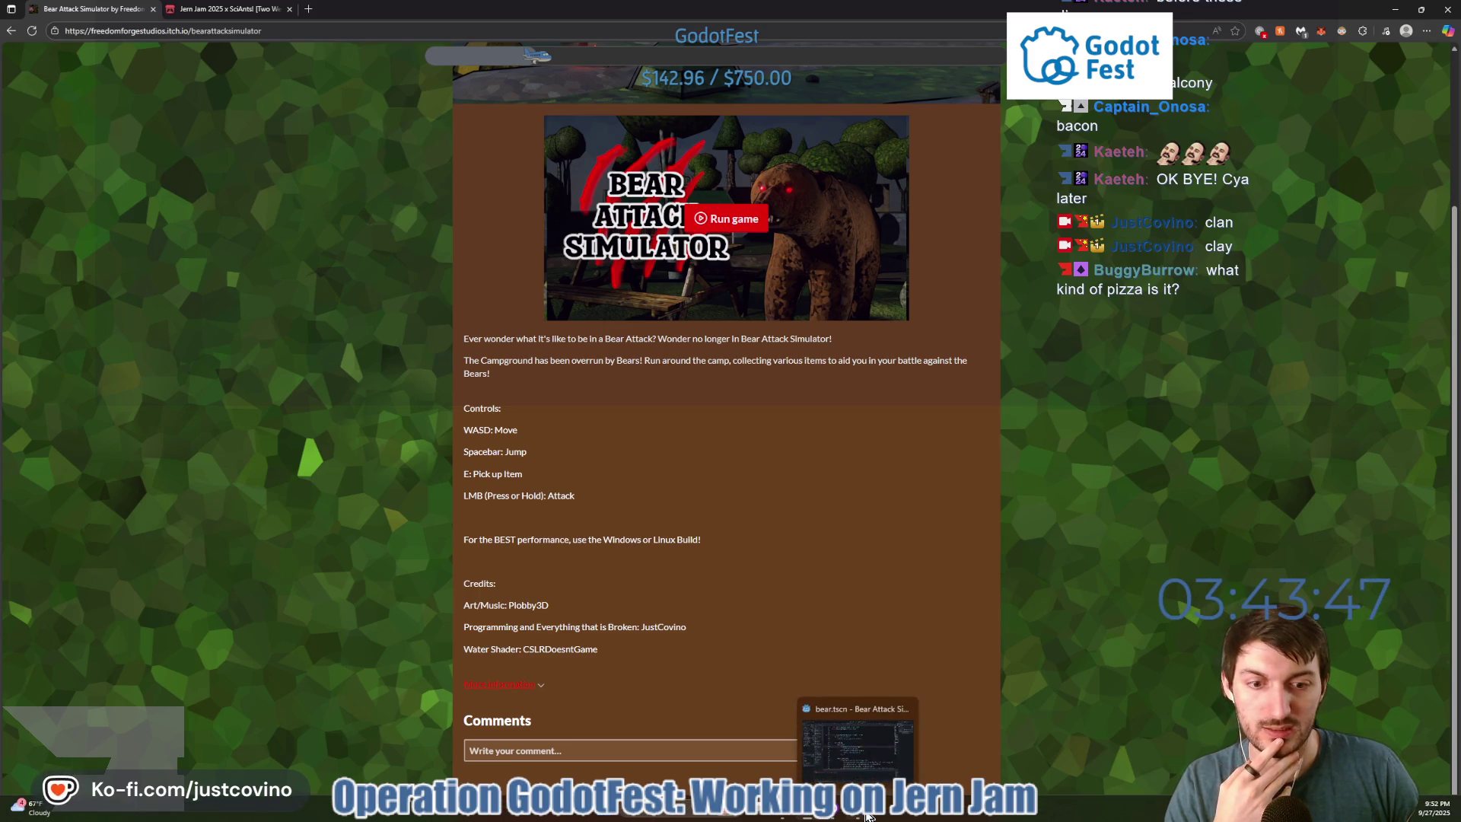
Commit the 12 changed files to main as 'optimizations' and push to origin.
{"action": "left_click", "coordinate": [834, 816]}
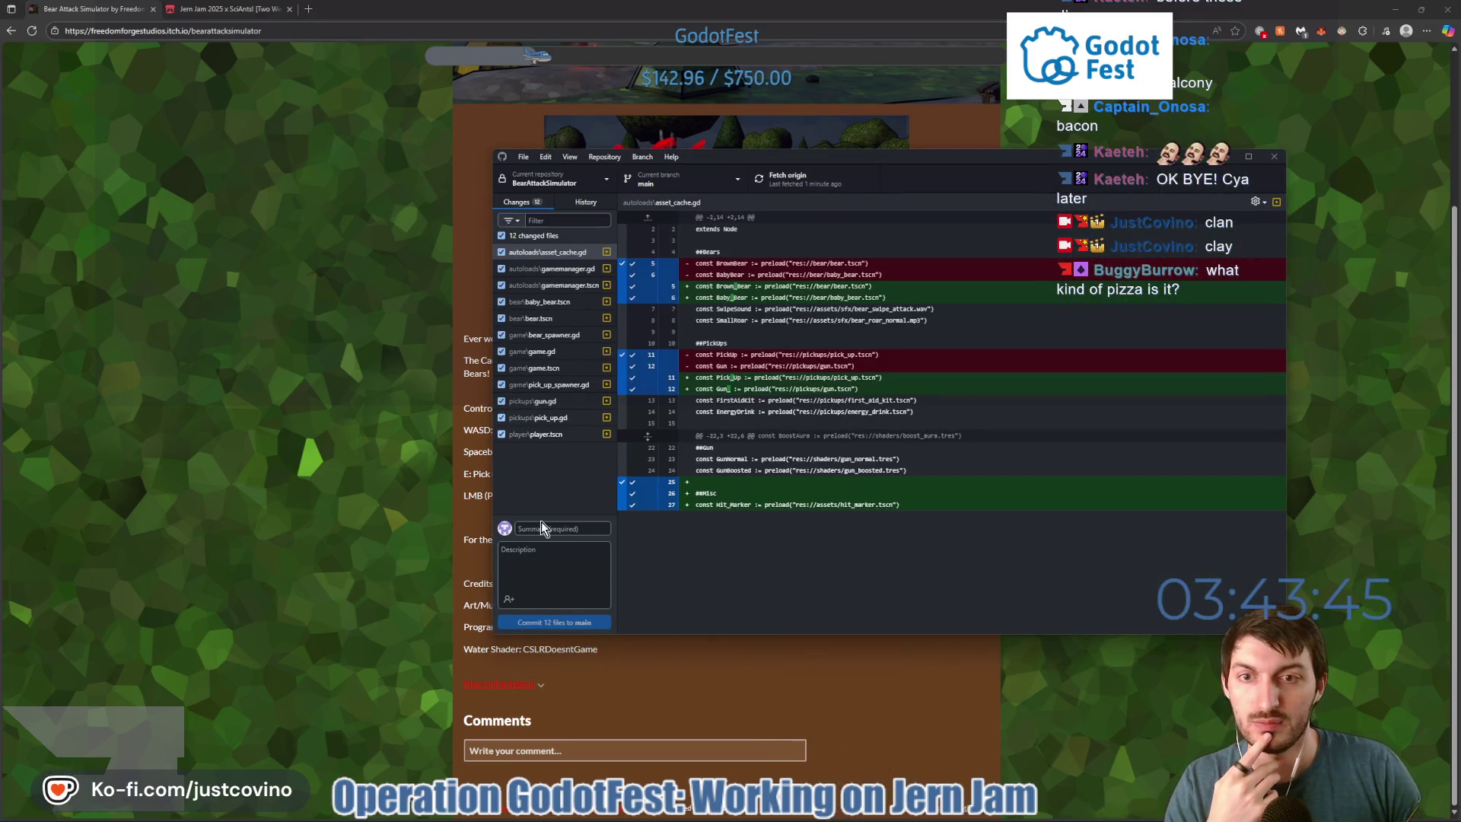
{"action": "left_click", "coordinate": [571, 526]}
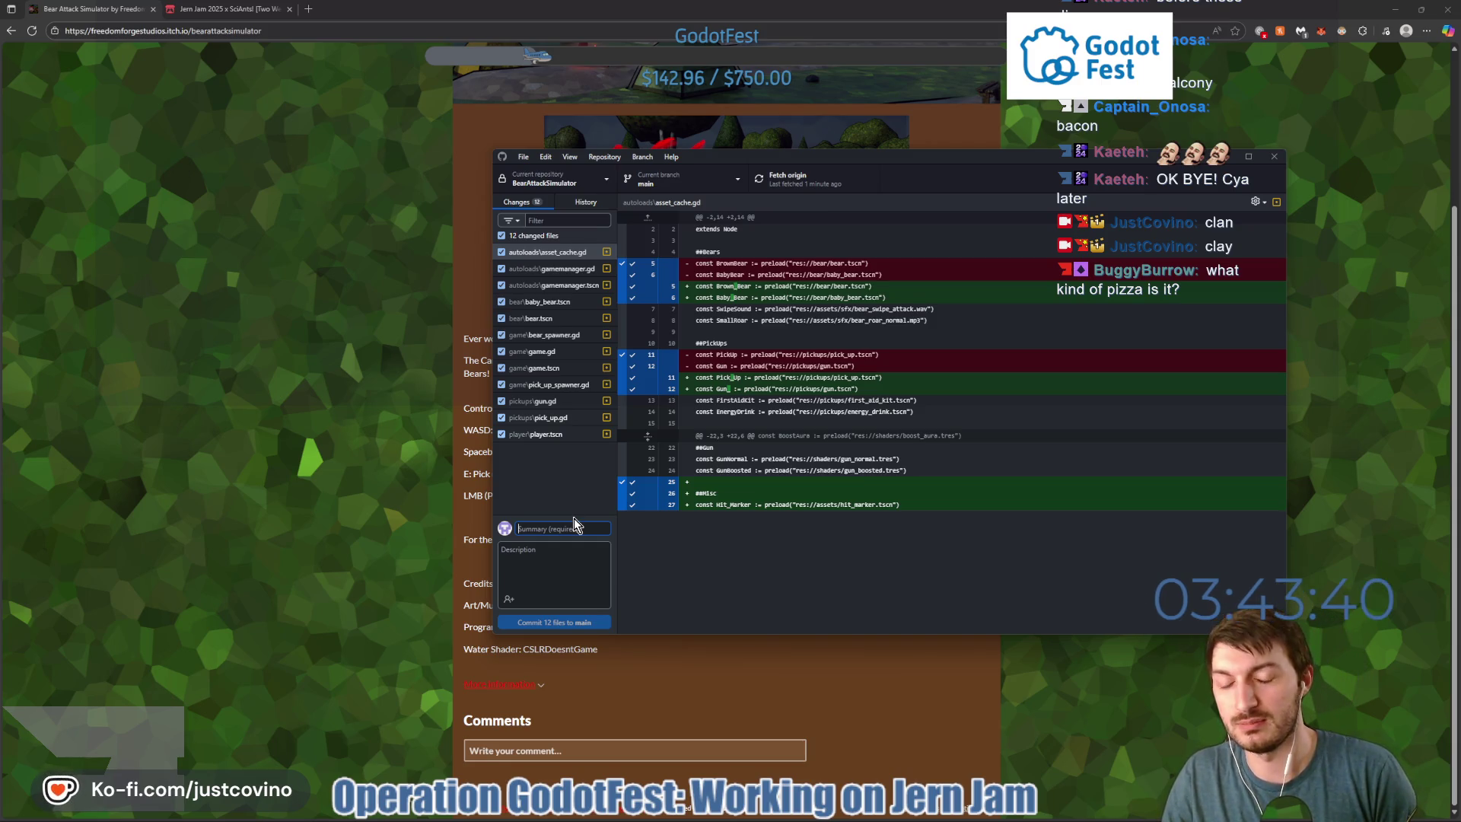
{"action": "type", "text": "optimizations"}
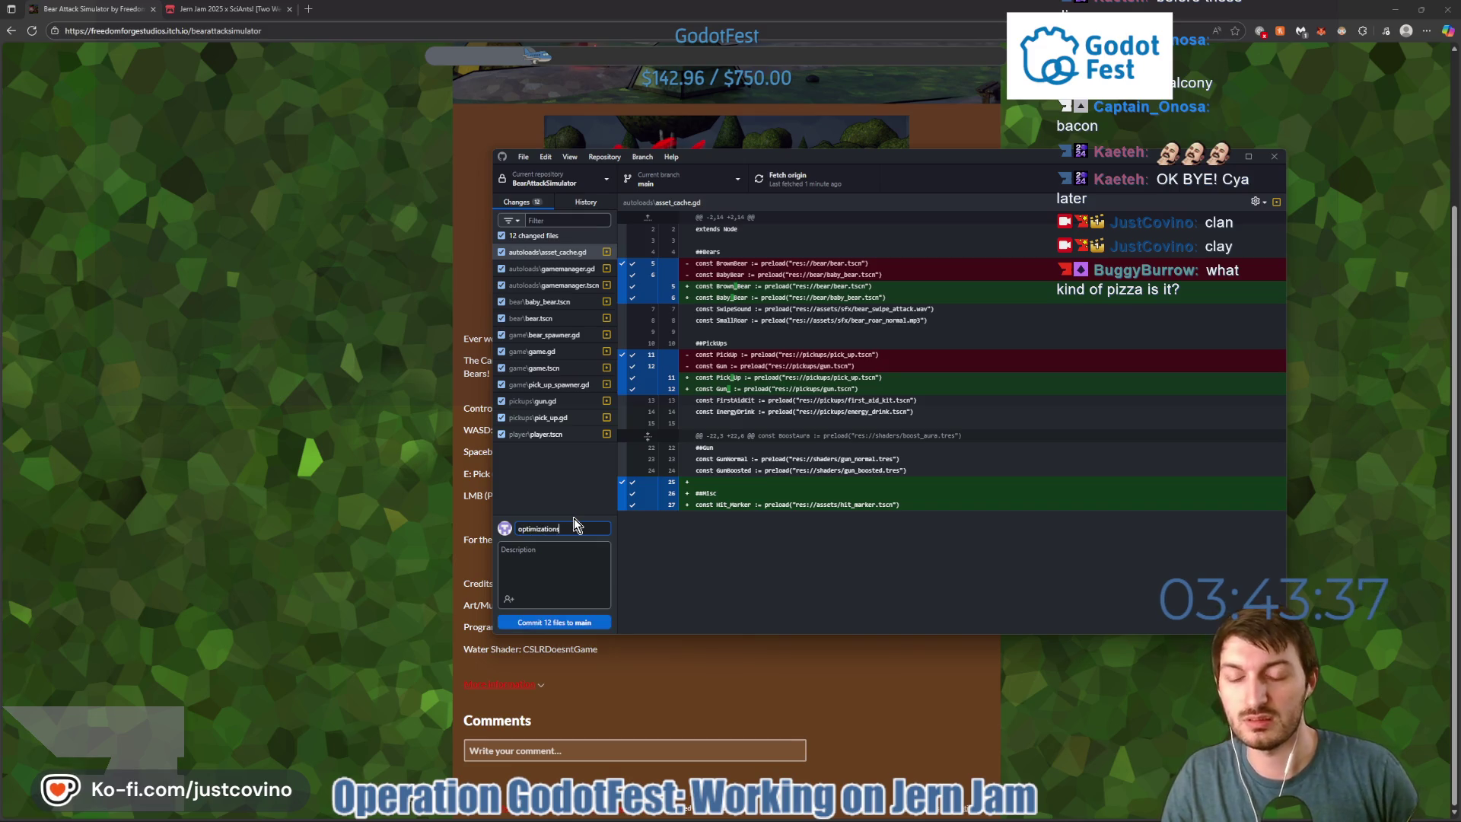
{"action": "left_click", "coordinate": [582, 623]}
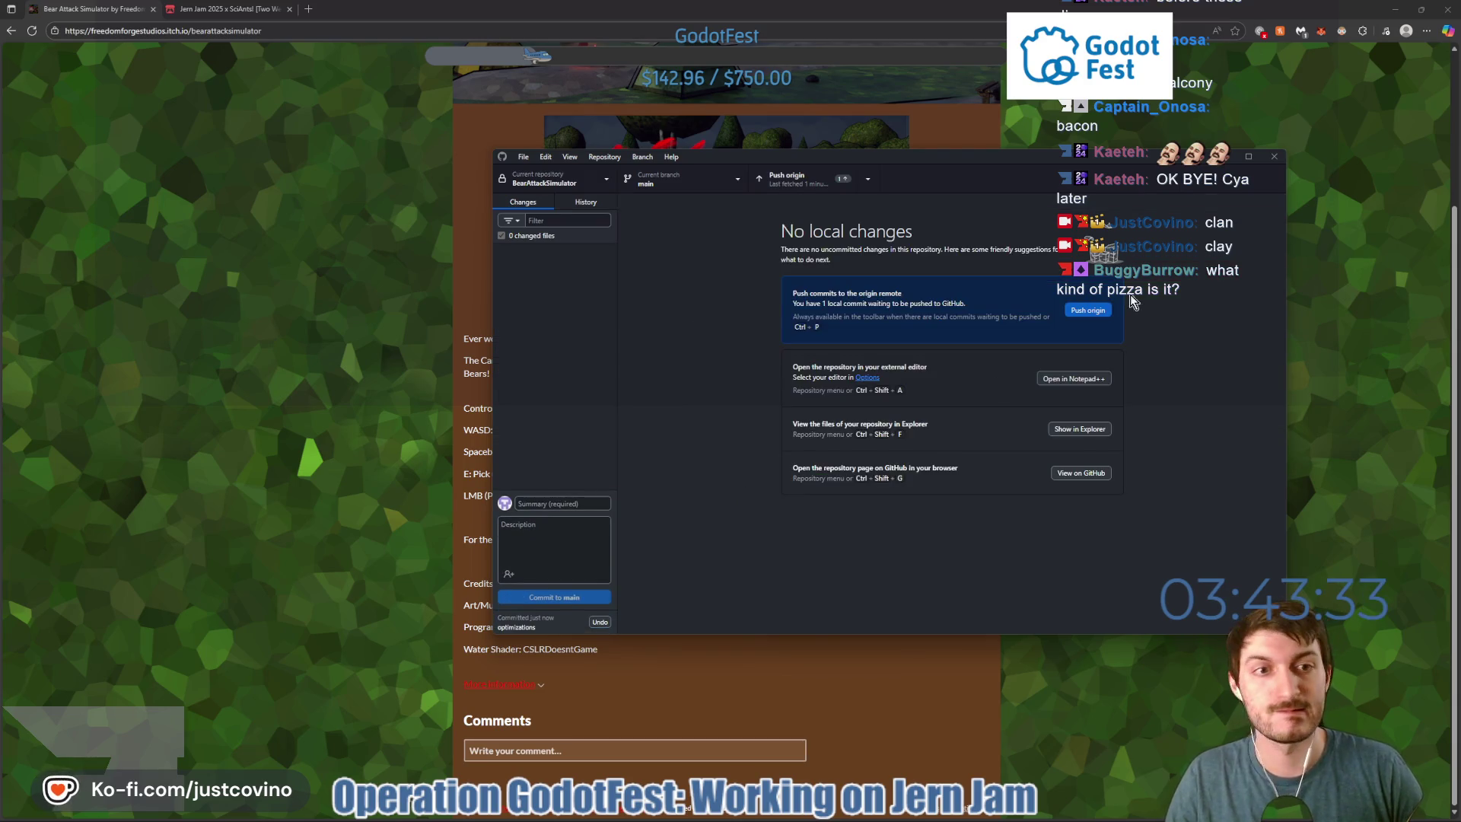
{"action": "left_click", "coordinate": [1099, 311]}
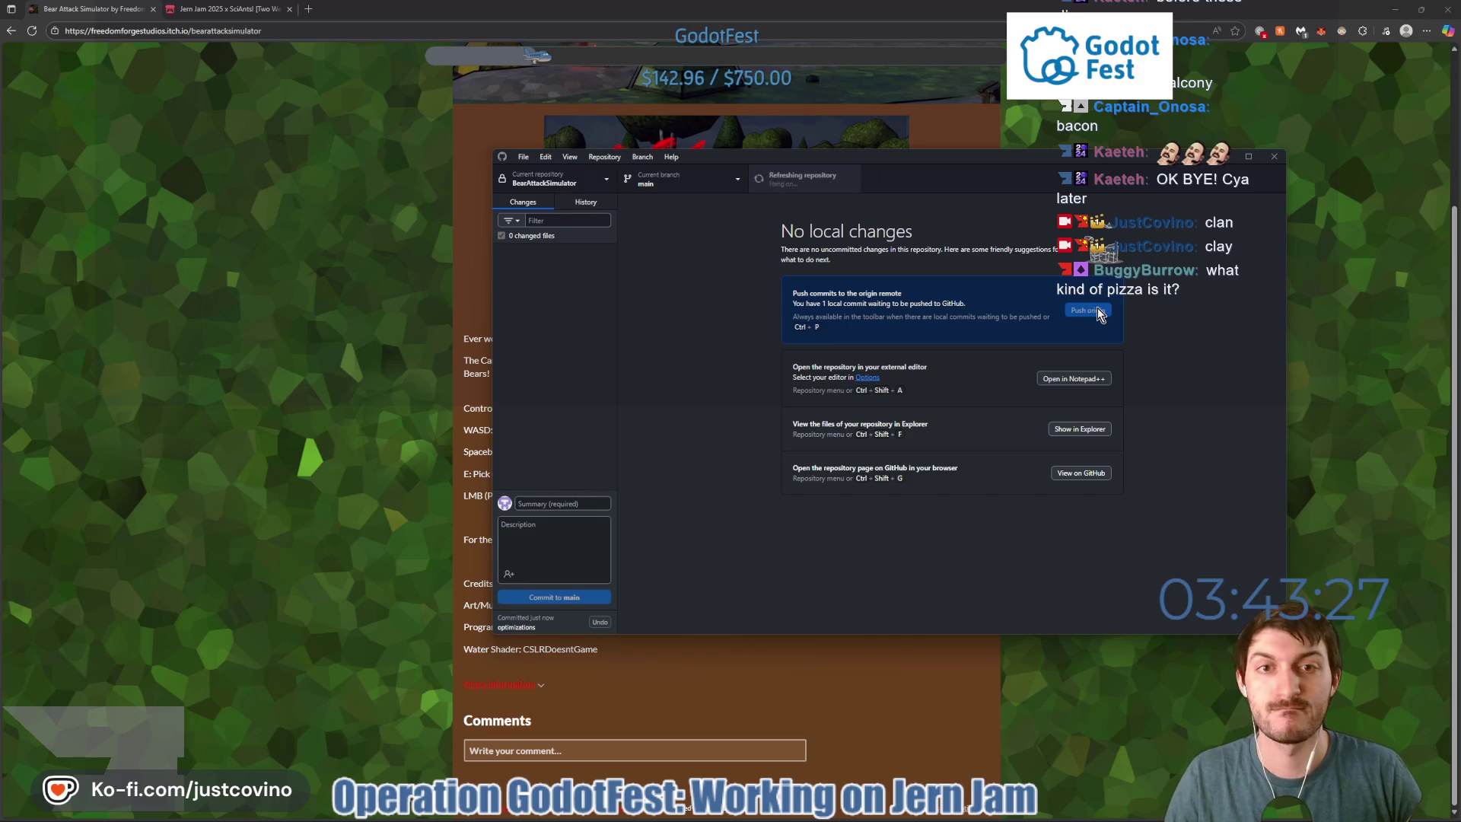
{"action": "left_click", "coordinate": [880, 670]}
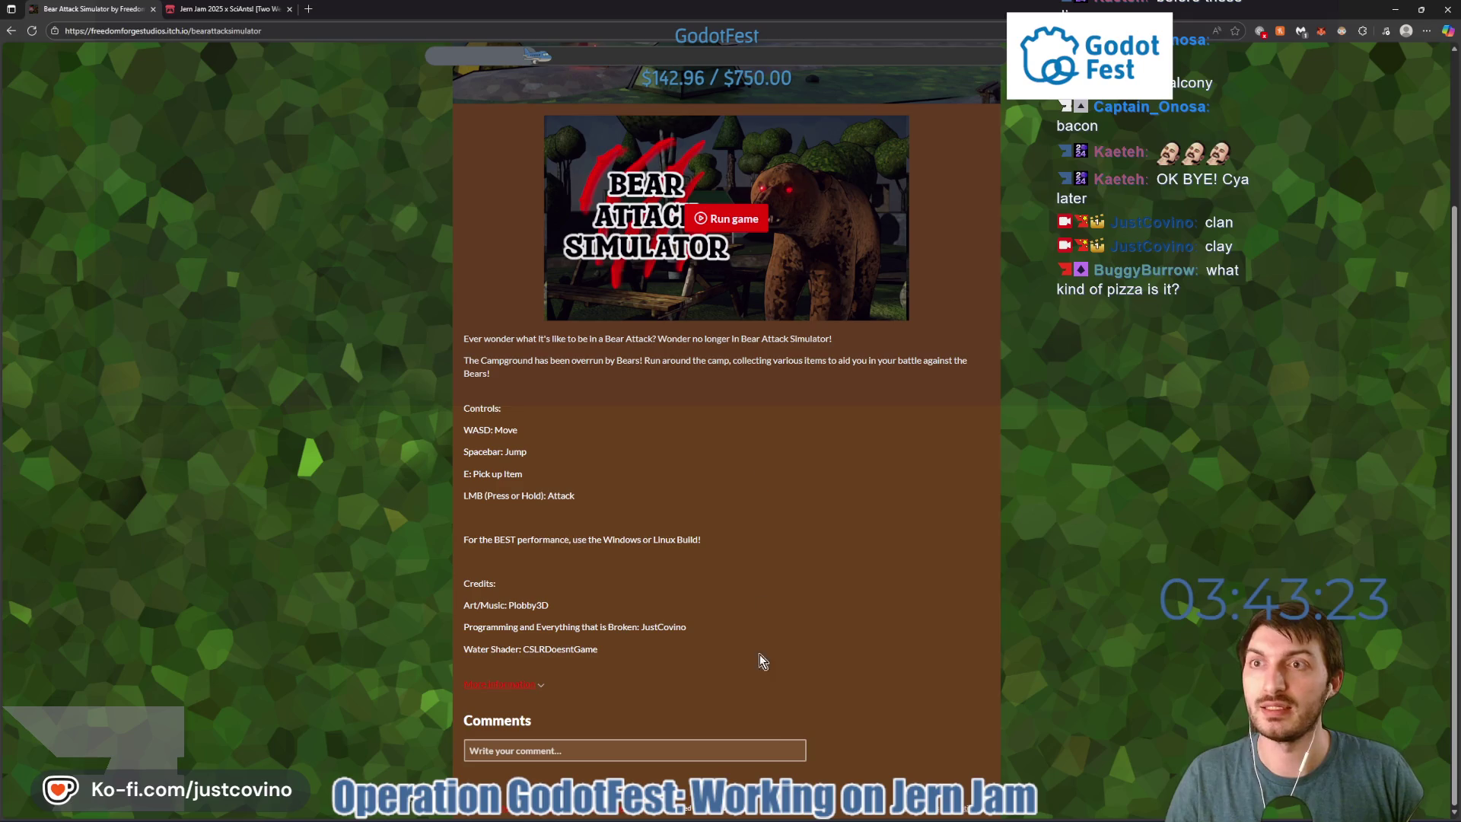
Save the Bear Attack Simulator scene in Godot and cancel the first quit attempt.
{"action": "mouse_move", "coordinate": [783, 819]}
{"action": "left_click", "coordinate": [863, 816]}
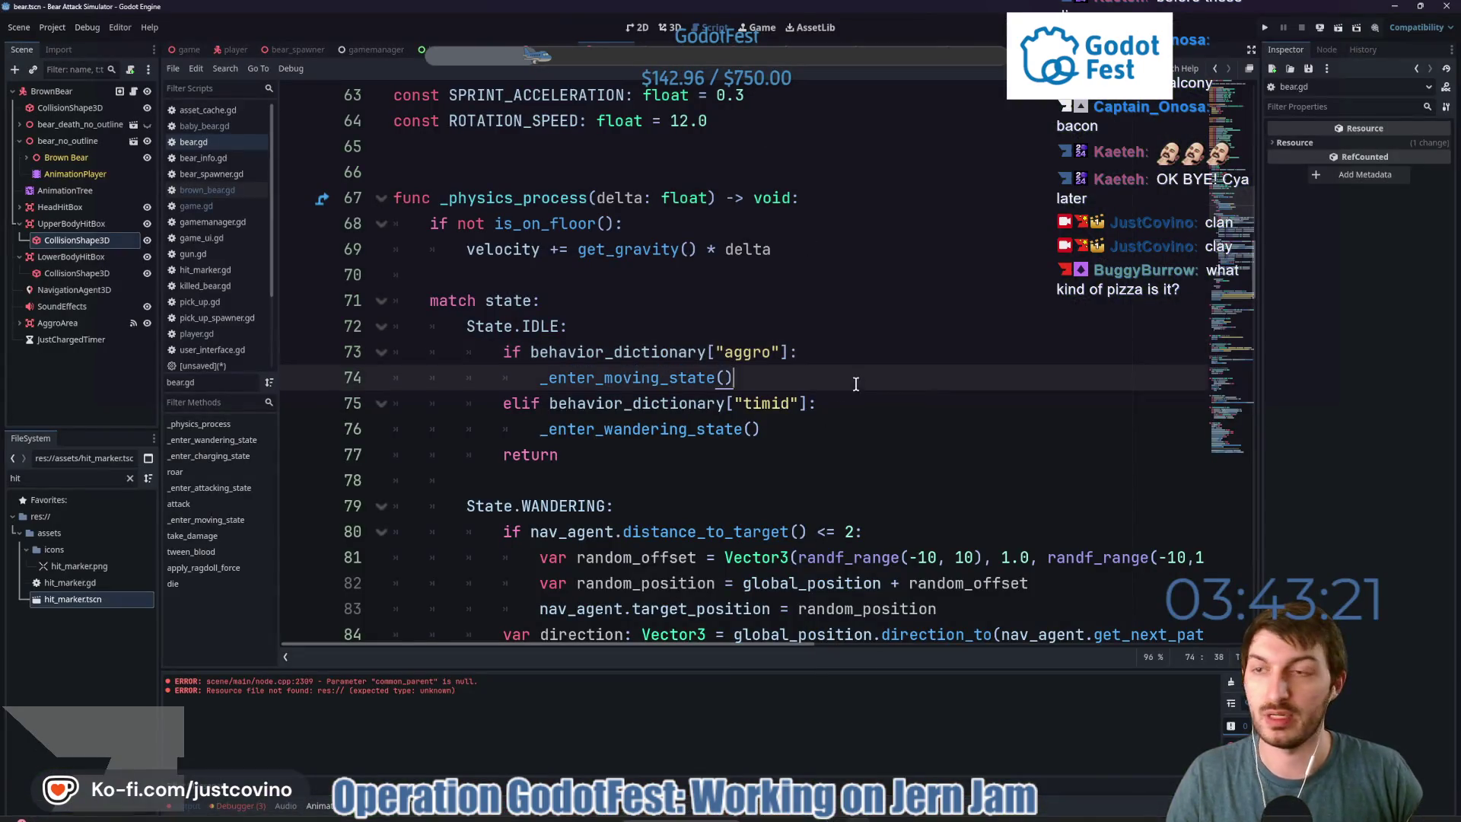
{"action": "key", "text": "ctrl+s"}
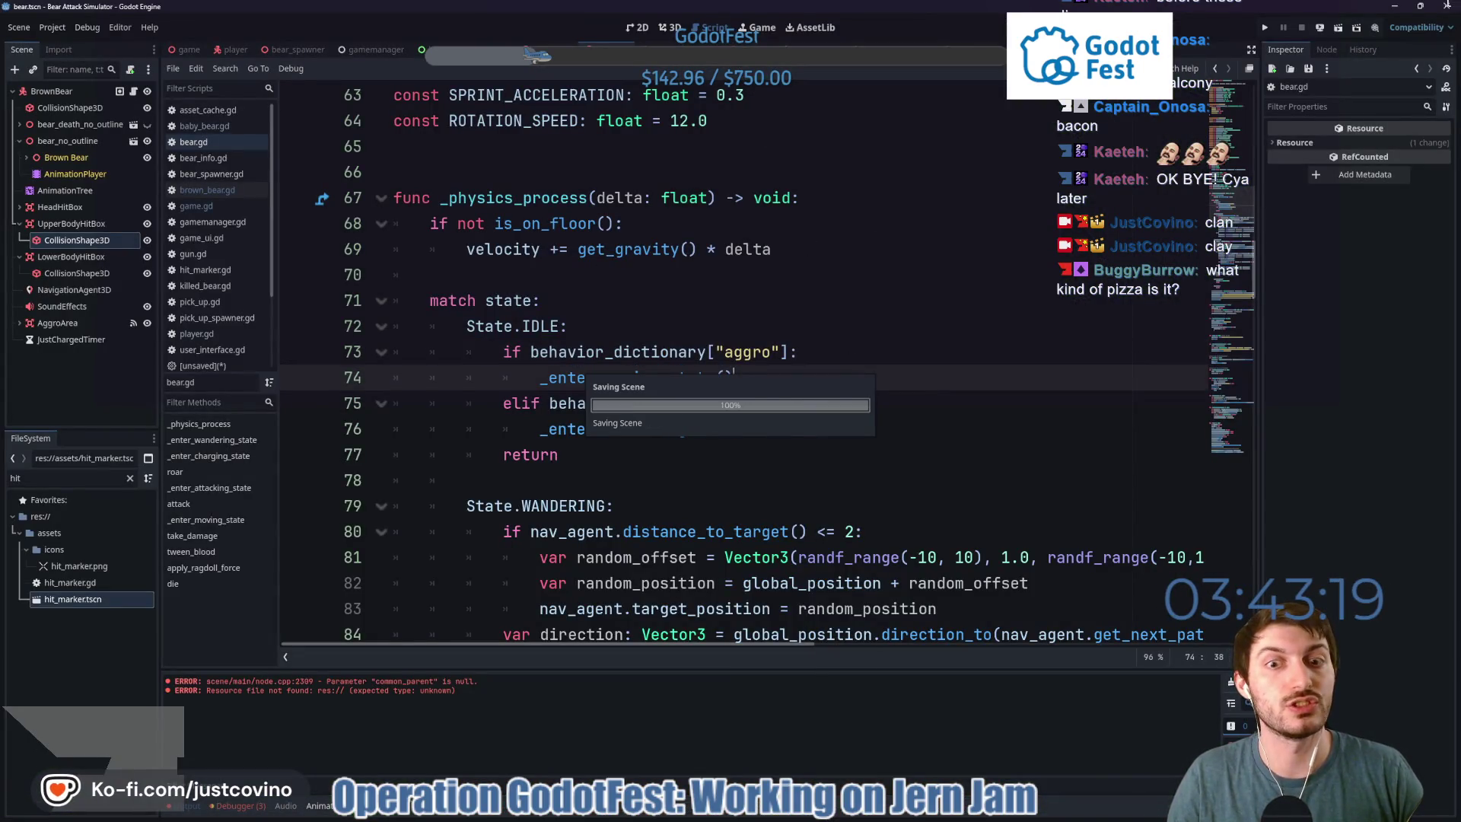
{"action": "key", "text": "ctrl+q"}
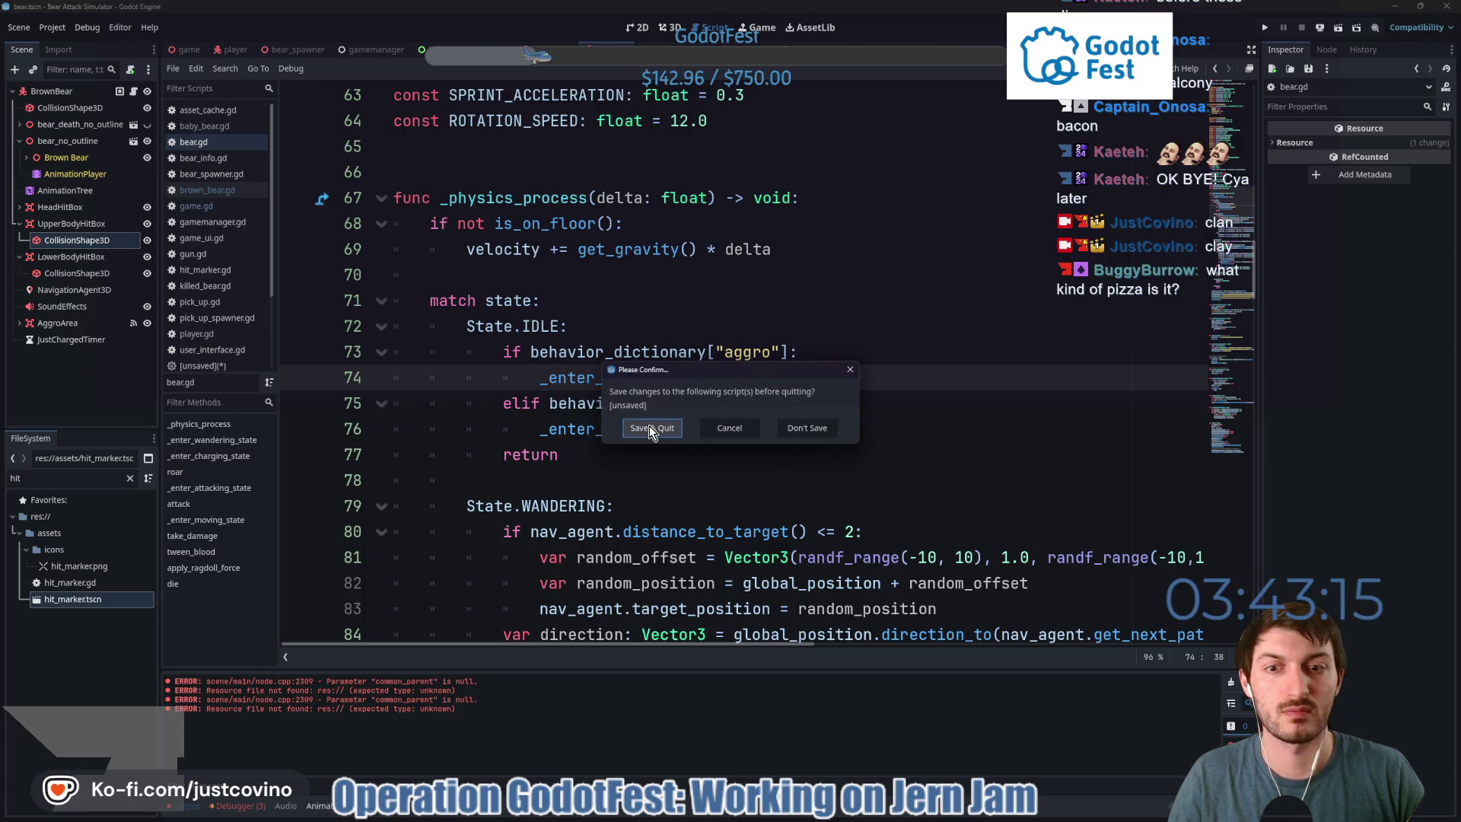
{"action": "left_click", "coordinate": [747, 426]}
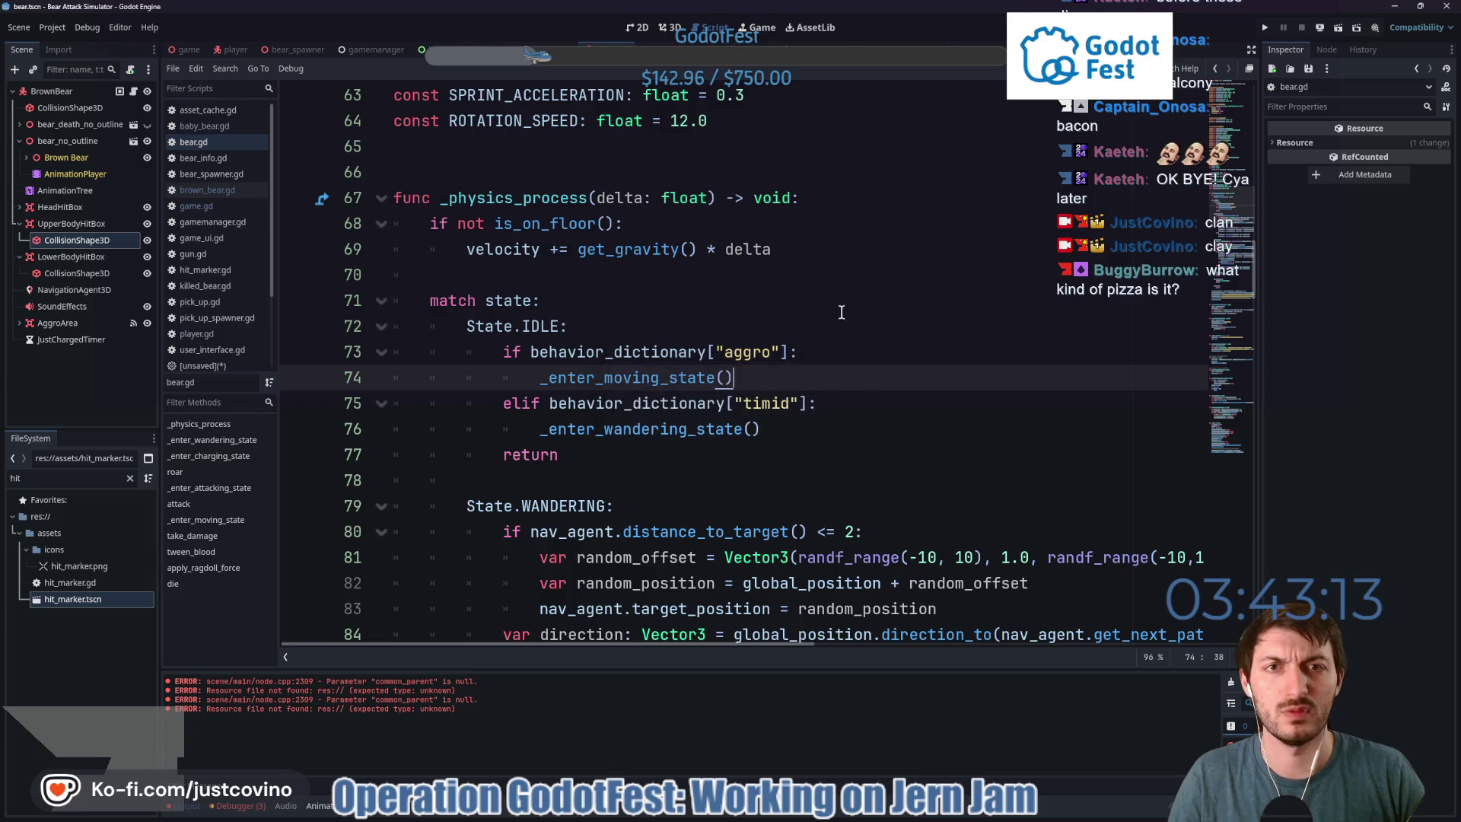
Close the unsaved Knife script without saving, then quit Godot.
{"action": "scroll", "coordinate": [226, 279], "scroll_direction": "down", "scroll_amount": 3}
{"action": "left_click", "coordinate": [222, 269]}
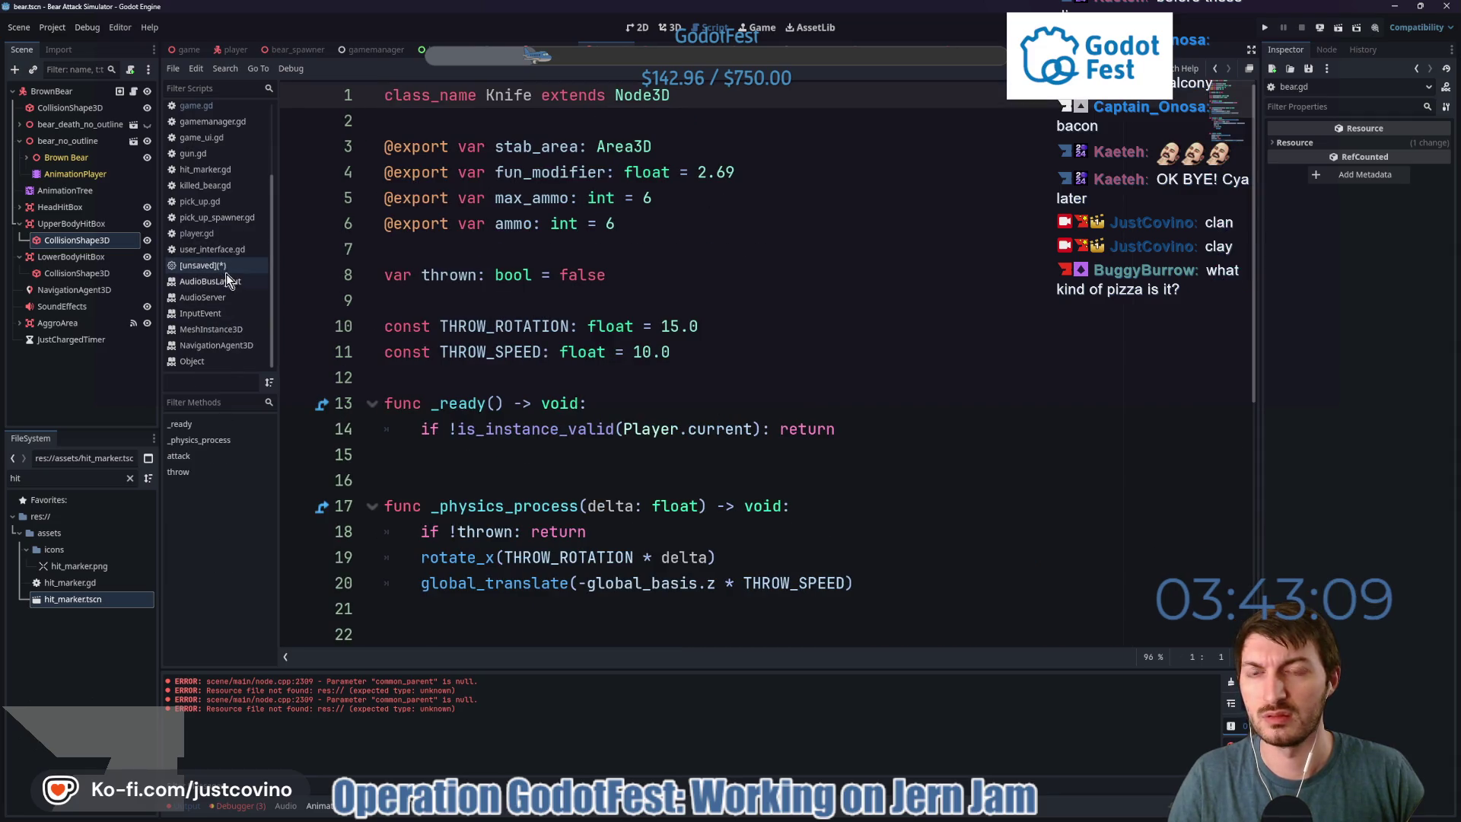
{"action": "left_click", "coordinate": [522, 249]}
{"action": "key", "text": "ctrl+w"}
{"action": "left_click", "coordinate": [838, 429]}
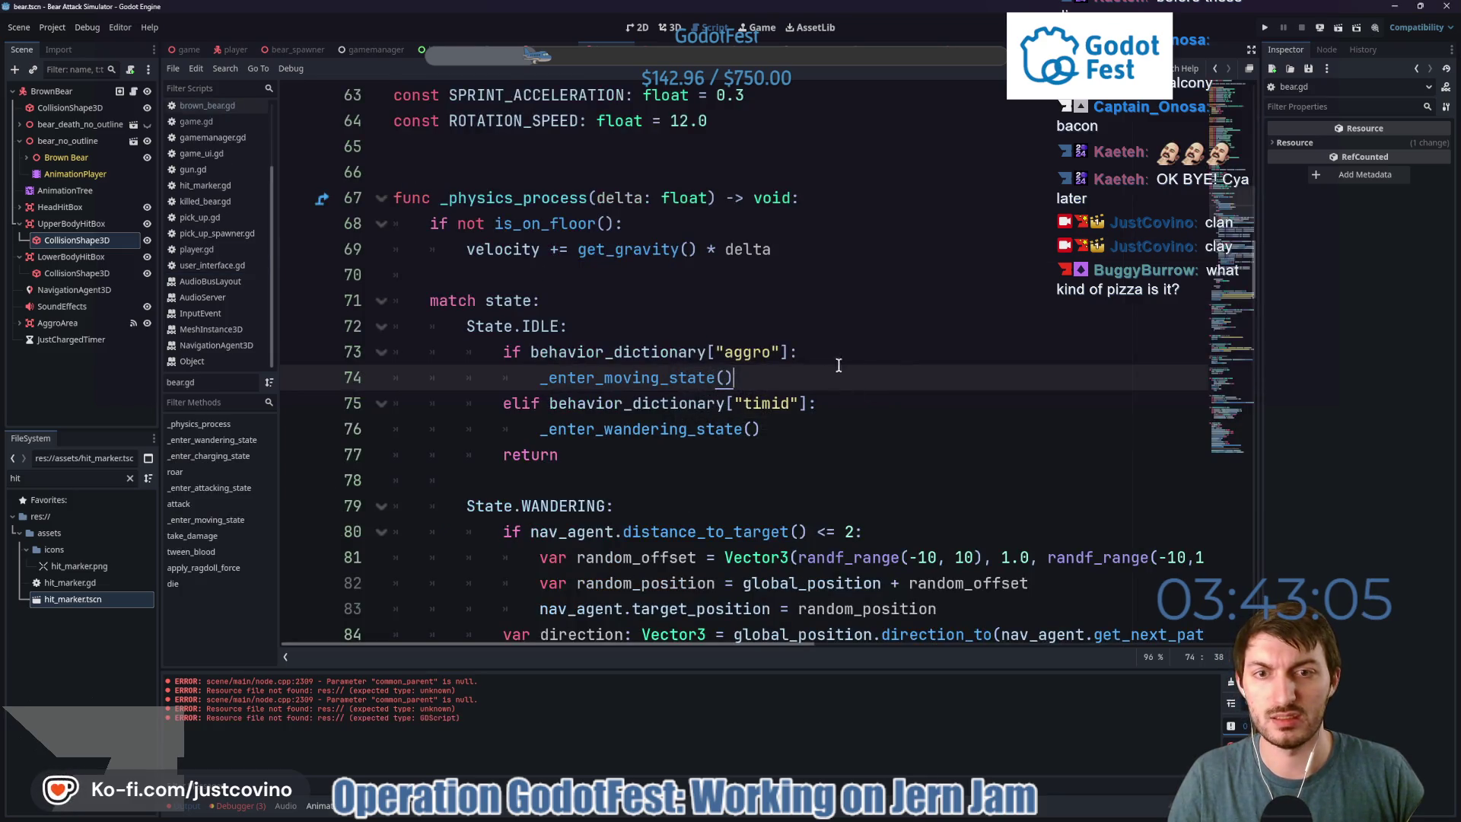
{"action": "left_click", "coordinate": [1454, 6]}
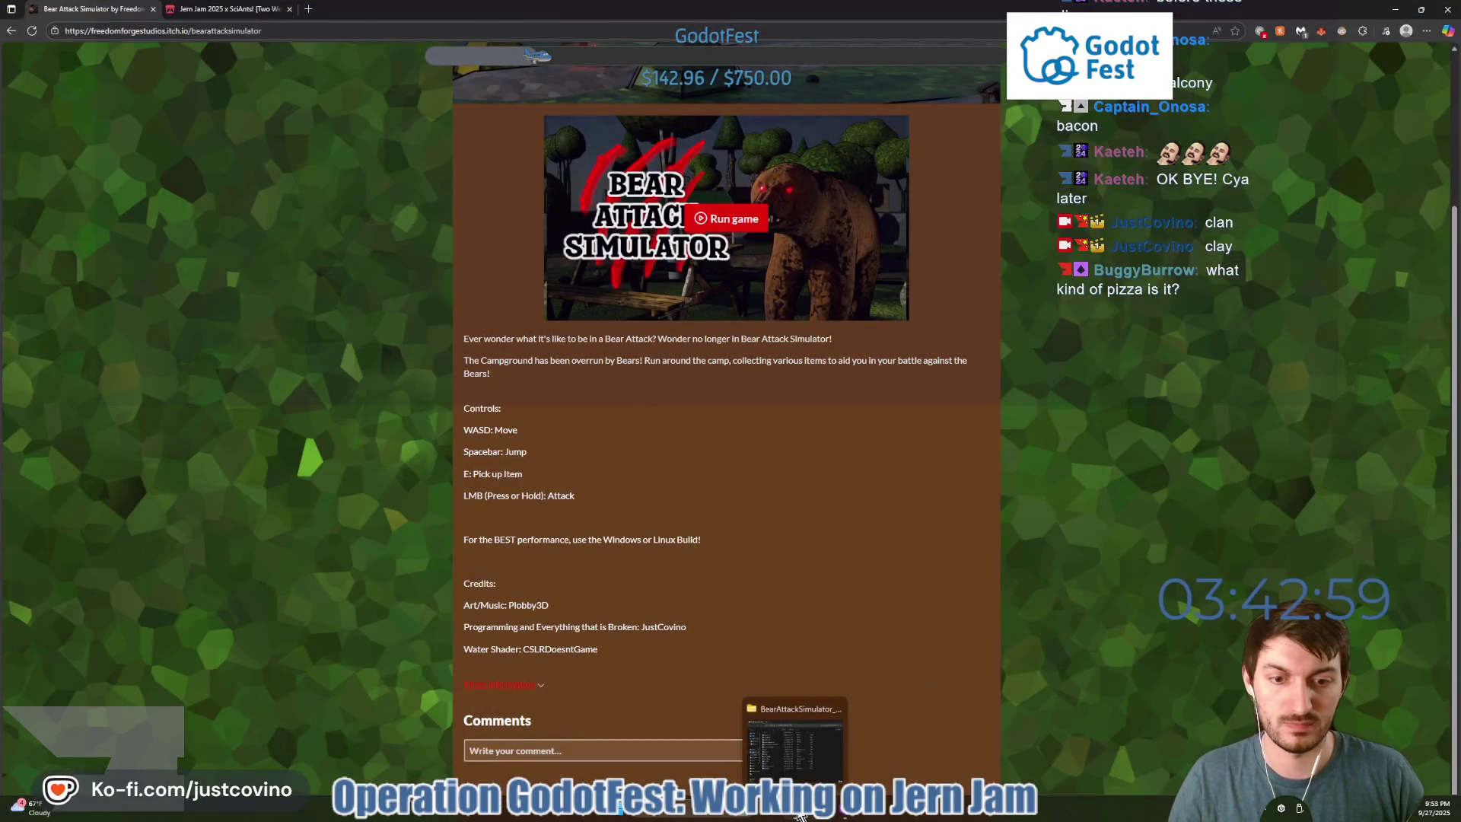
Launch Godot_v4.5-stable_win64 from the Godot folder on the Desktop.
{"action": "left_click", "coordinate": [791, 816]}
{"action": "left_click", "coordinate": [385, 406]}
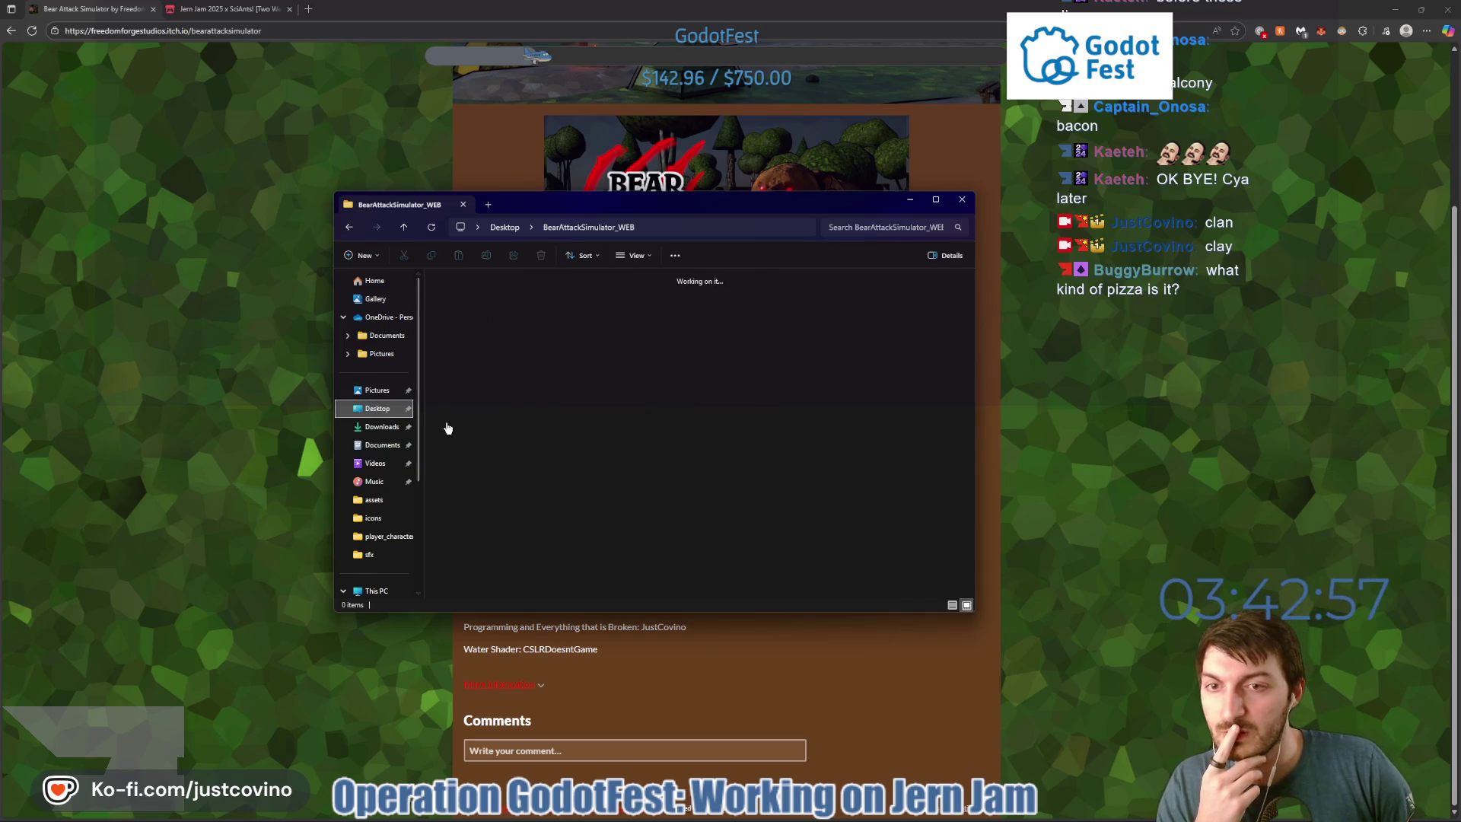
{"action": "double_click", "coordinate": [533, 456]}
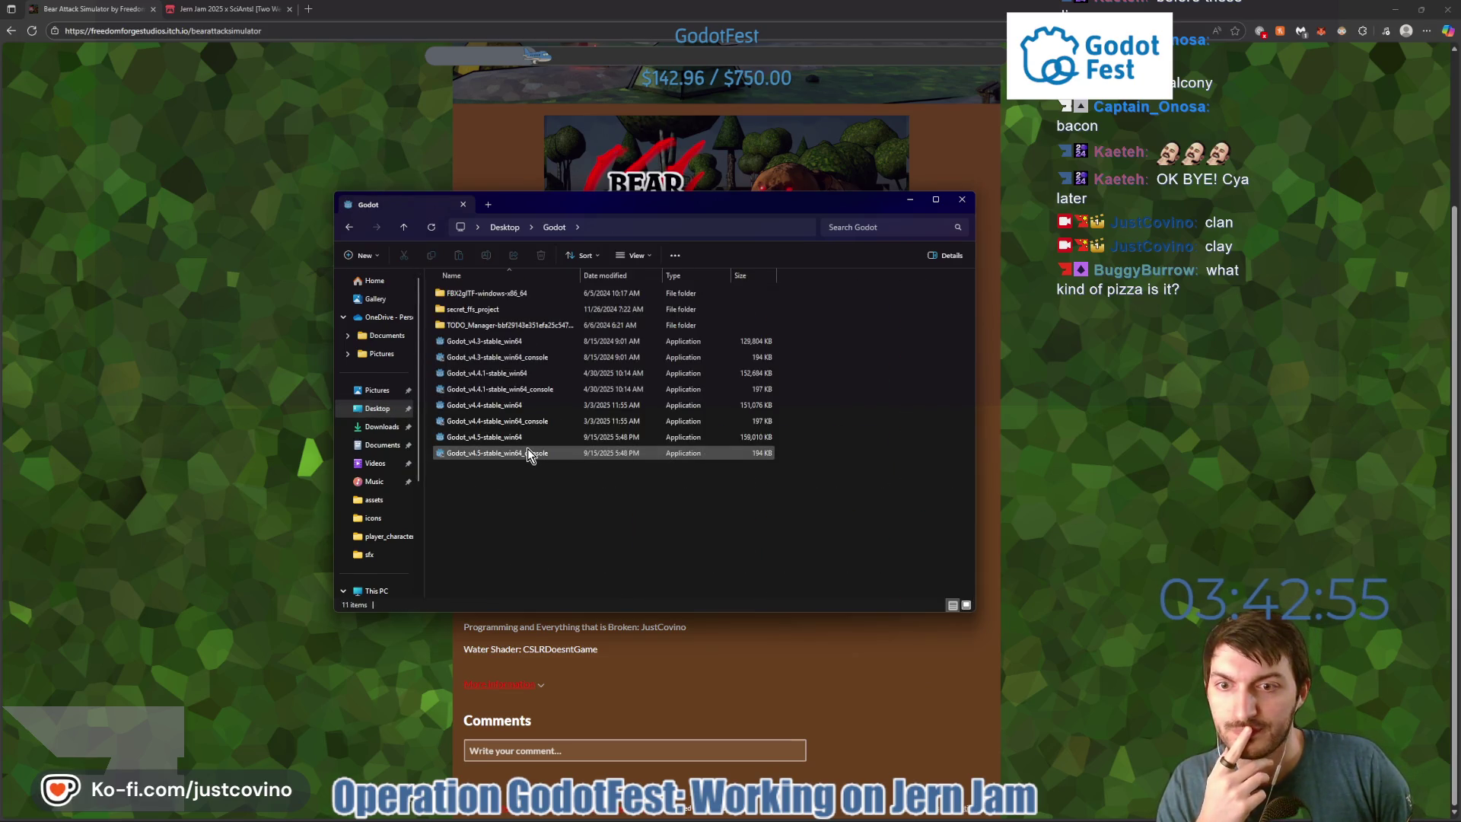
{"action": "left_click", "coordinate": [522, 438]}
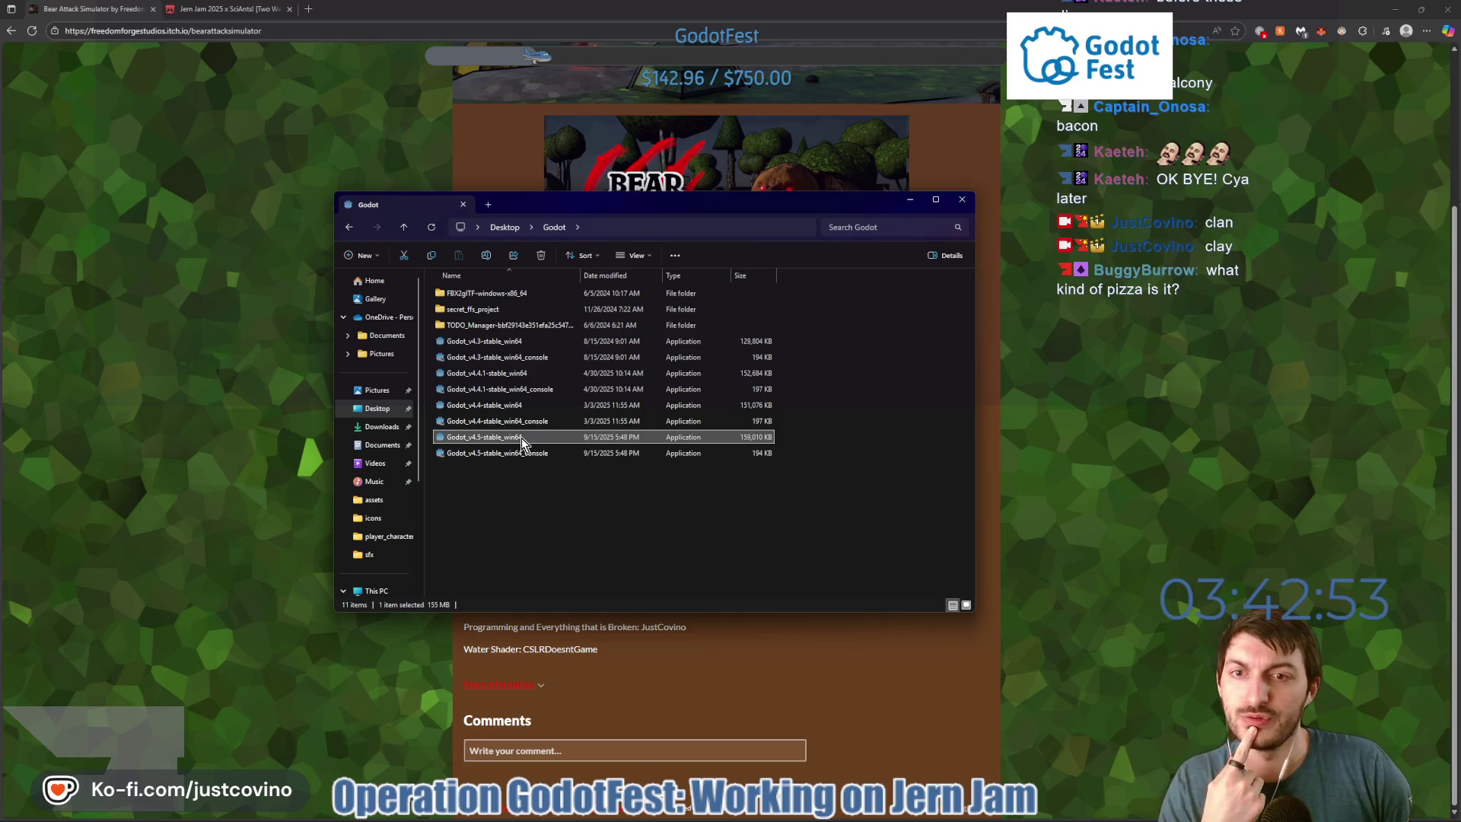
{"action": "double_click", "coordinate": [522, 438]}
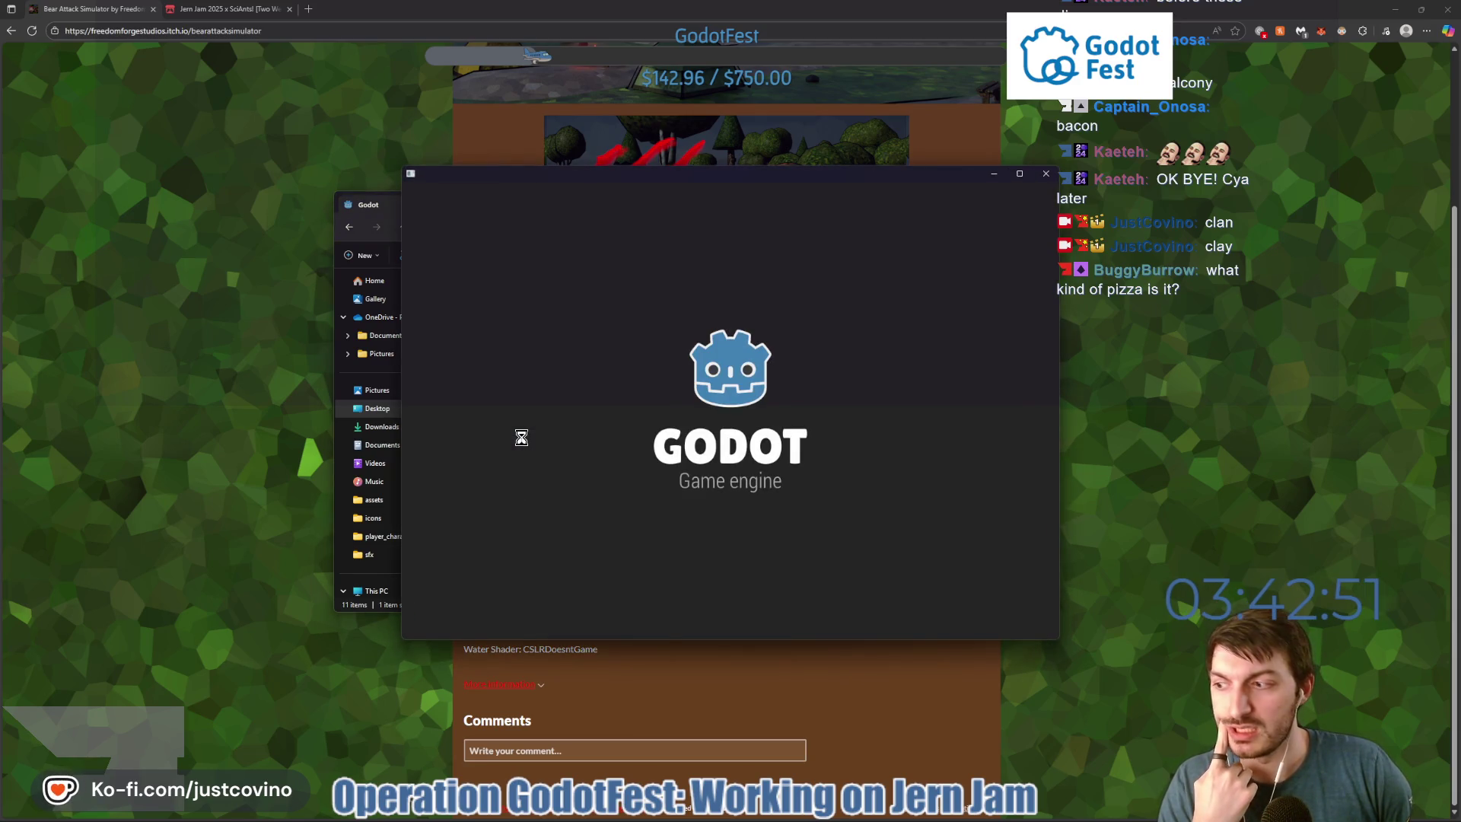
Open Project Goo from the Project Manager and scroll through arena_enemy_spawner.gd.
{"action": "double_click", "coordinate": [587, 346]}
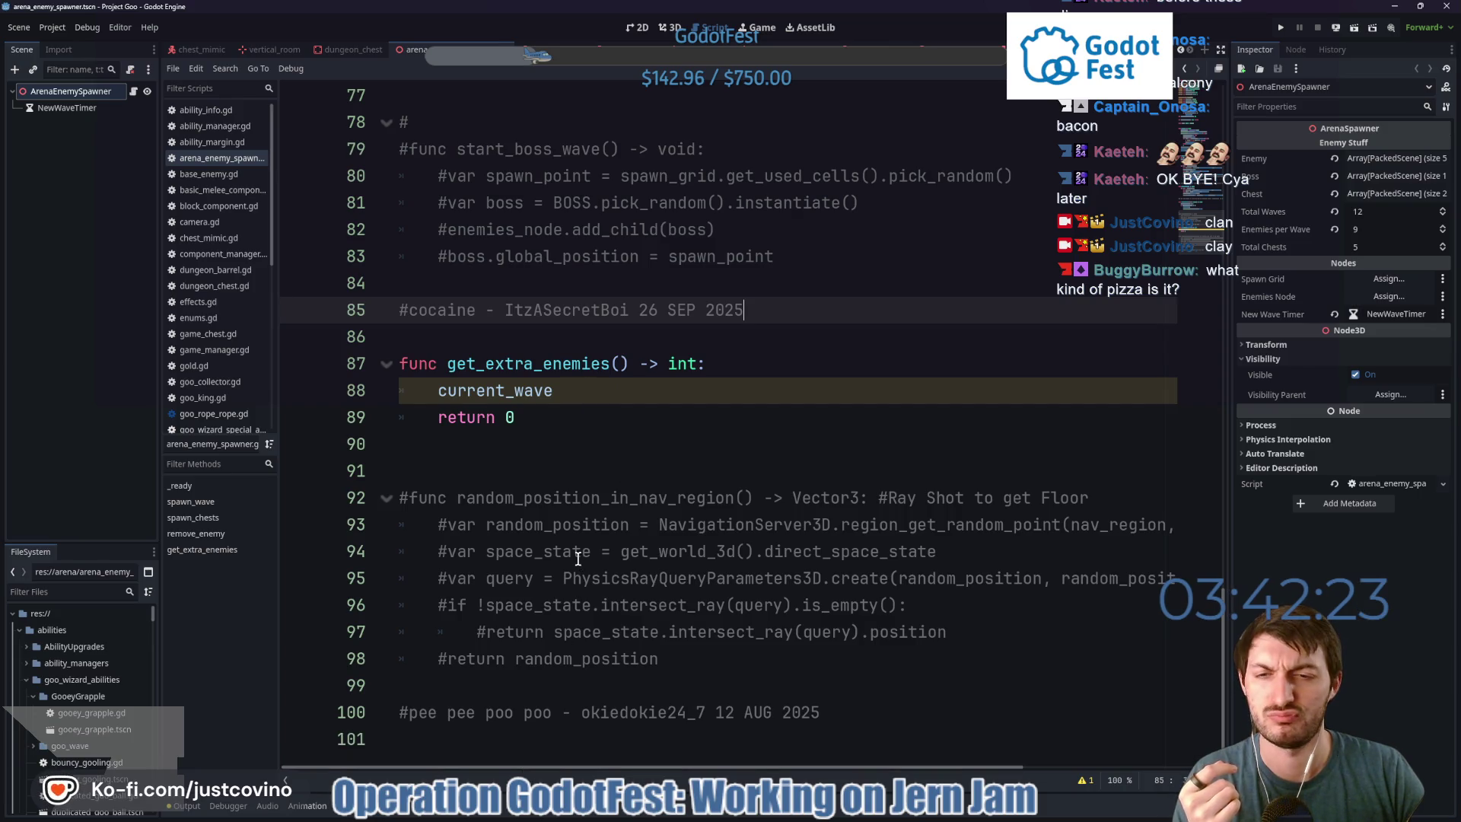
{"action": "scroll", "coordinate": [578, 560], "scroll_direction": "up", "scroll_amount": 6}
{"action": "scroll", "coordinate": [578, 559], "scroll_direction": "up", "scroll_amount": 4}
{"action": "scroll", "coordinate": [578, 559], "scroll_direction": "down", "scroll_amount": 10}
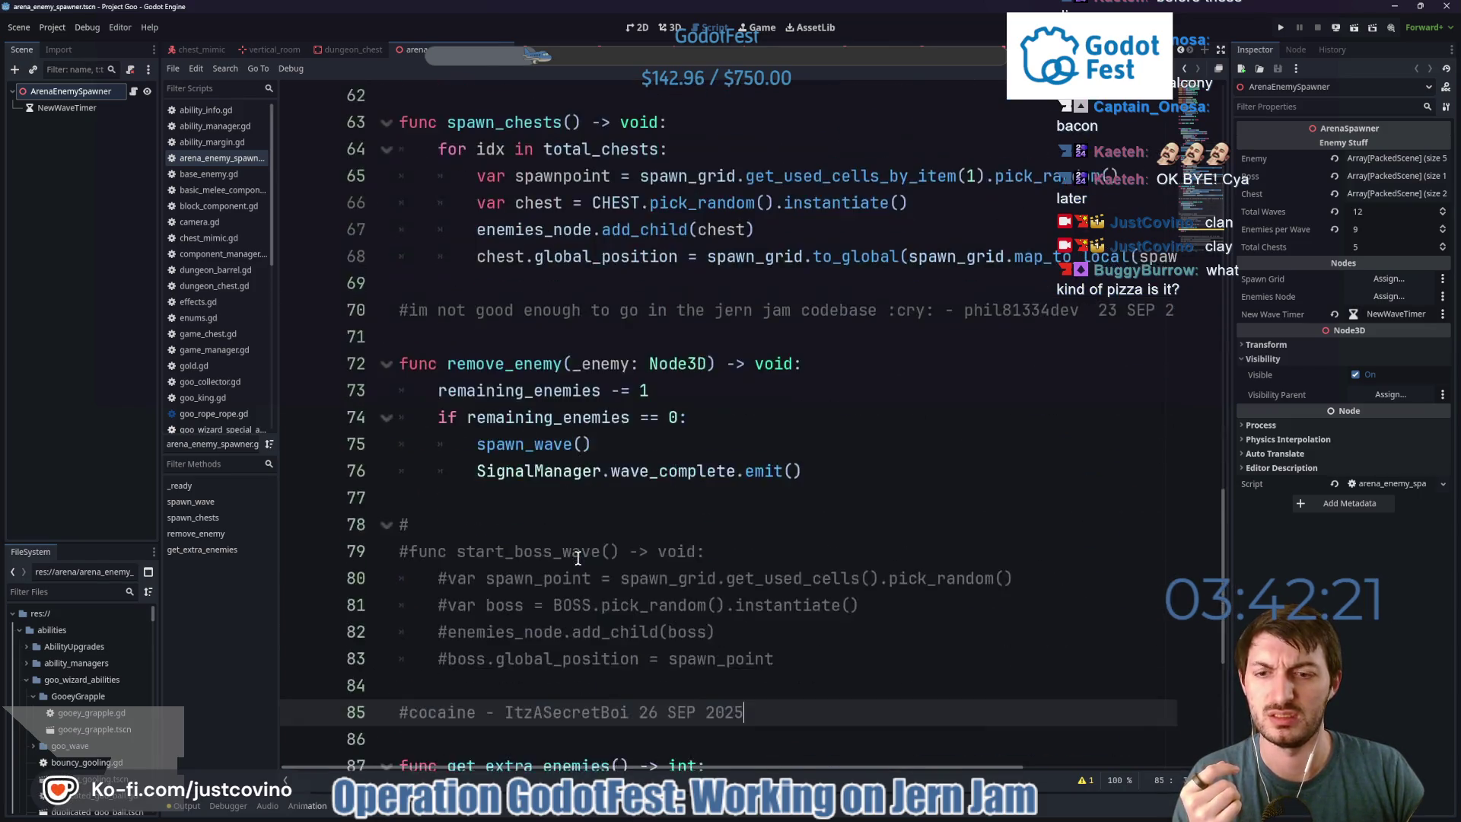
{"action": "scroll", "coordinate": [578, 559], "scroll_direction": "up", "scroll_amount": 12}
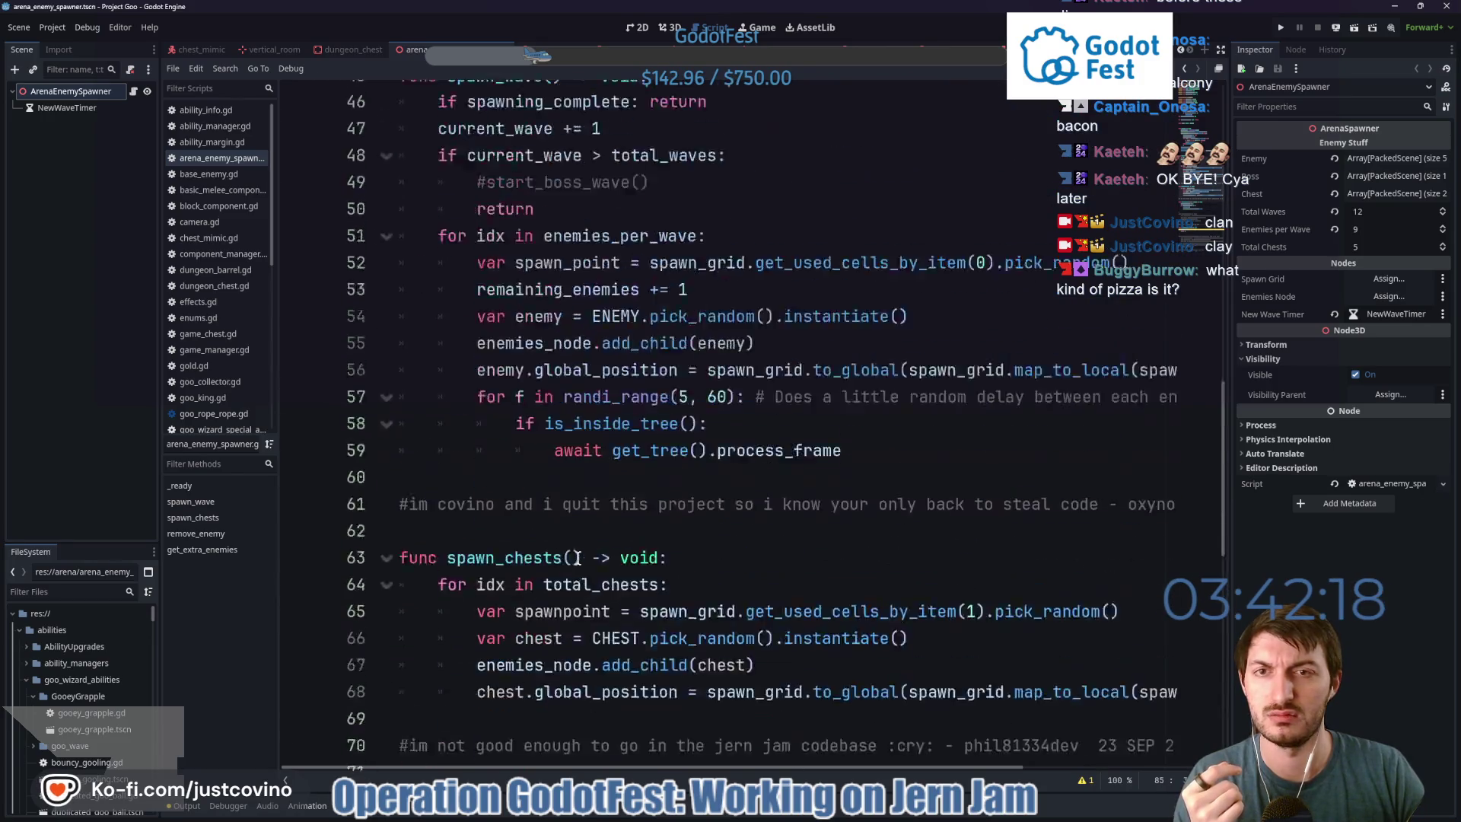
Show chest_mimic.tscn in 3D and play the AnimationTree's wake animation, orbiting to view it.
{"action": "left_click", "coordinate": [199, 50]}
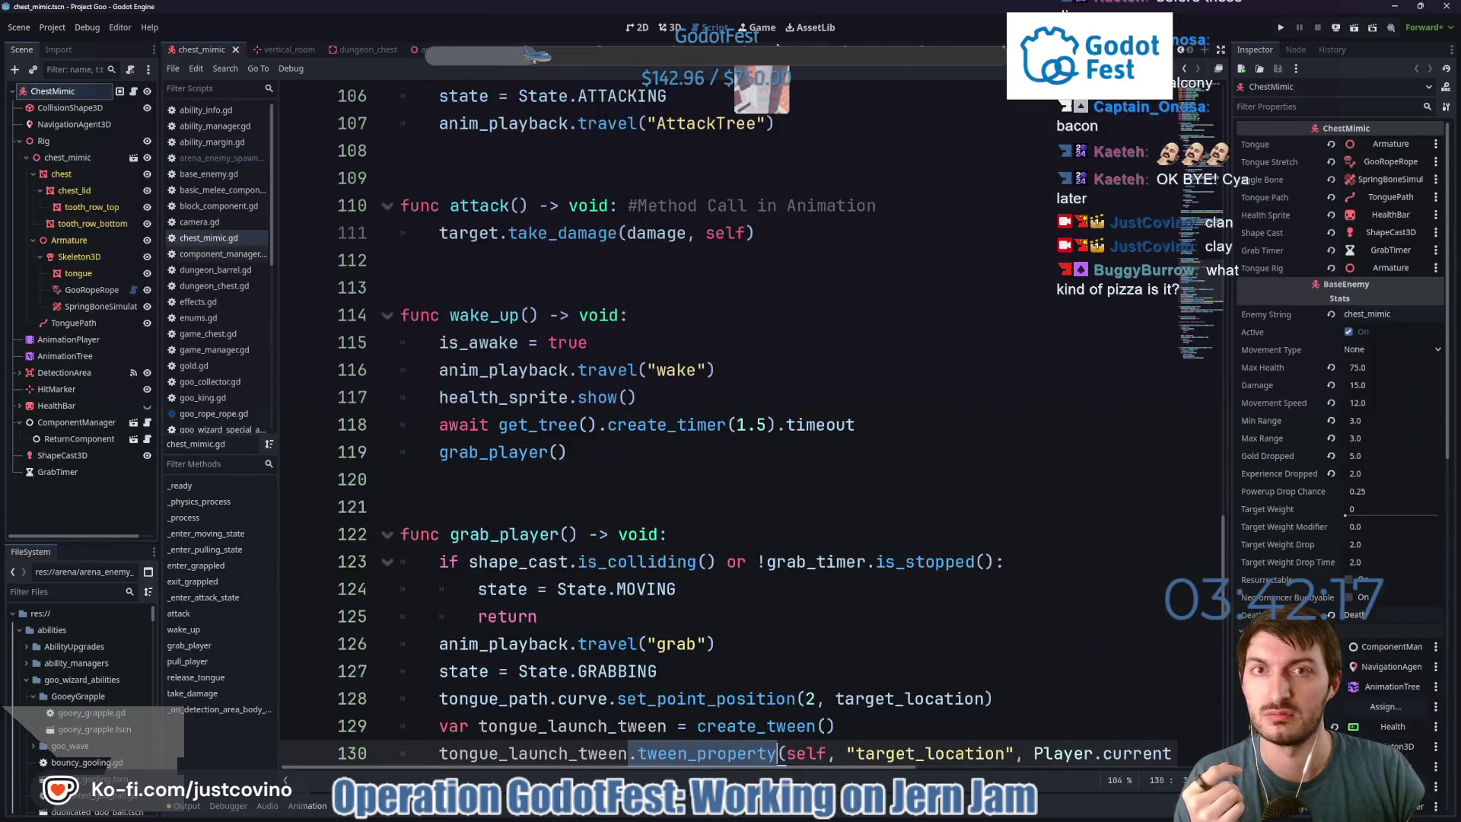
{"action": "left_click", "coordinate": [670, 27]}
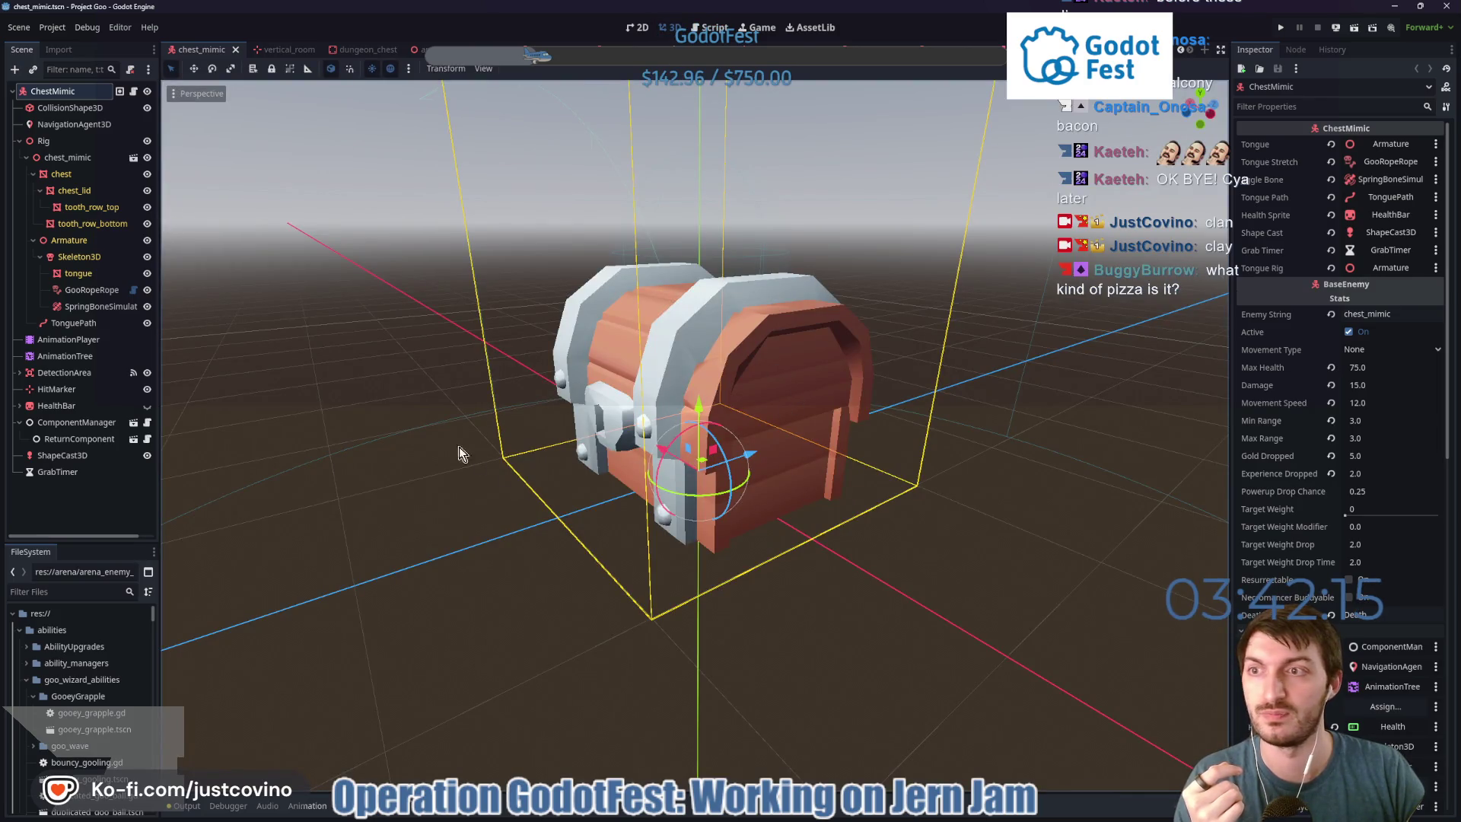
{"action": "left_click", "coordinate": [84, 352]}
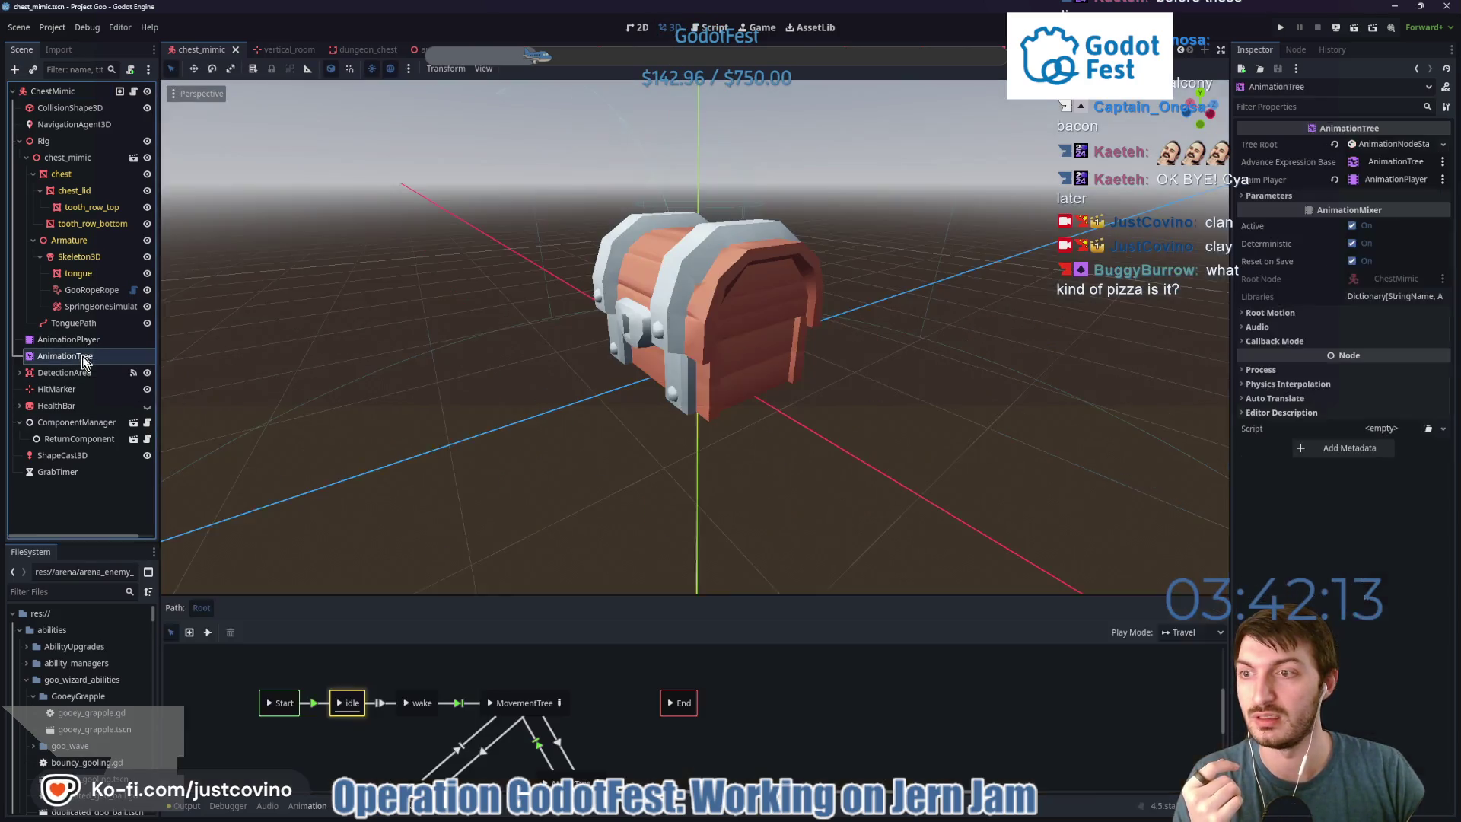
{"action": "left_click", "coordinate": [406, 701]}
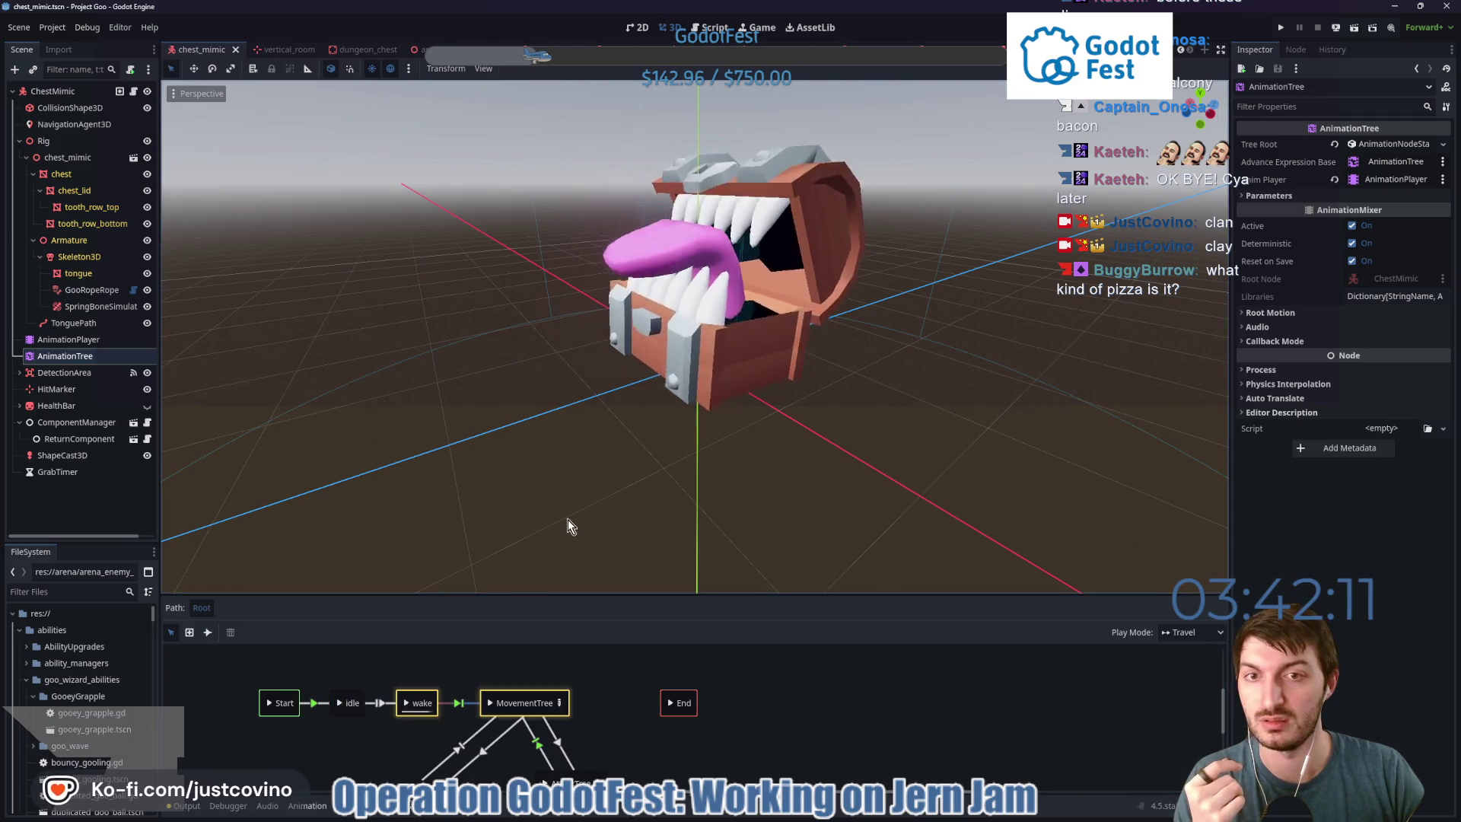
{"action": "scroll", "coordinate": [597, 498], "scroll_direction": "down", "scroll_amount": 1}
{"action": "scroll", "coordinate": [655, 499], "scroll_direction": "down", "scroll_amount": 2}
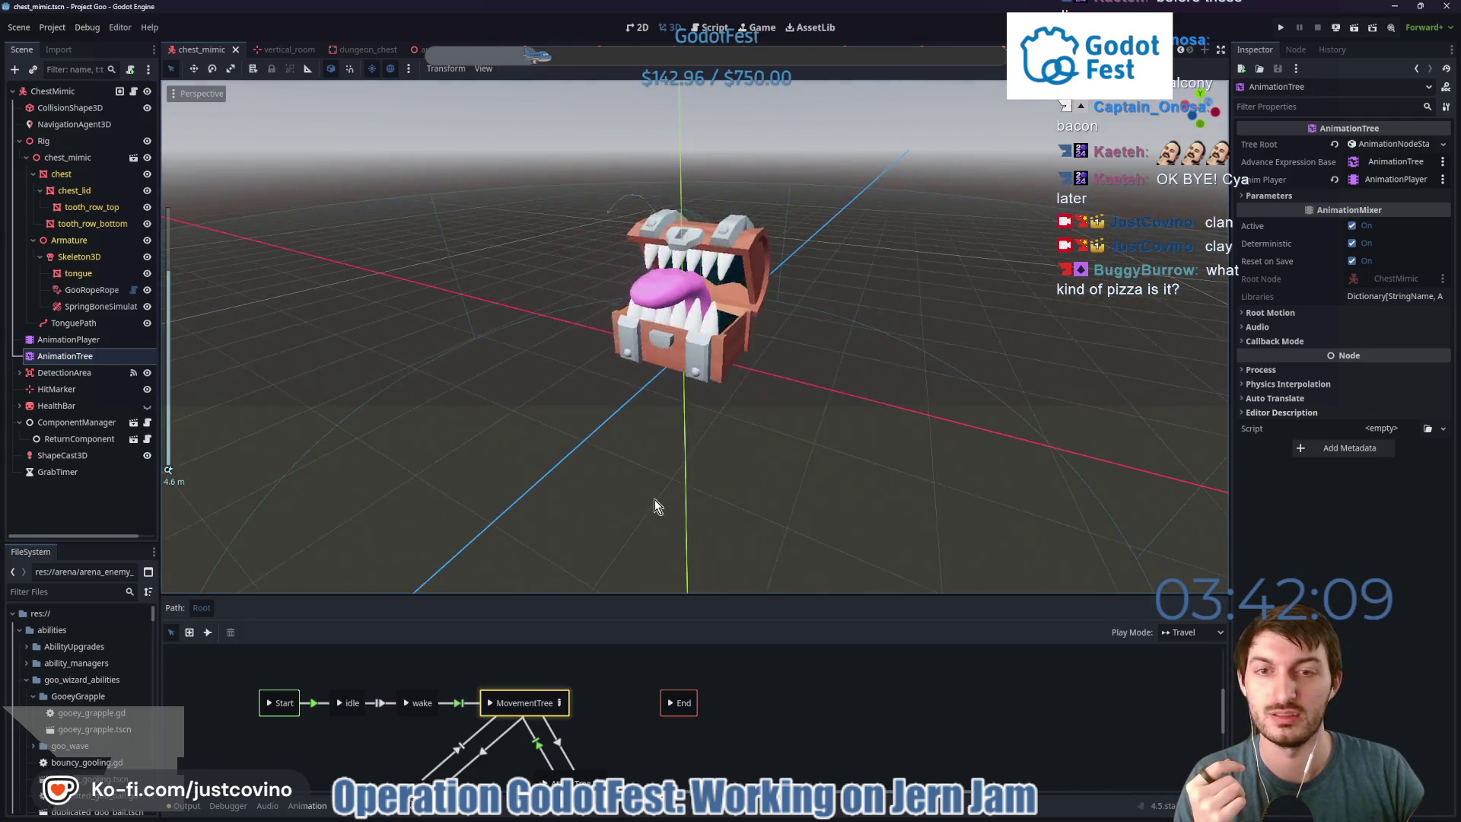
{"action": "left_click_drag", "start_coordinate": [654, 499], "coordinate": [869, 443]}
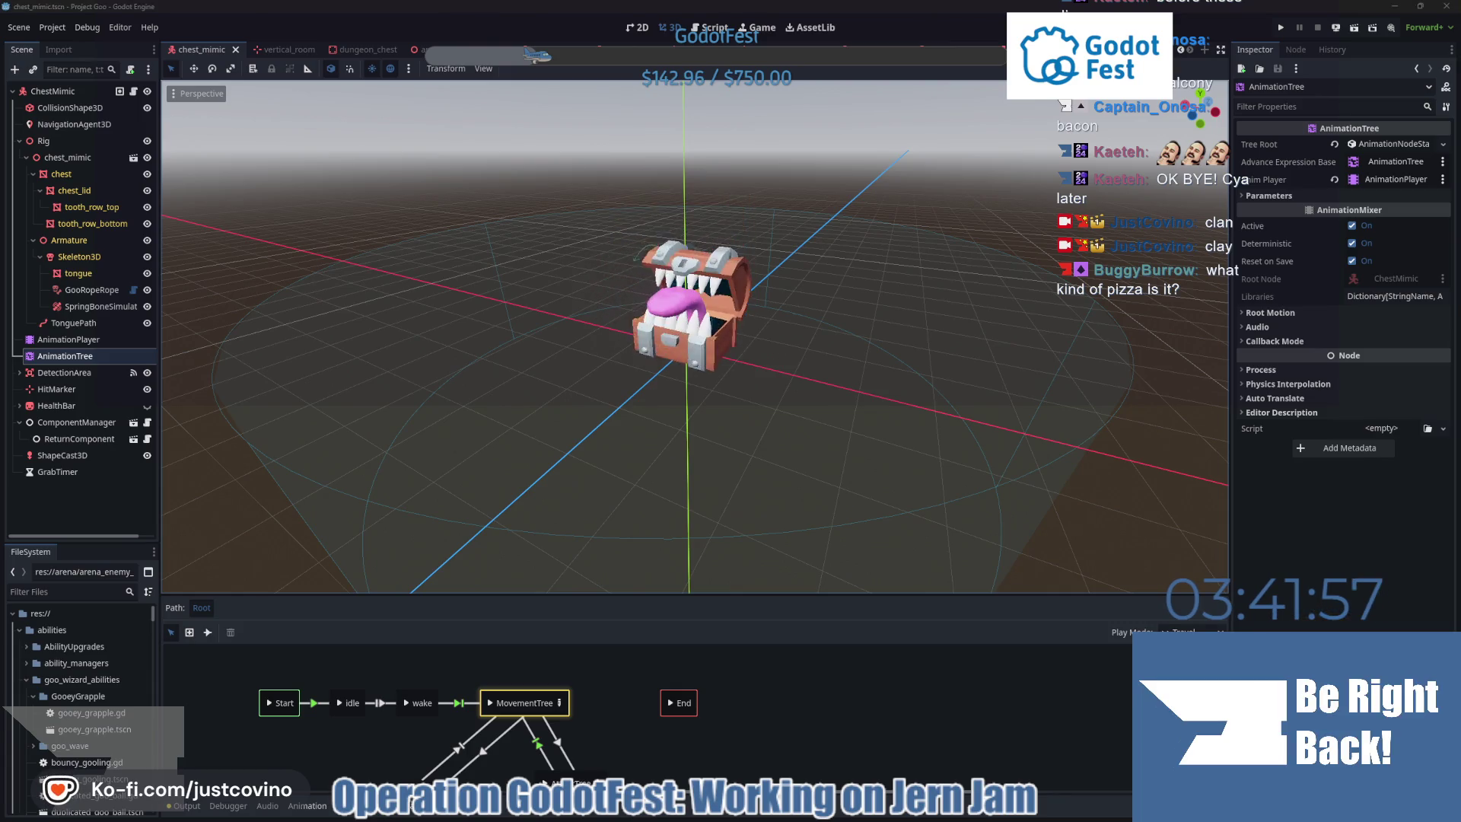
Deselect the AnimationTree so the gaping chest mimic with teeth and tongue fills the view.
{"action": "left_click", "coordinate": [569, 505]}
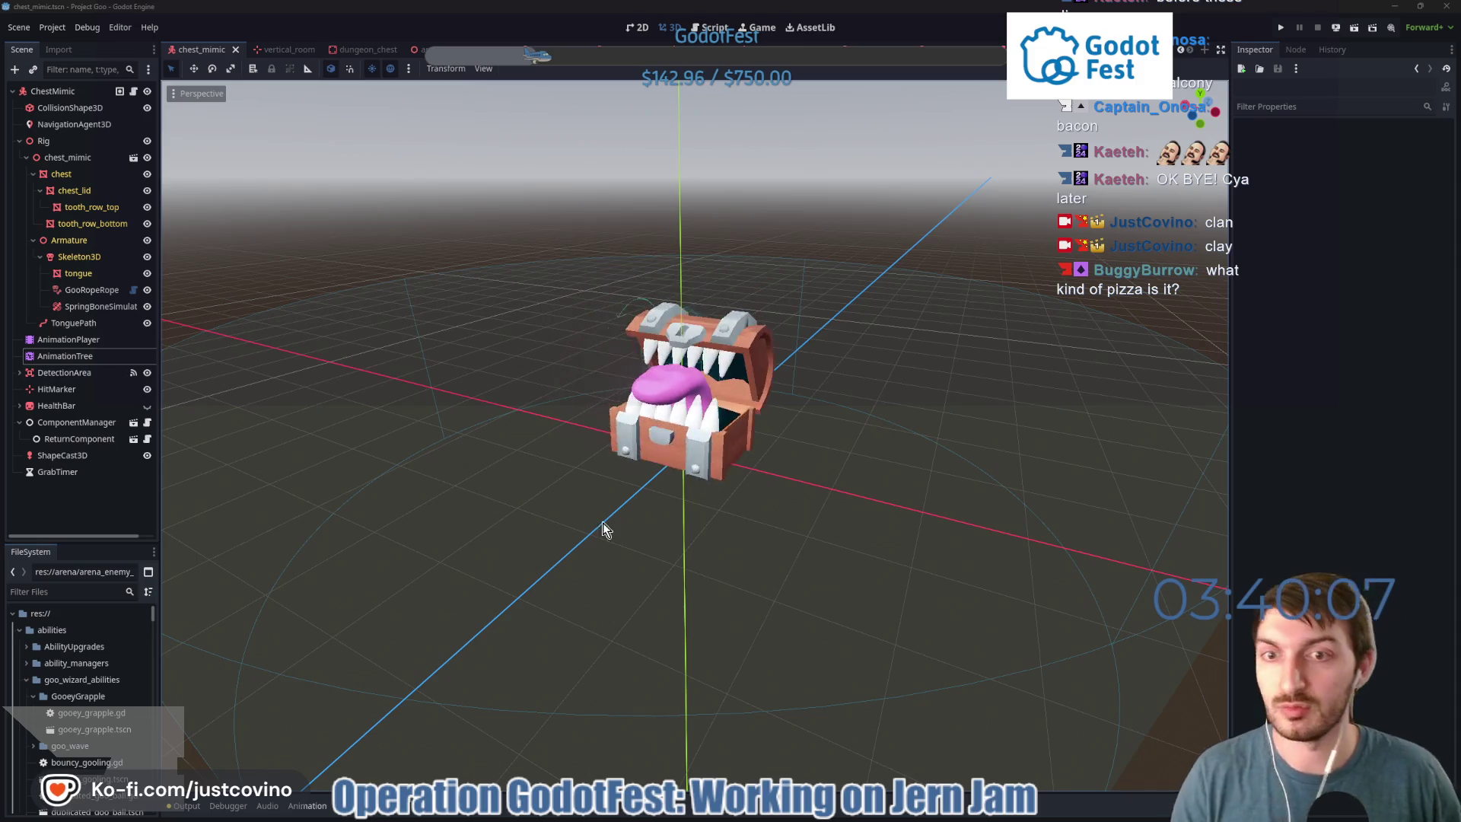
Switch to the browser, open a new tab and snap that window aside.
{"action": "key", "text": "alt+Tab"}
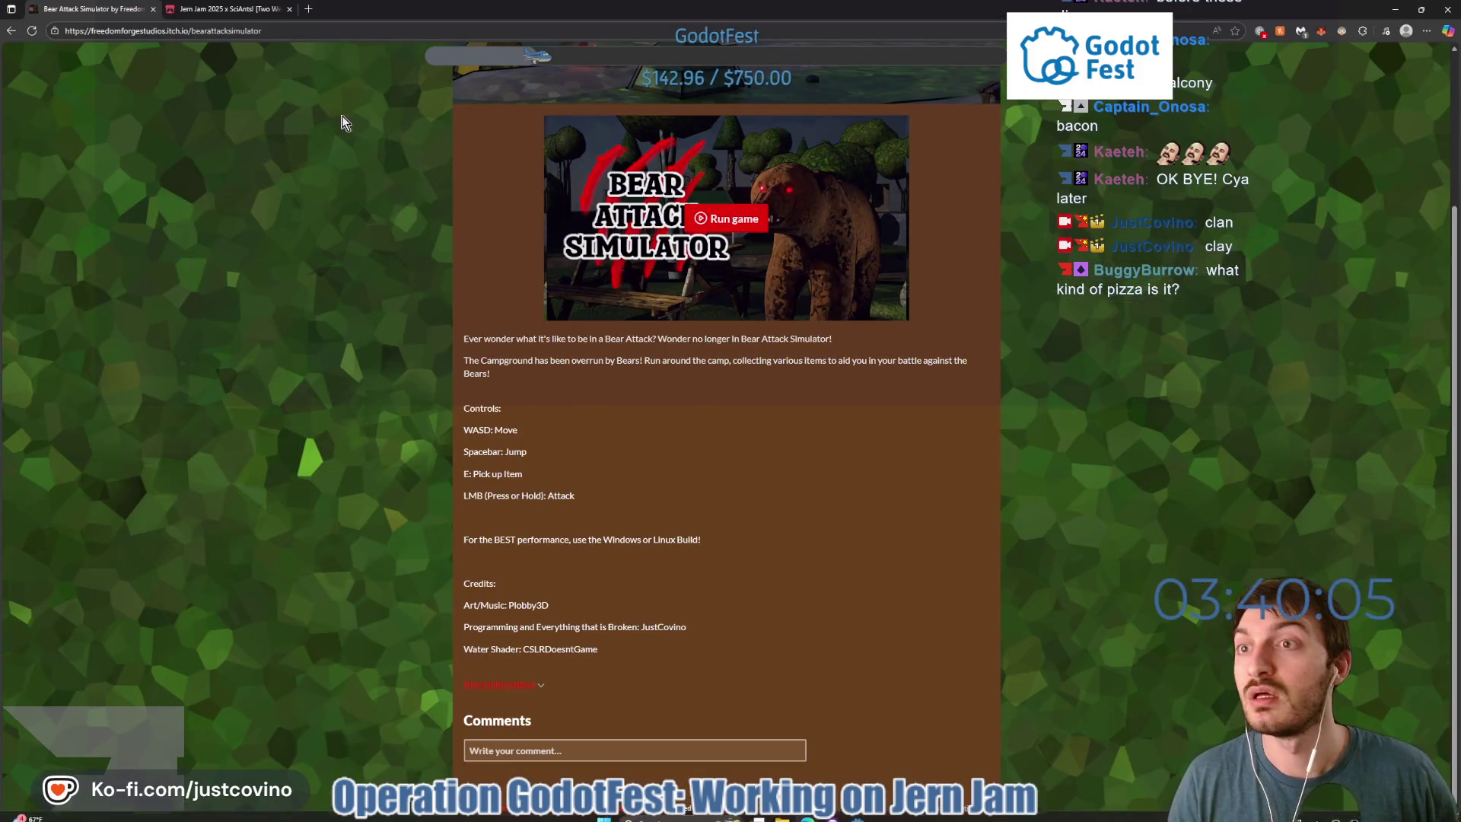
{"action": "left_click", "coordinate": [312, 12]}
{"action": "key", "text": "super+shift+Left"}
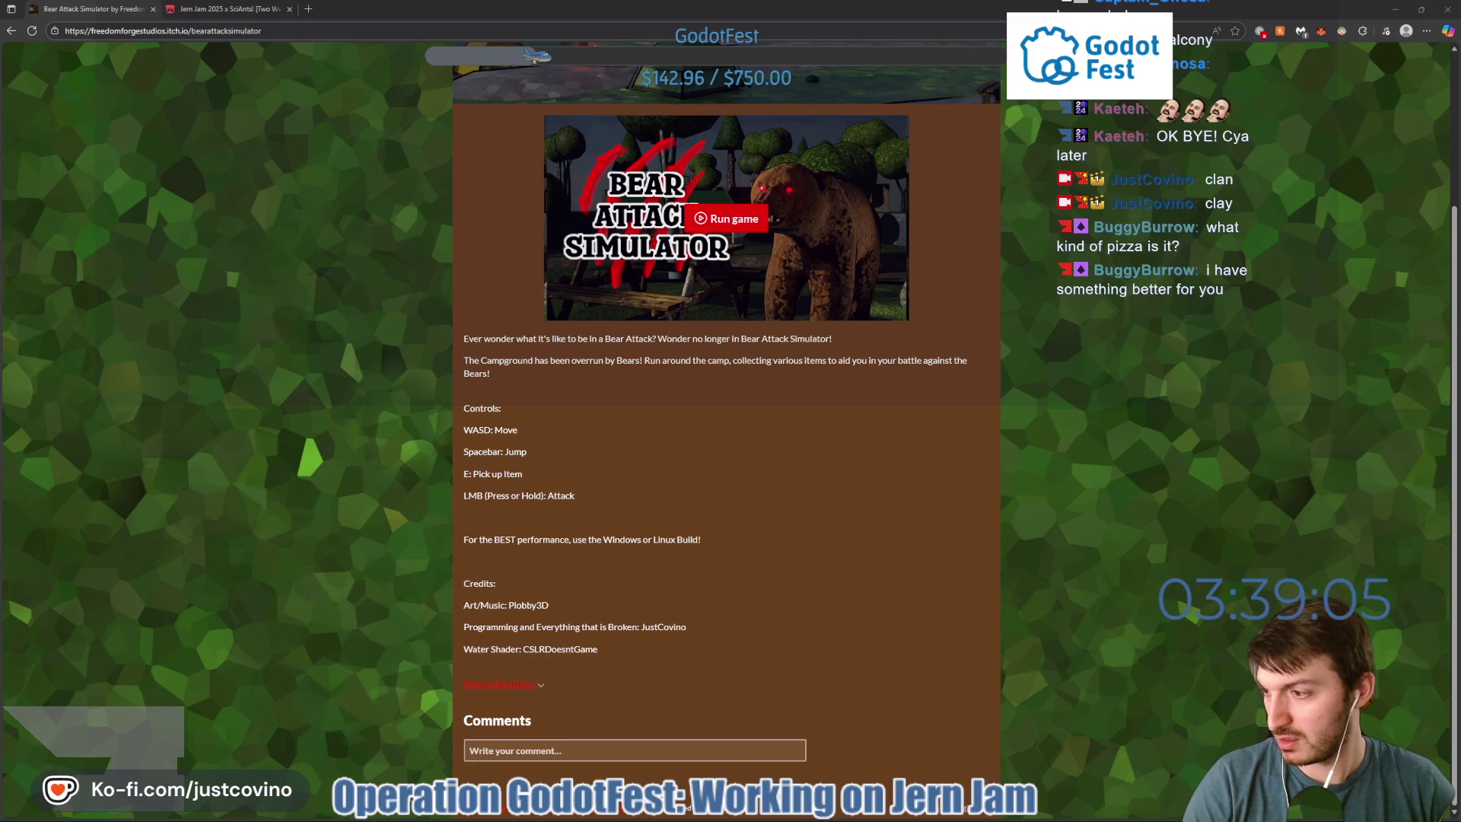
Move the YouTube window over the game page and enlarge it.
{"action": "mouse_move", "coordinate": [0, 213]}
{"action": "left_mouse_down"}
{"action": "mouse_move", "coordinate": [610, 259]}
{"action": "mouse_move", "coordinate": [578, 207]}
{"action": "left_mouse_up"}
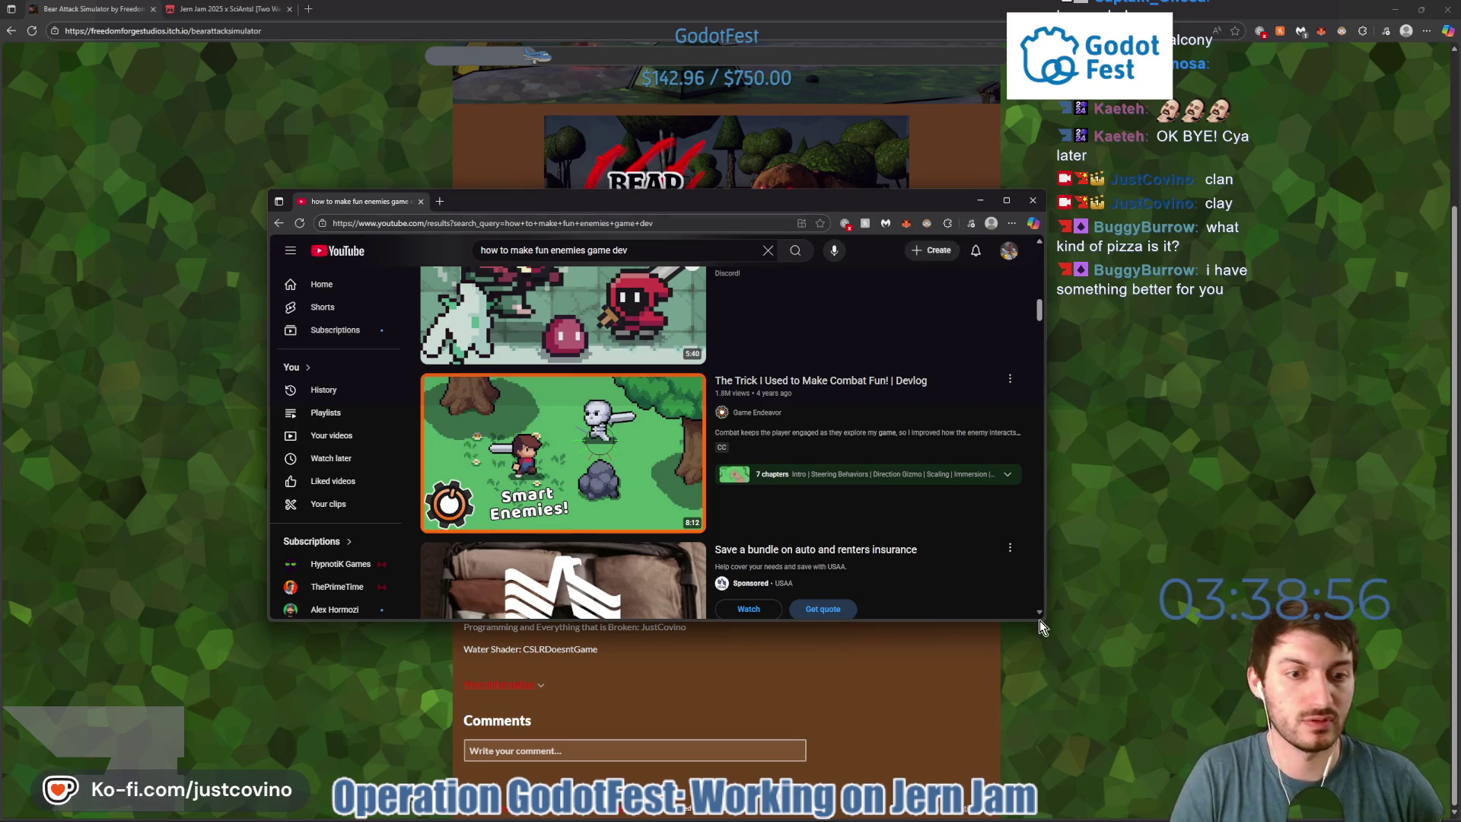
{"action": "left_click_drag", "start_coordinate": [1041, 623], "coordinate": [1233, 796]}
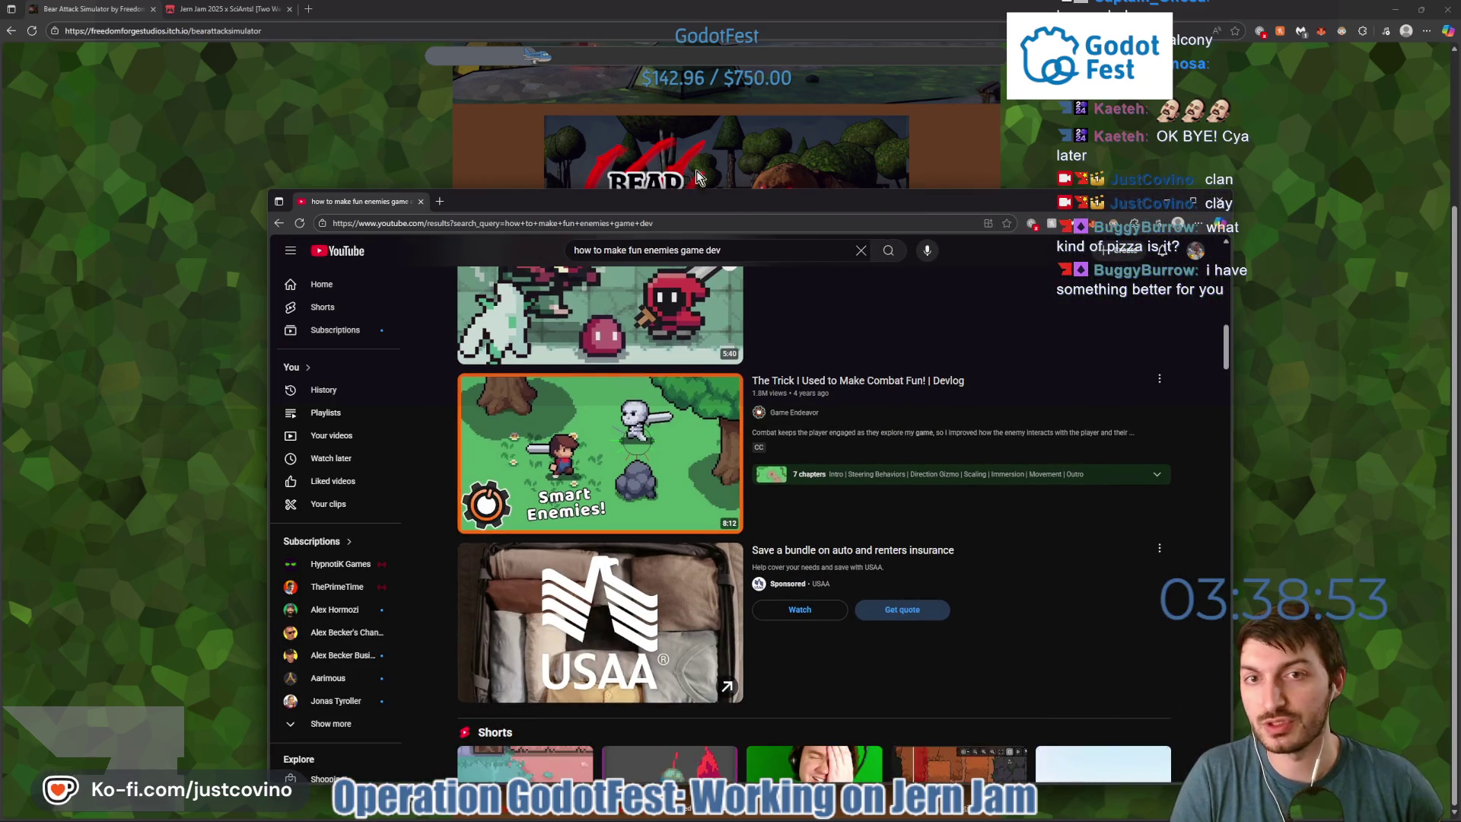
{"action": "mouse_move", "coordinate": [749, 202]}
{"action": "left_mouse_down"}
{"action": "mouse_move", "coordinate": [669, 211]}
{"action": "mouse_move", "coordinate": [677, 118]}
{"action": "left_mouse_up"}
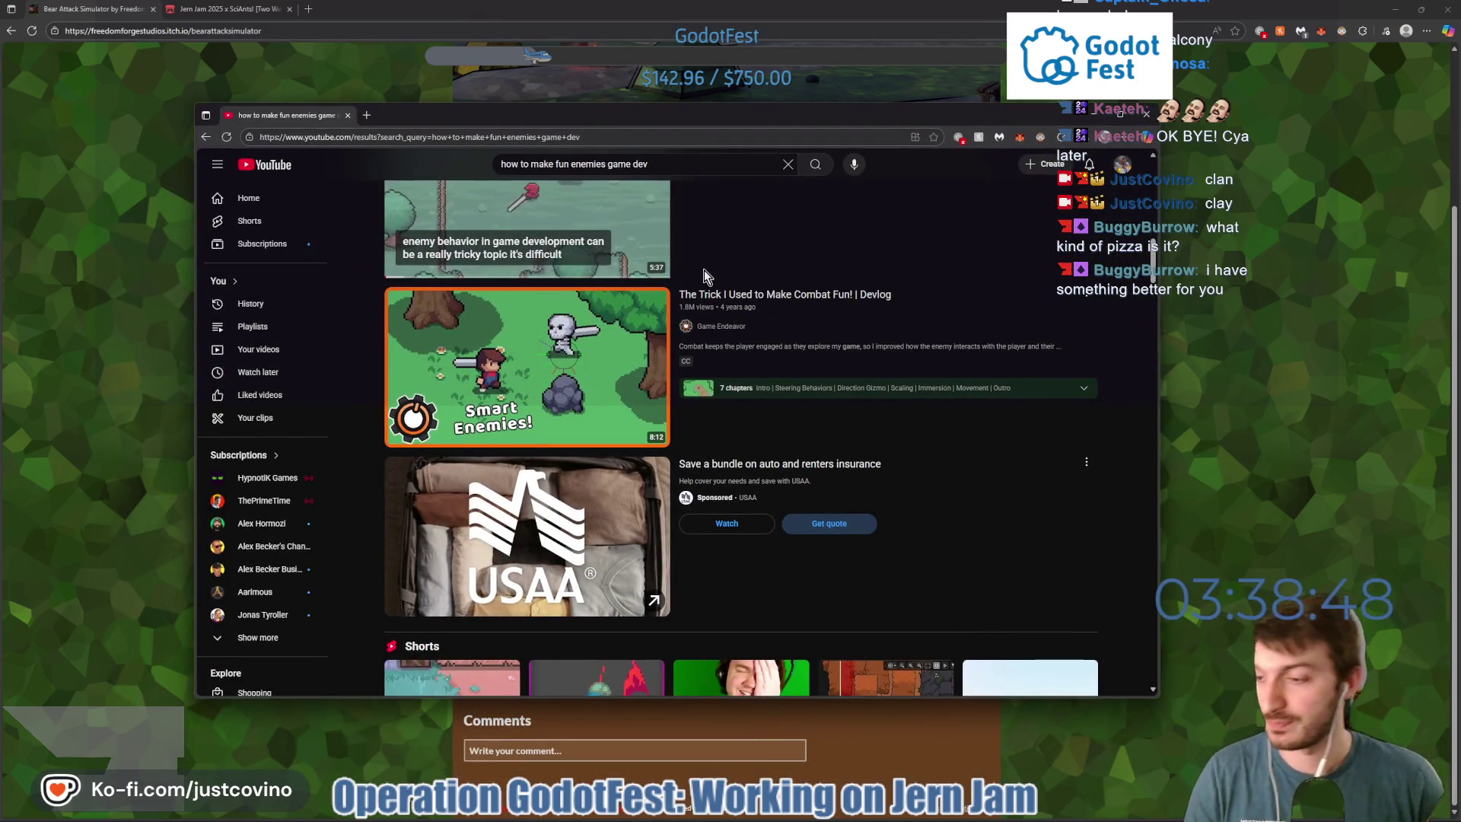
Close the popped-out Snake window and dock the YouTube results into the main browser.
{"action": "scroll", "coordinate": [893, 408], "scroll_direction": "up", "scroll_amount": 3}
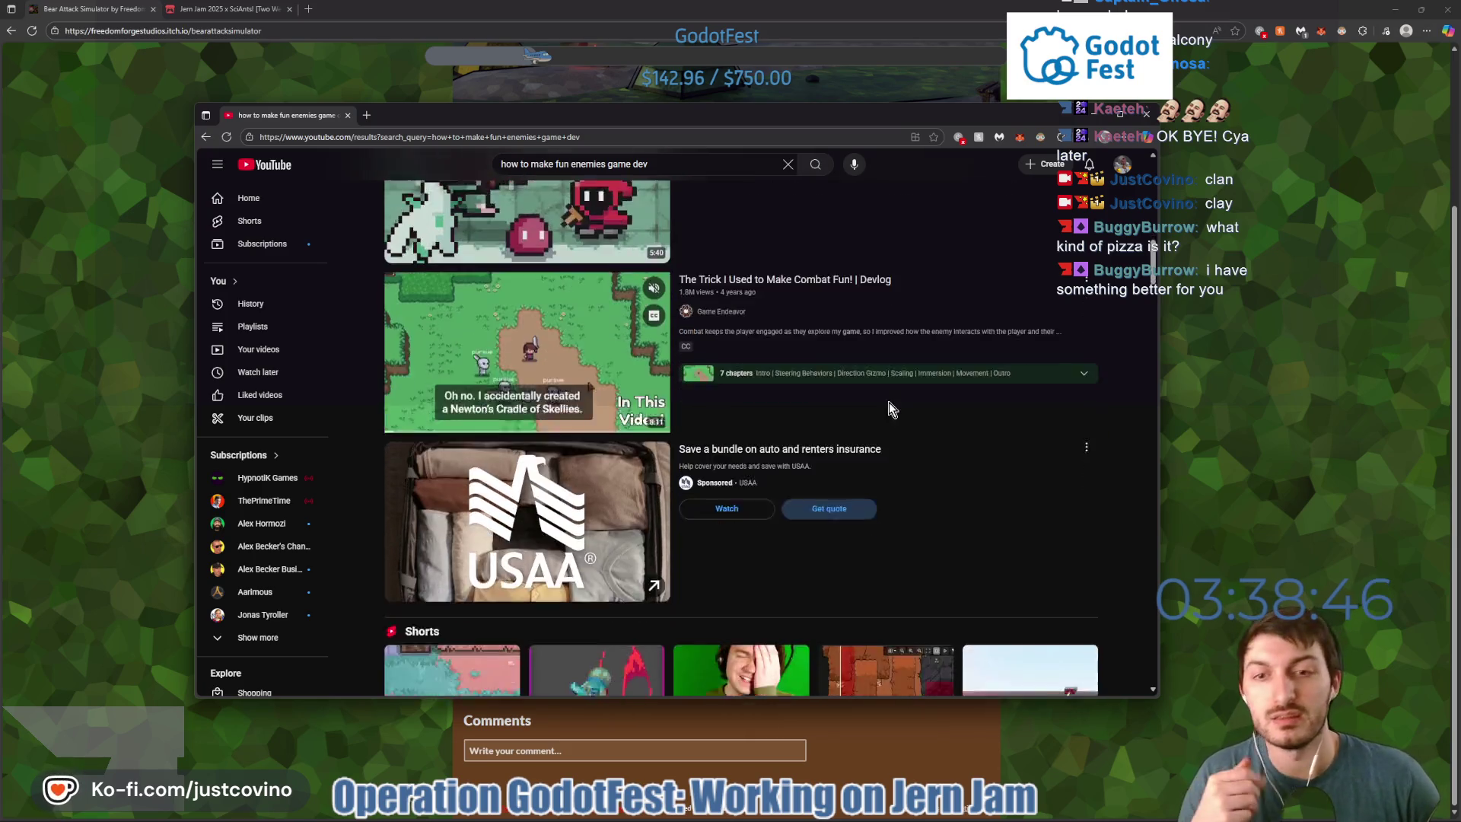
{"action": "mouse_move", "coordinate": [805, 494]}
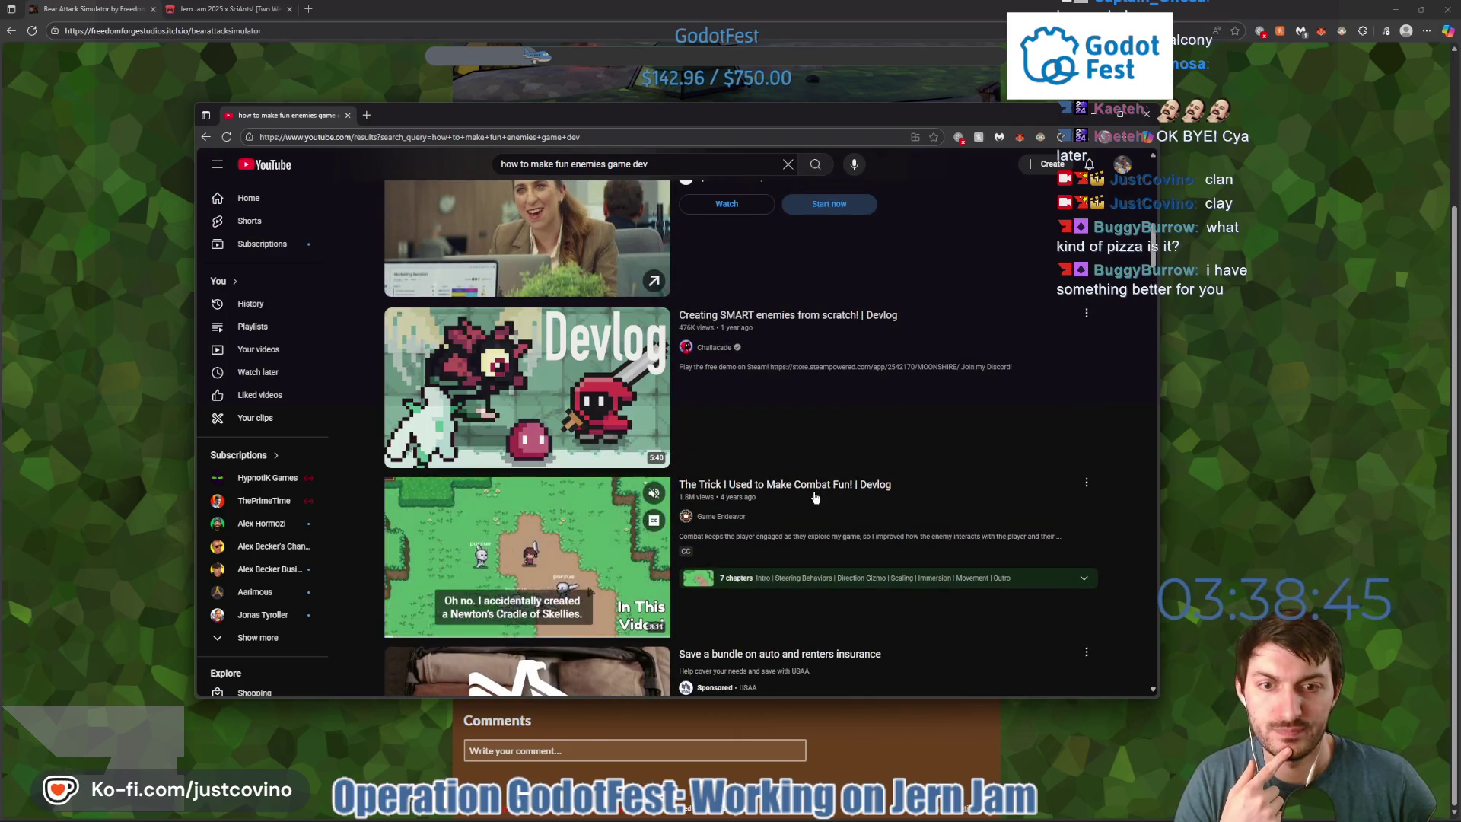
{"action": "scroll", "coordinate": [804, 495], "scroll_direction": "up", "scroll_amount": 2}
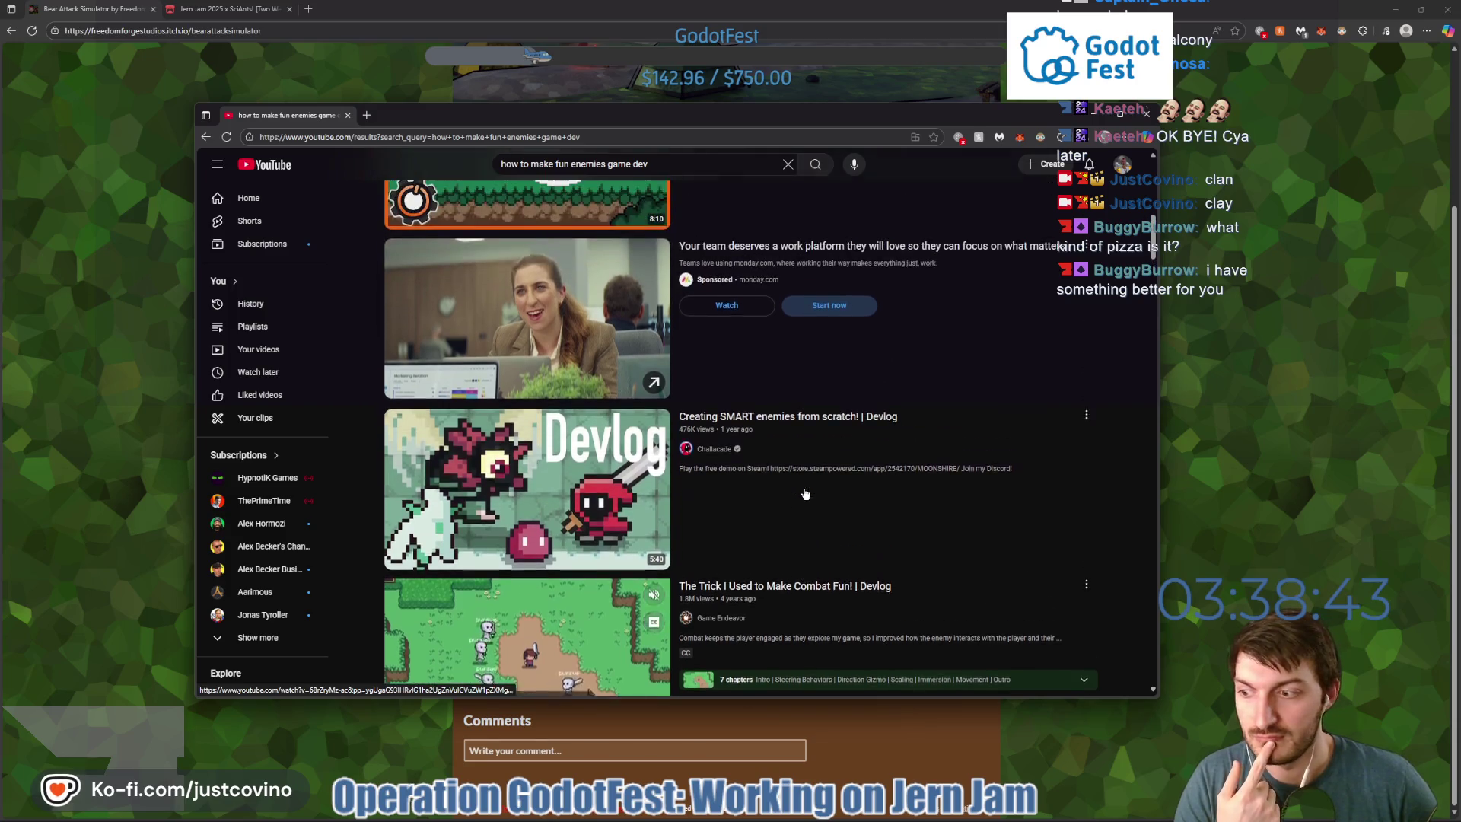
{"action": "scroll", "coordinate": [805, 495], "scroll_direction": "down", "scroll_amount": 2}
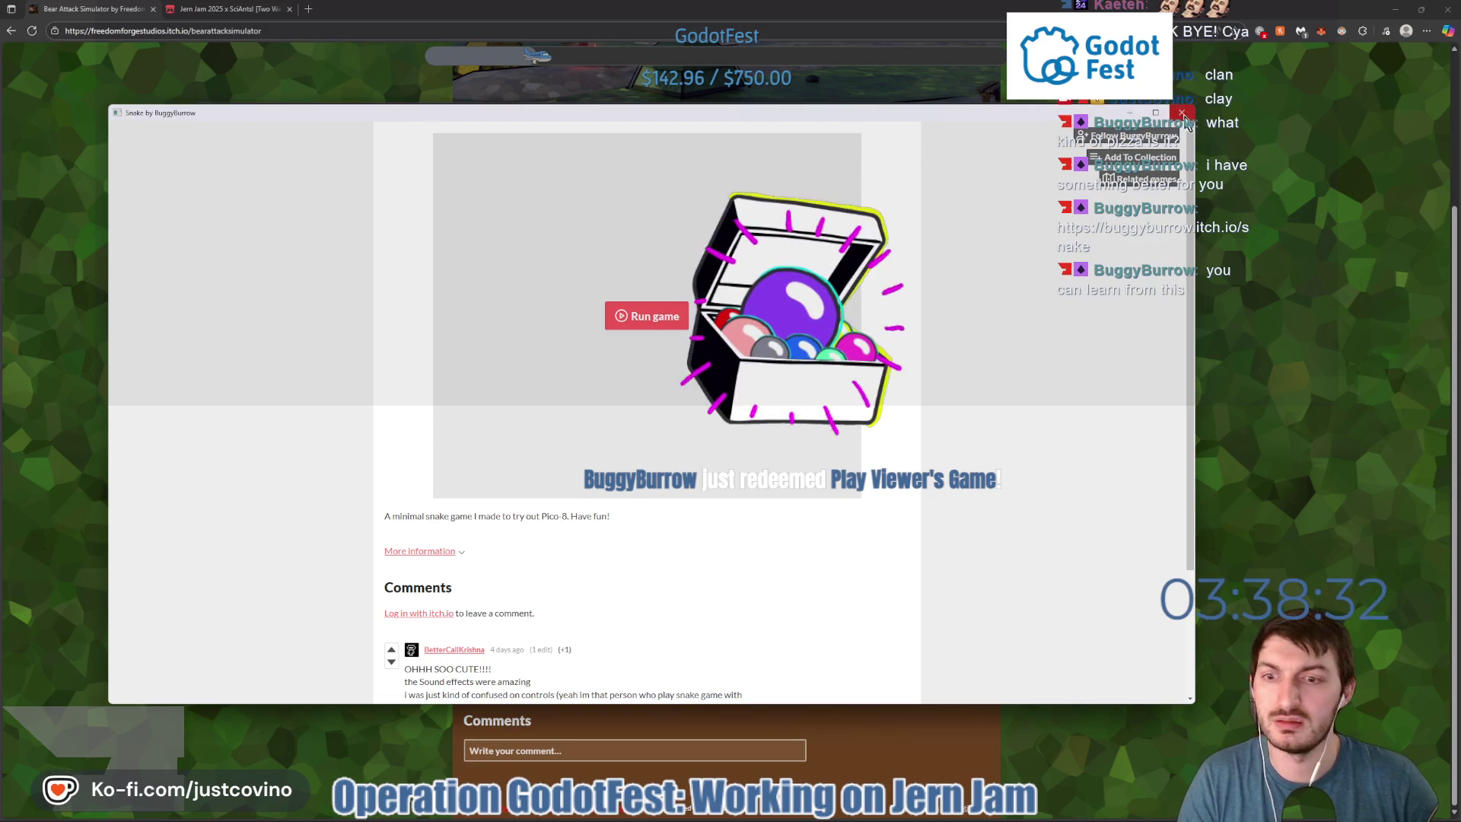
{"action": "key", "text": "ctrl+w"}
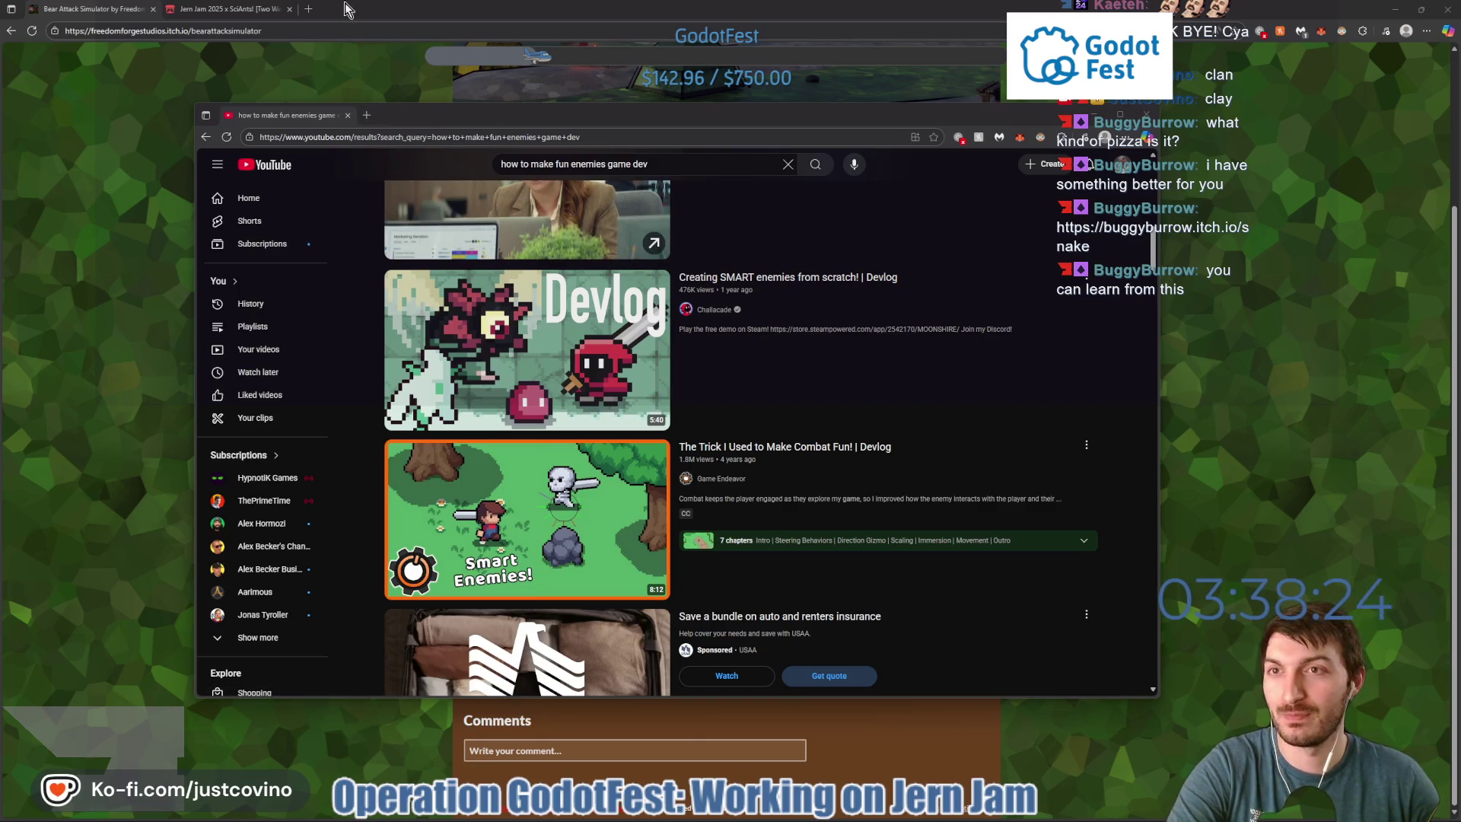
{"action": "mouse_move", "coordinate": [312, 114]}
{"action": "left_mouse_down"}
{"action": "mouse_move", "coordinate": [377, 38]}
{"action": "mouse_move", "coordinate": [365, 9]}
{"action": "left_mouse_up"}
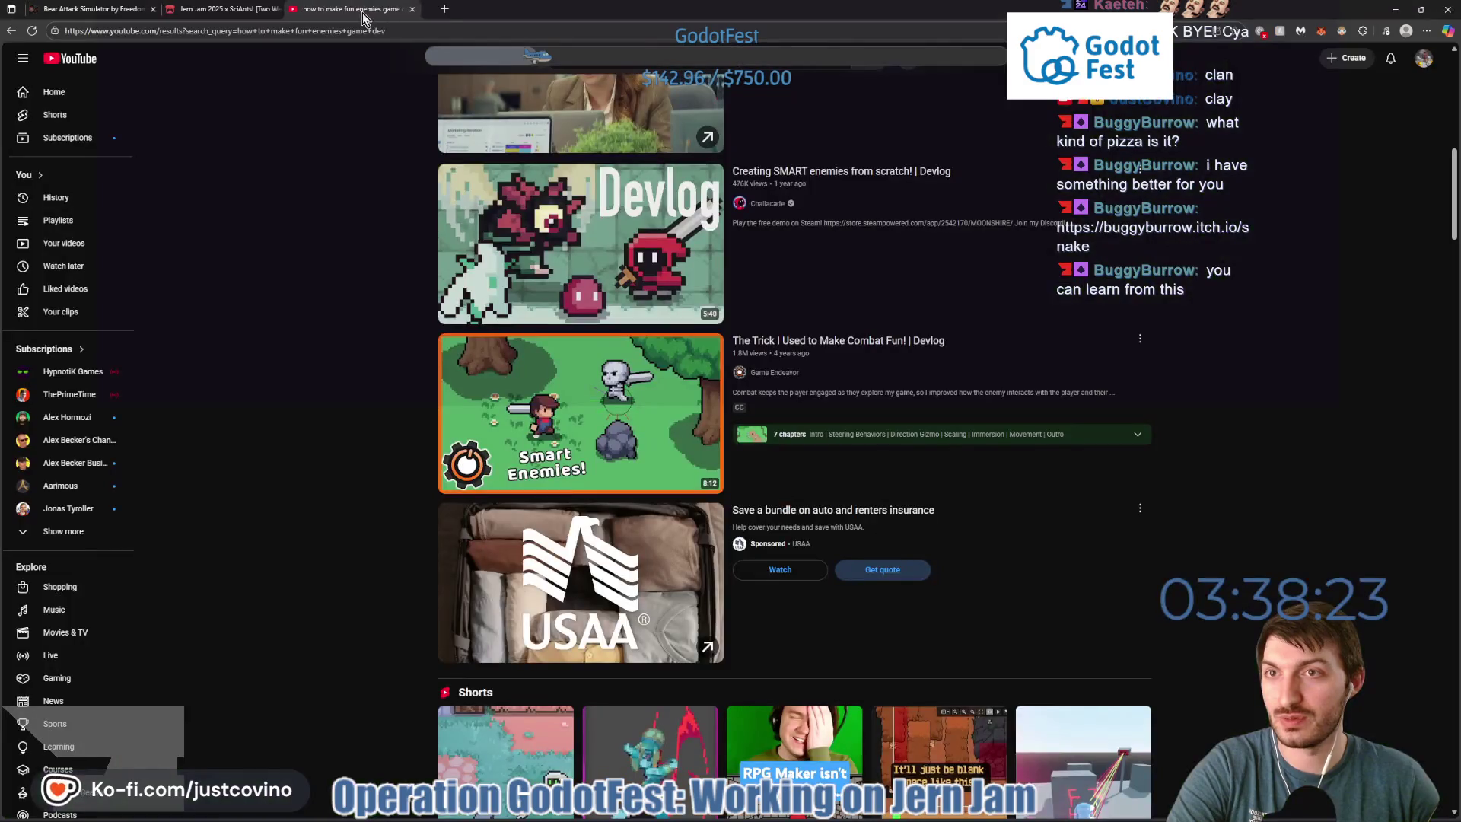
Open the pasted Snake itch.io link in a new tab, follow its creator, and run the Pico-8 game.
{"action": "left_click", "coordinate": [444, 11]}
{"action": "type", "text": "https://buggyburrow.itch.io/snake"}
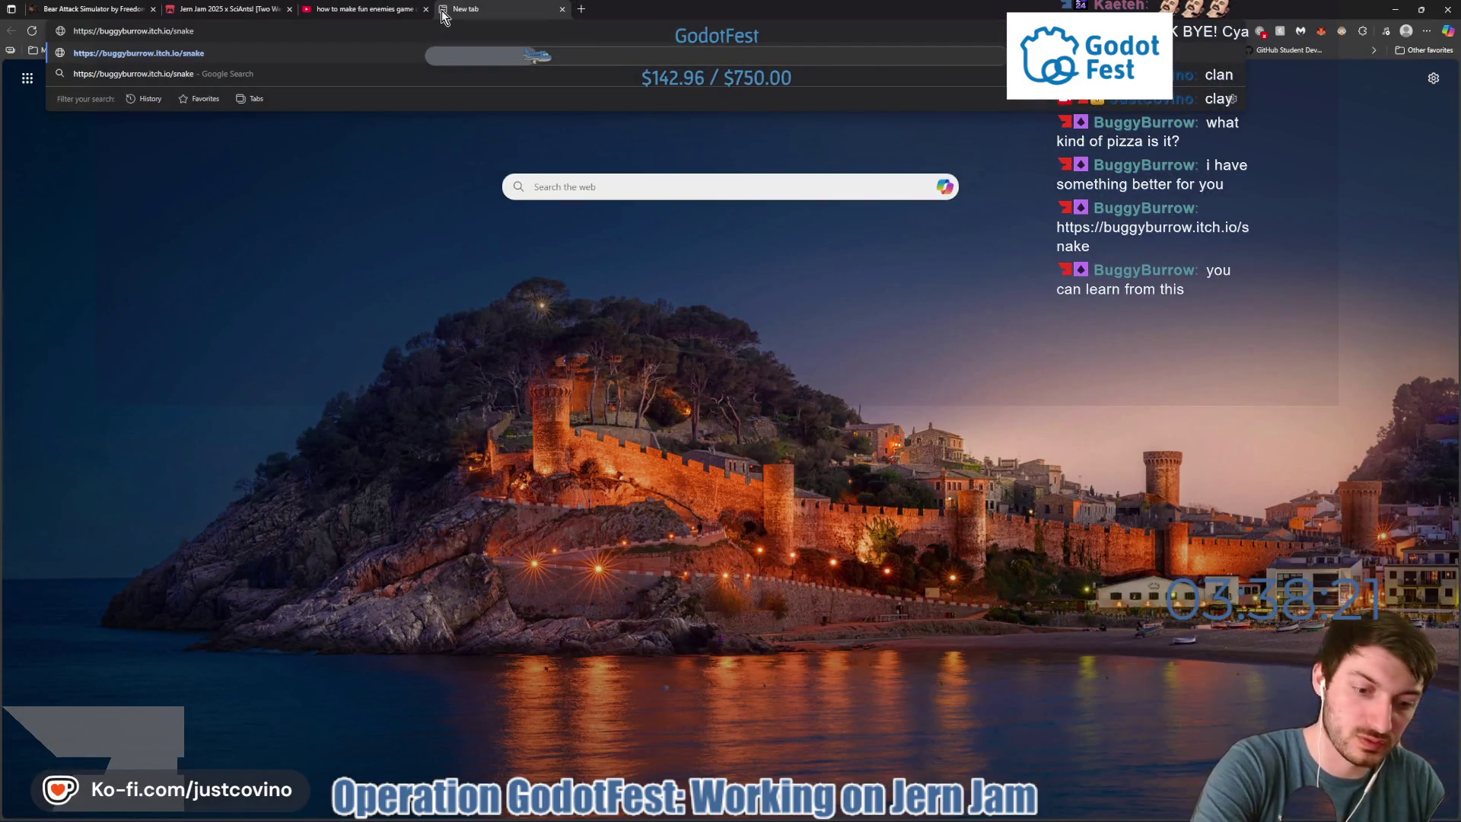
{"action": "key", "text": "Return"}
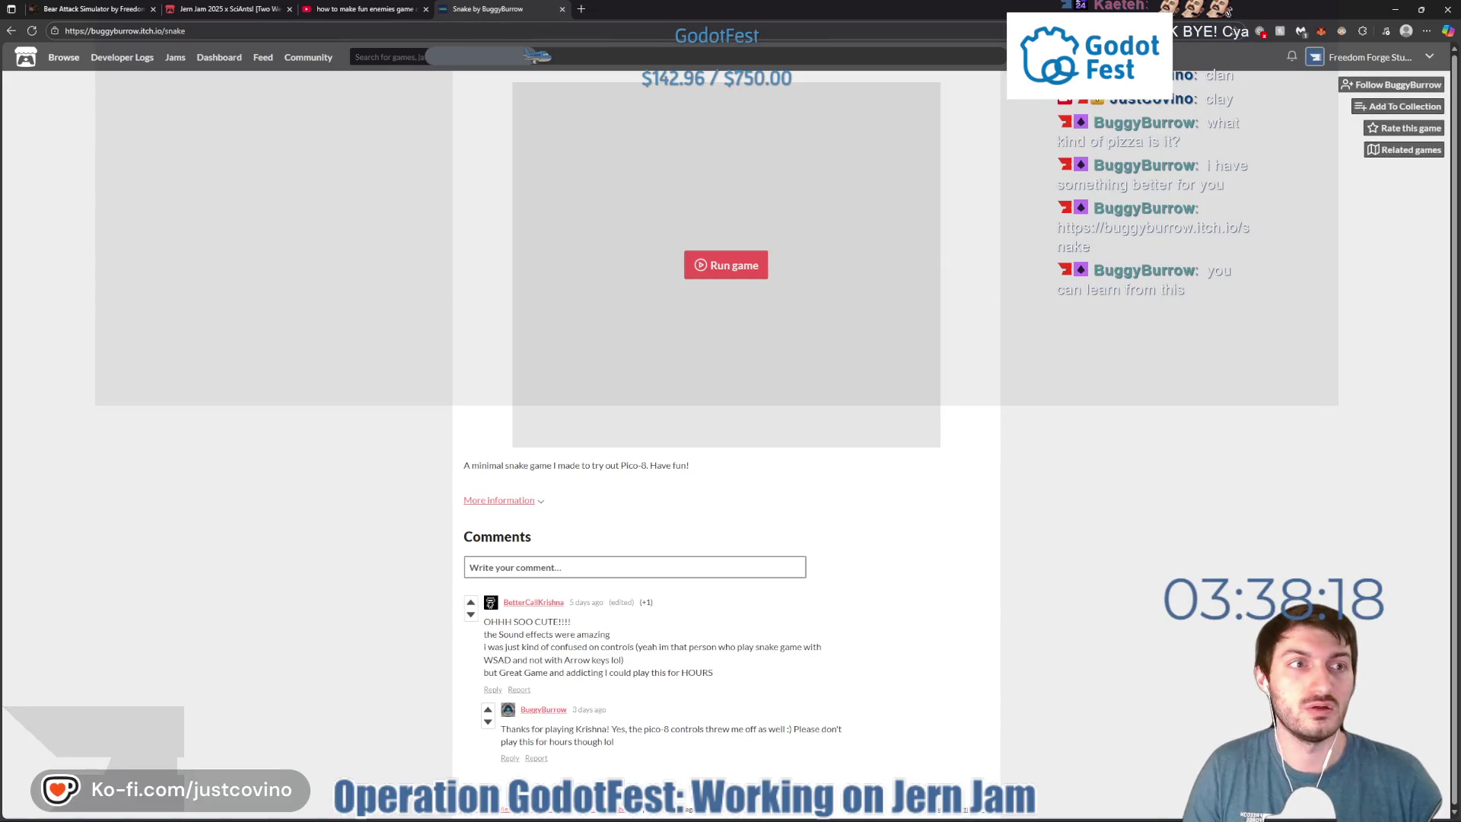
{"action": "left_click", "coordinate": [1367, 84]}
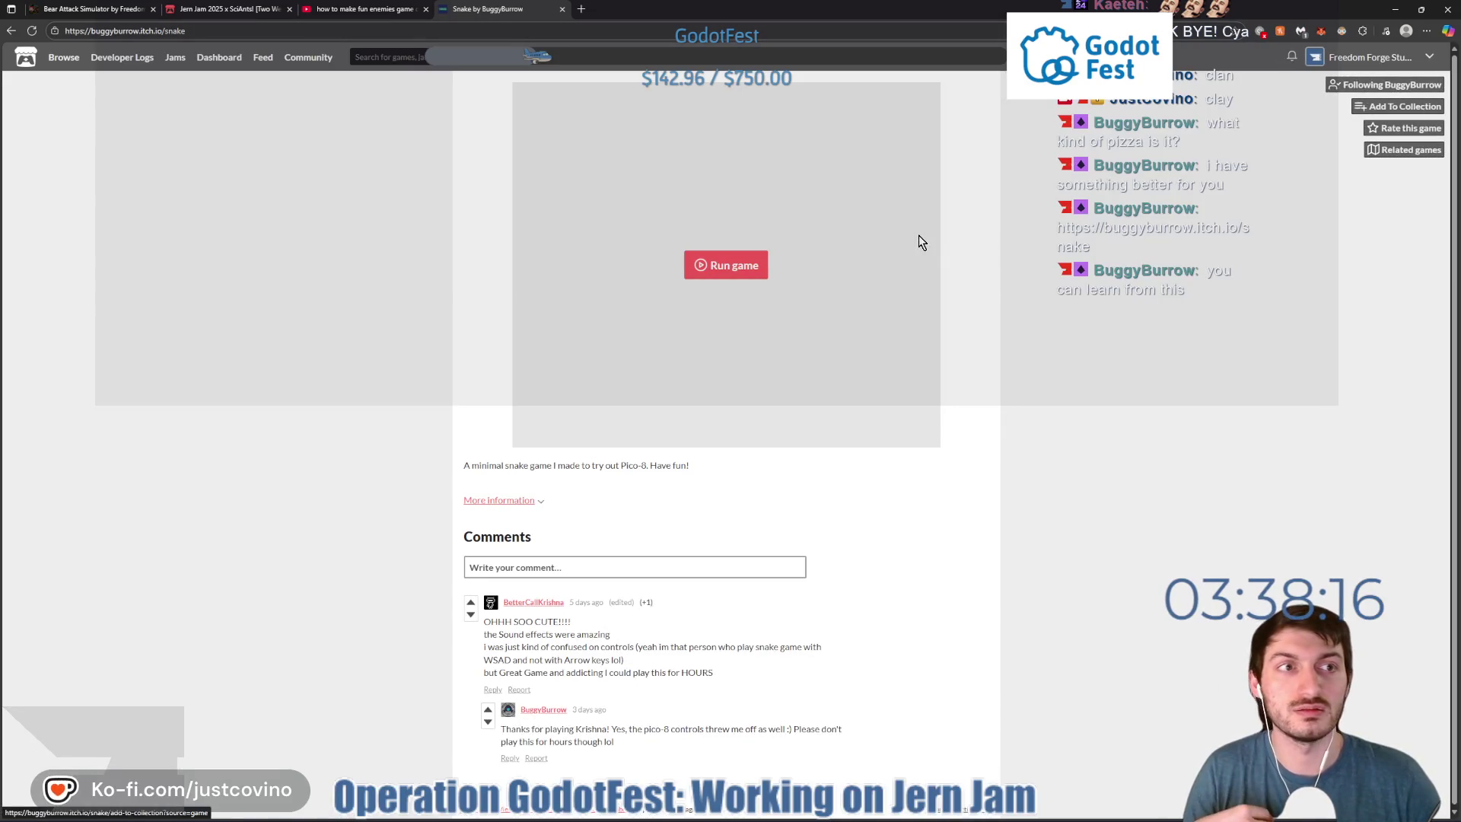
{"action": "left_click", "coordinate": [747, 268]}
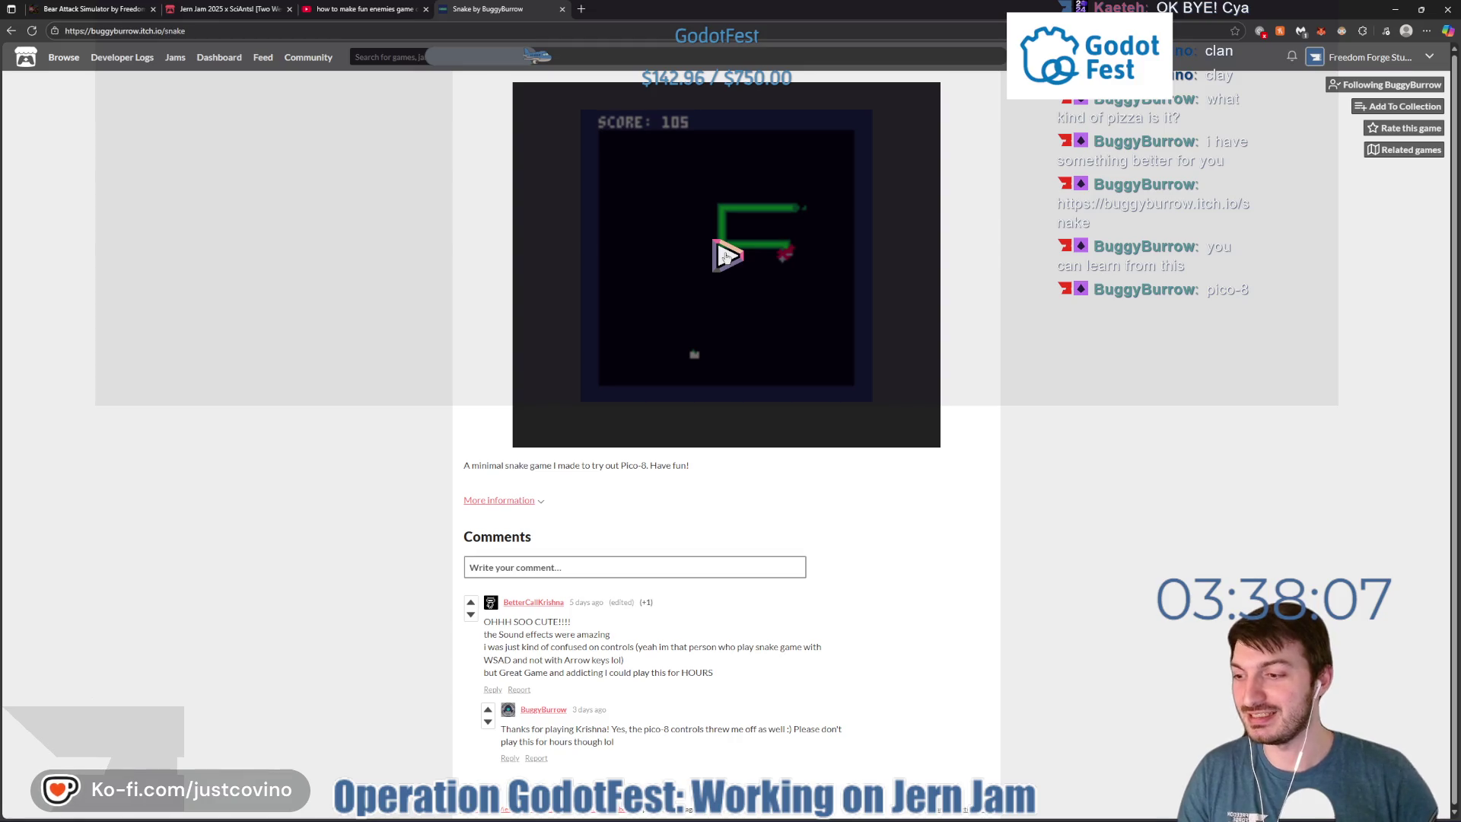
Start the Pico-8 player, check its controls chart, and begin a round of Snake with X.
{"action": "left_click", "coordinate": [727, 263]}
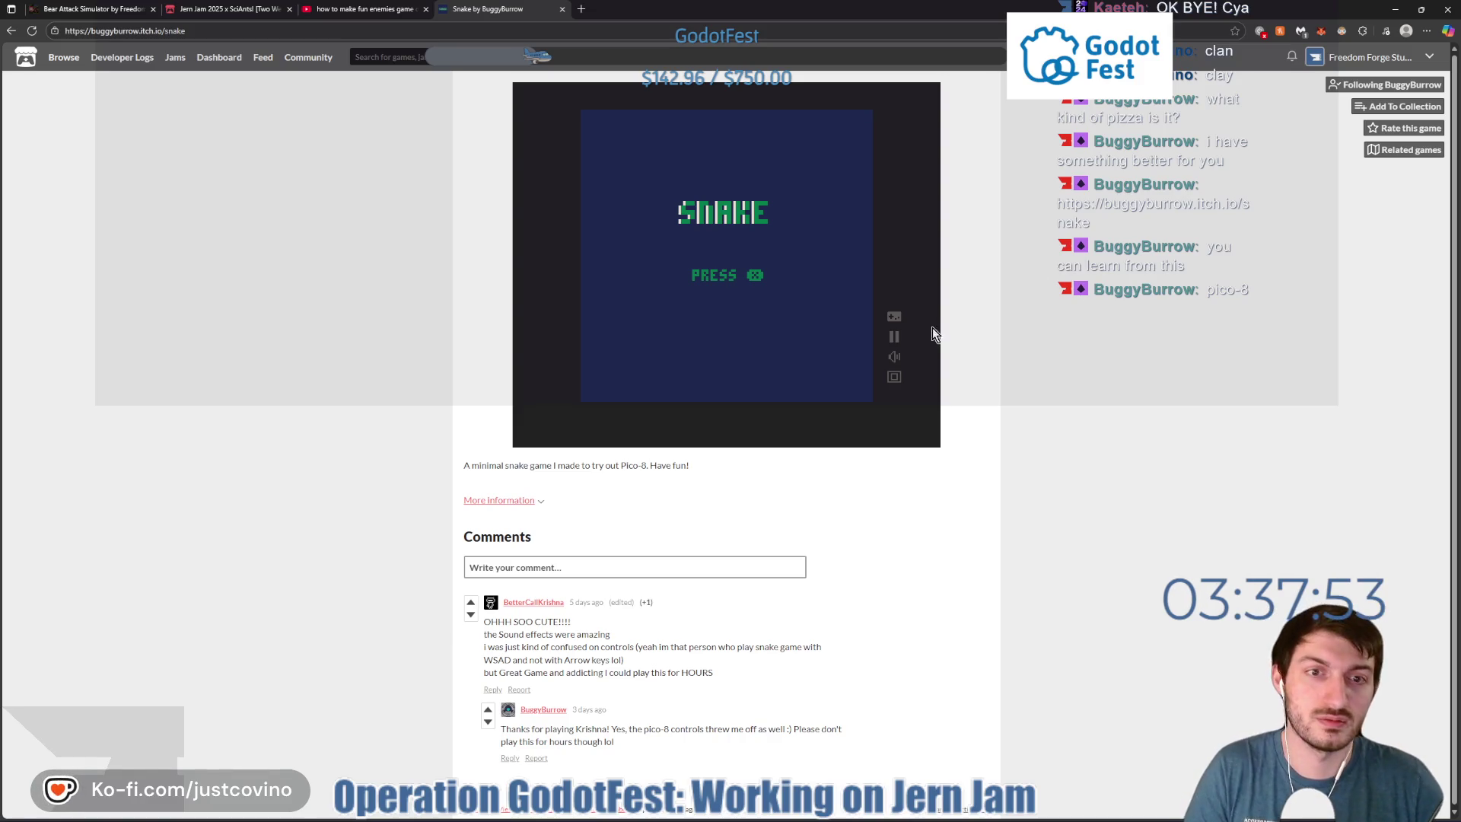
{"action": "left_click", "coordinate": [895, 319]}
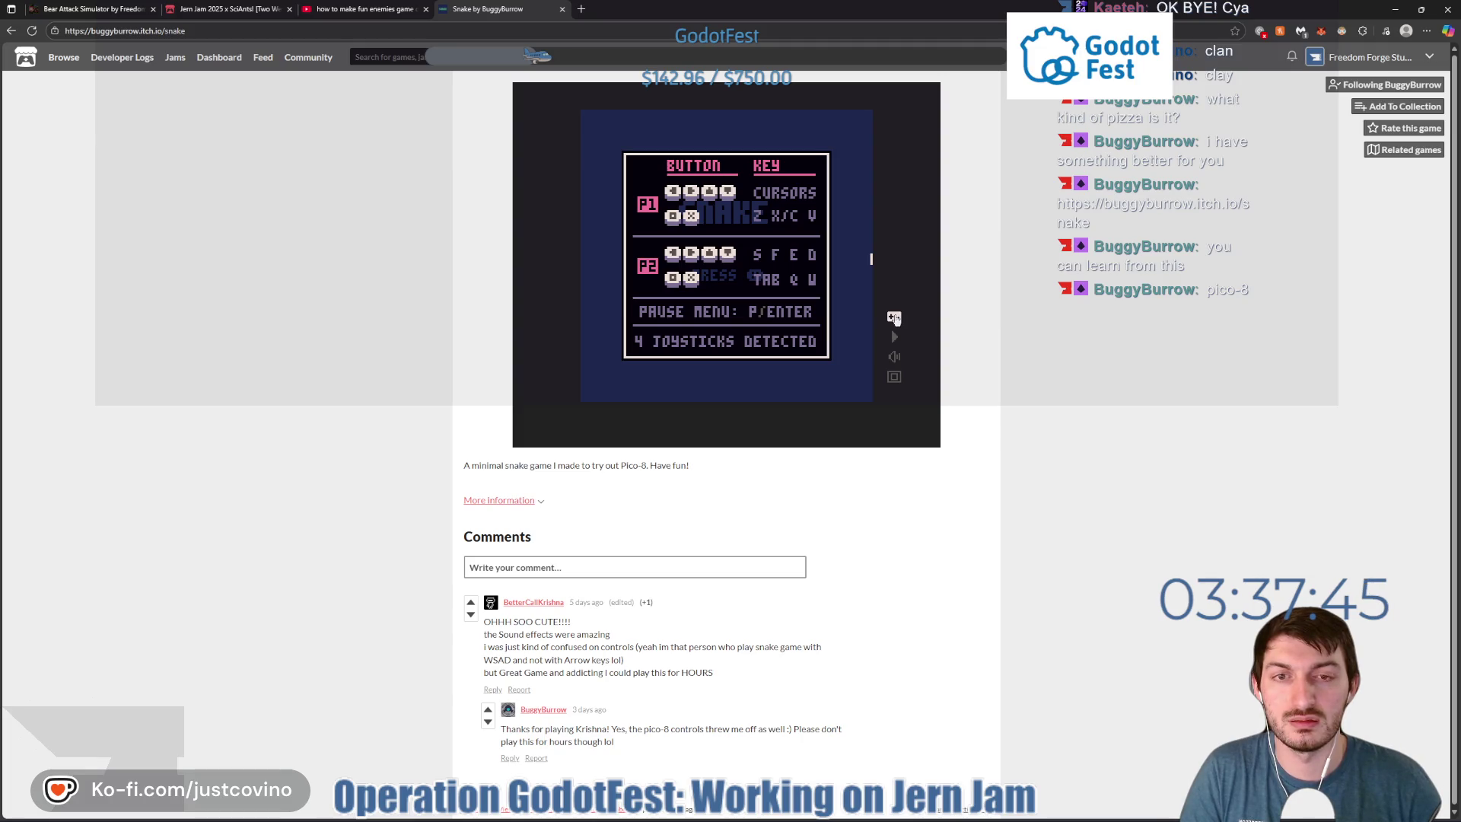
{"action": "left_click", "coordinate": [894, 318]}
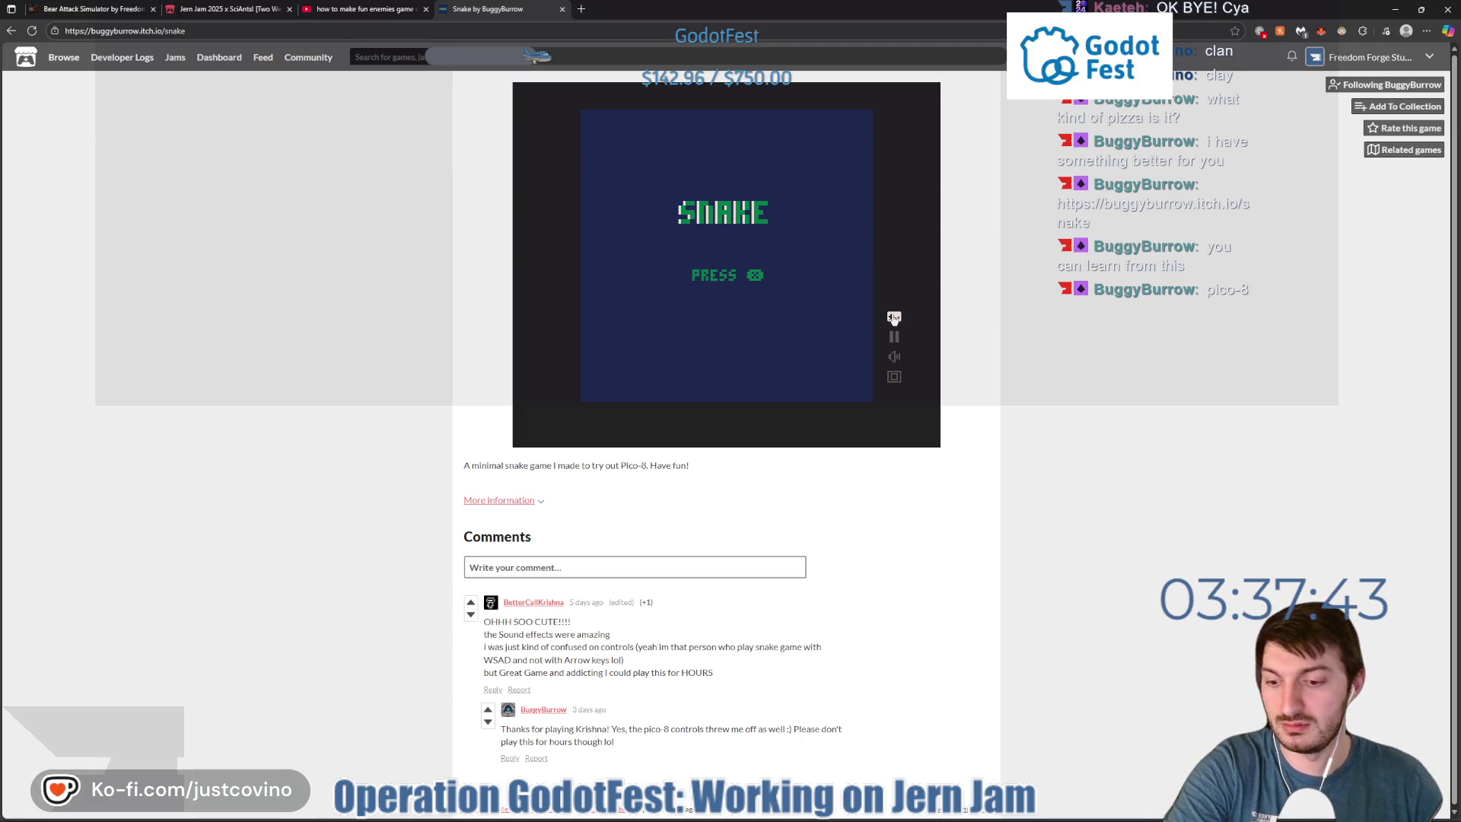
{"action": "key", "text": "x"}
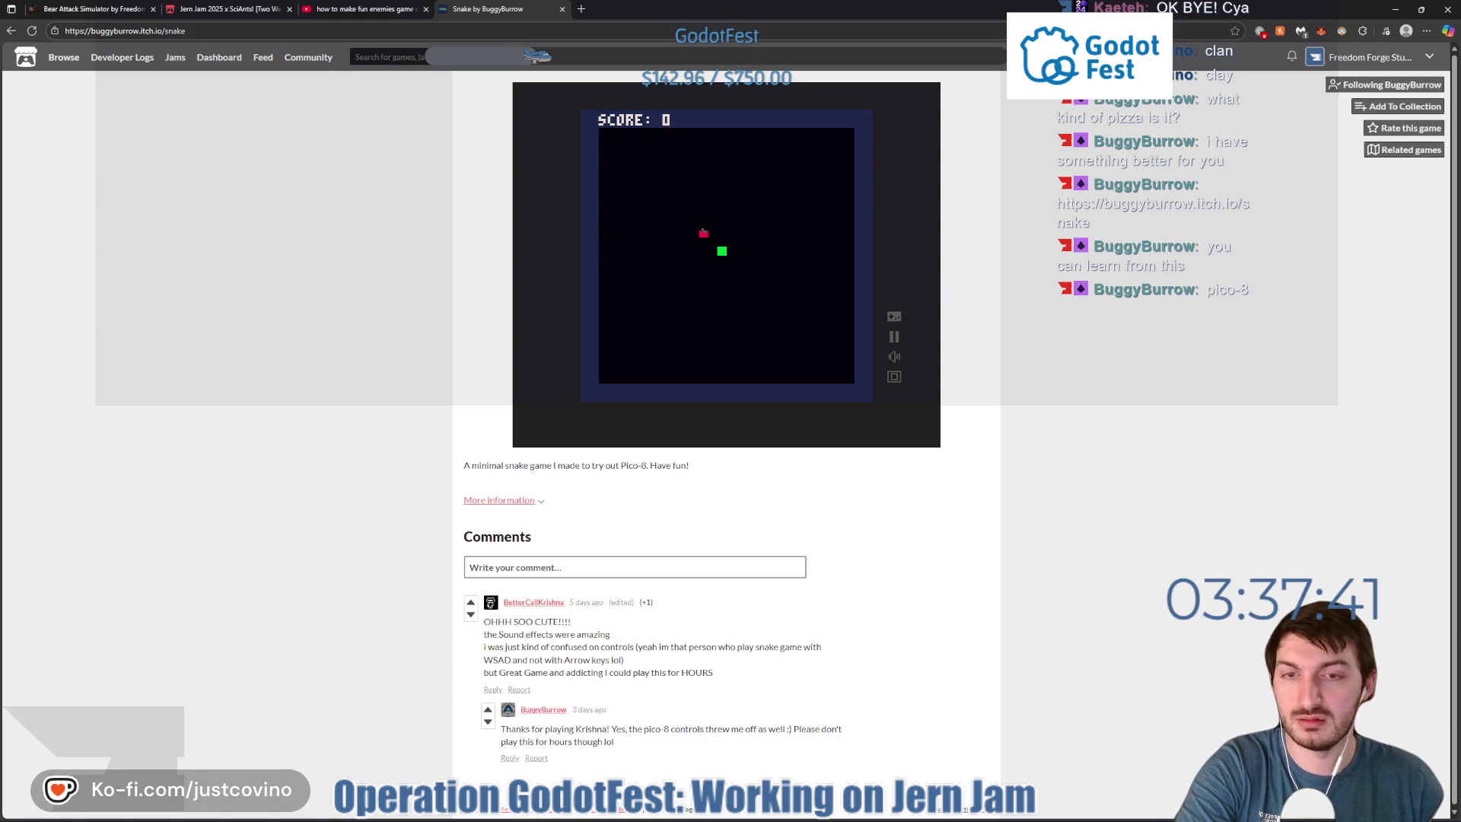
Steer the snake onto apples with the arrow keys until it crashes into itself at score 55.
{"action": "key", "text": "Right"}
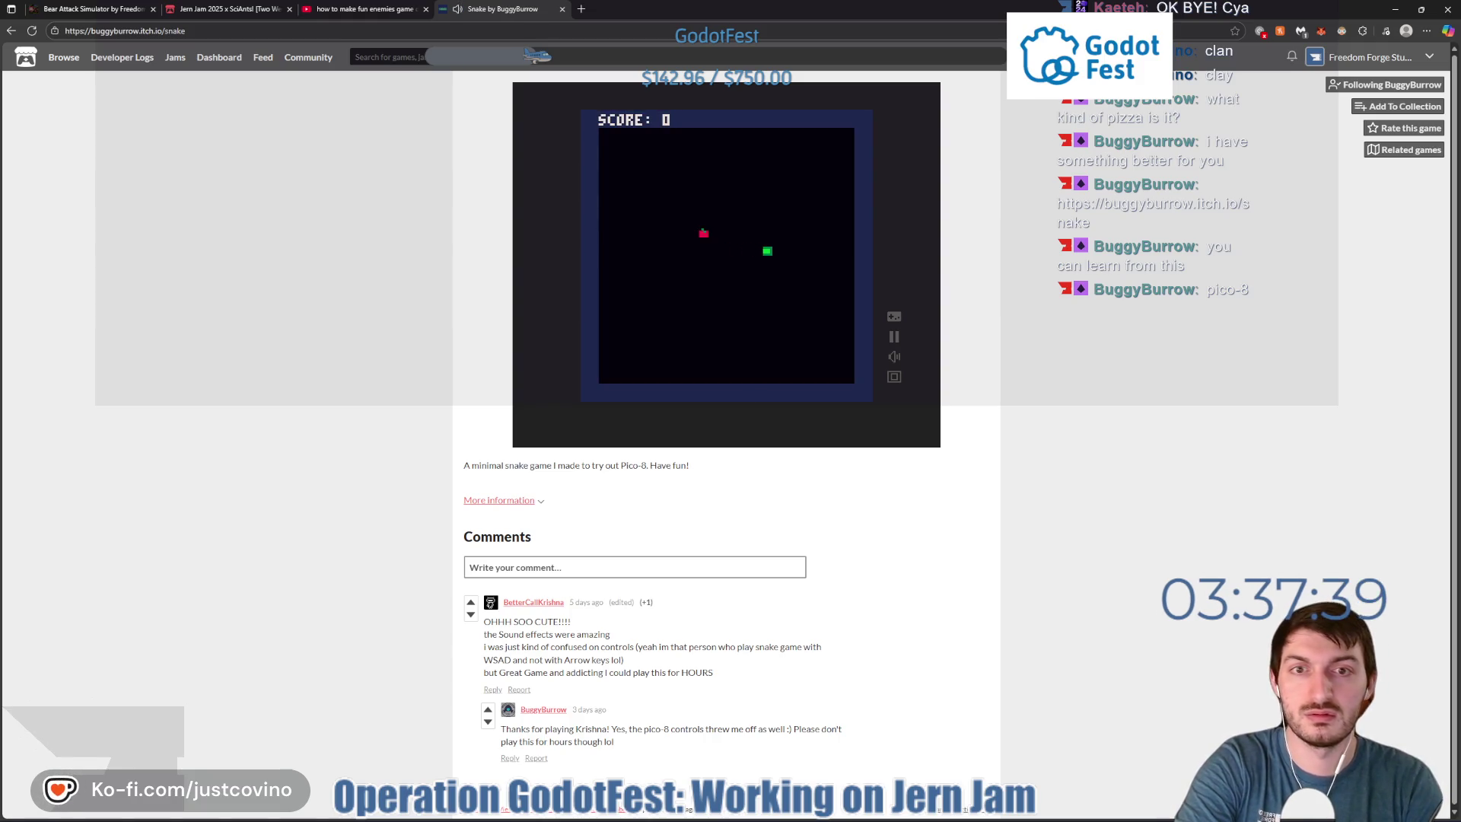
{"action": "key", "text": "Up"}
{"action": "key", "text": "Left"}
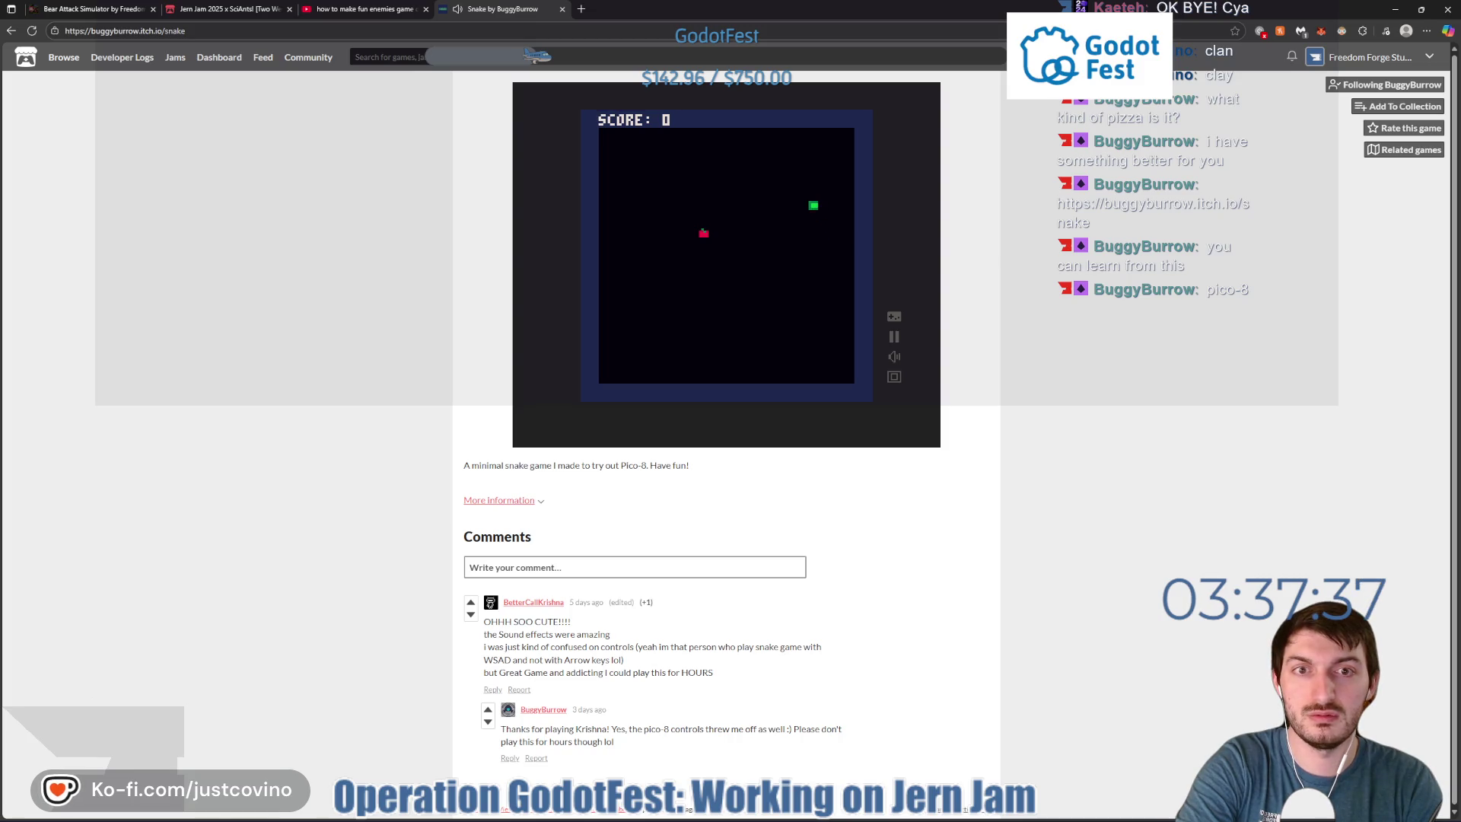
{"action": "key", "text": "Up"}
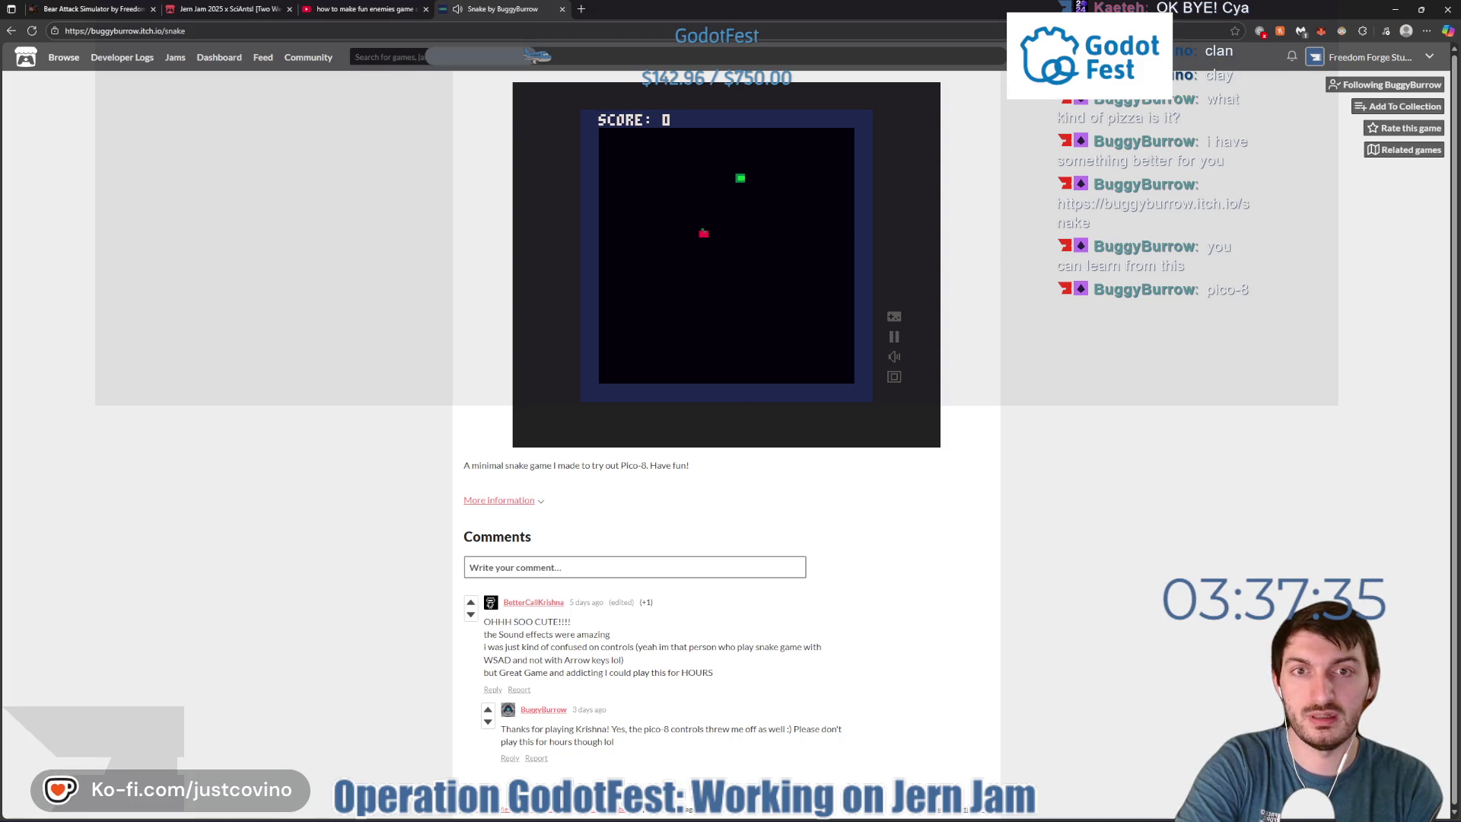
{"action": "key", "text": "Down"}
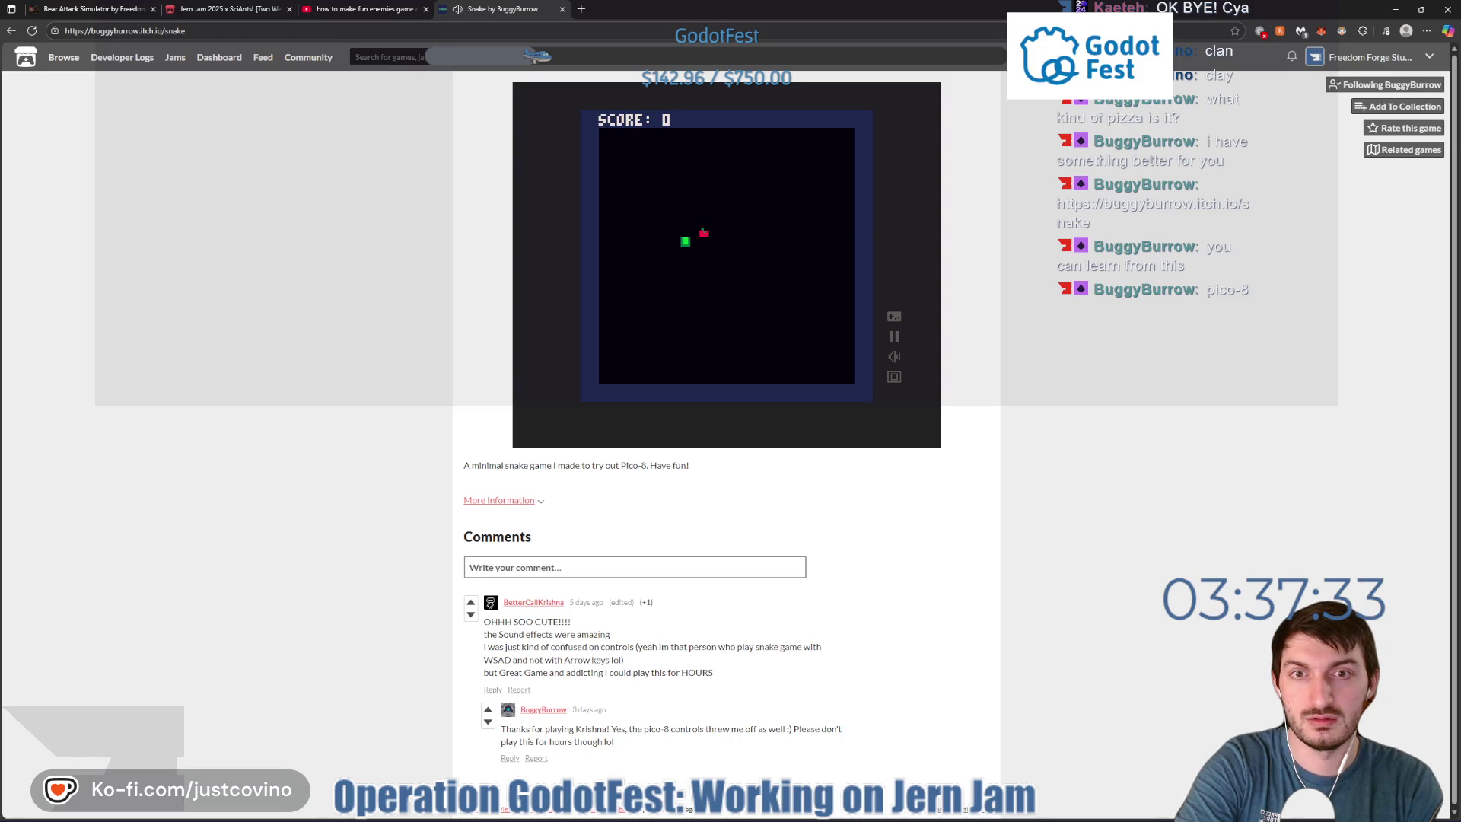
{"action": "key", "text": "Right"}
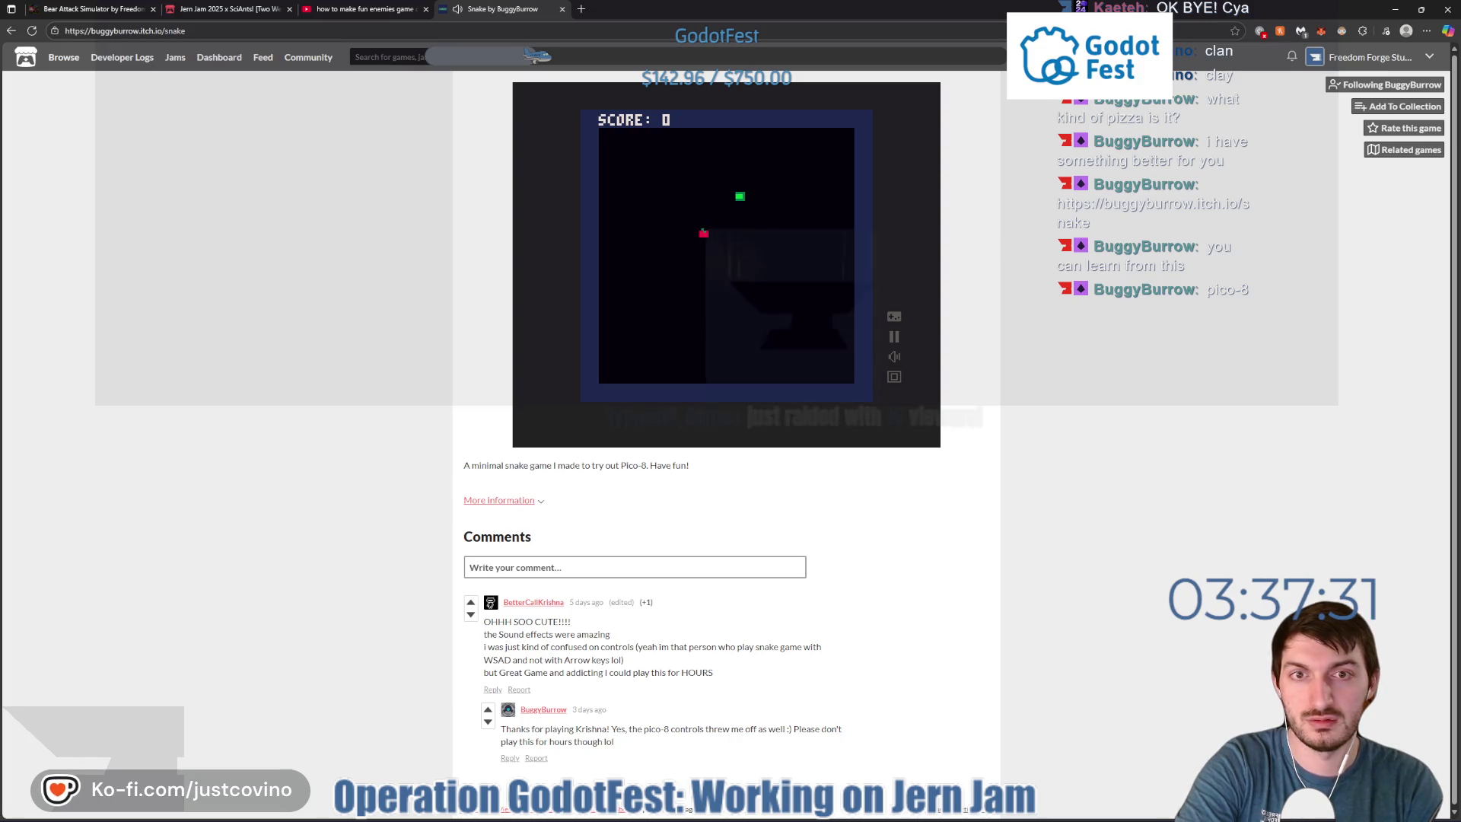
{"action": "key", "text": "Down"}
{"action": "key", "text": "Left"}
{"action": "key", "text": "Down"}
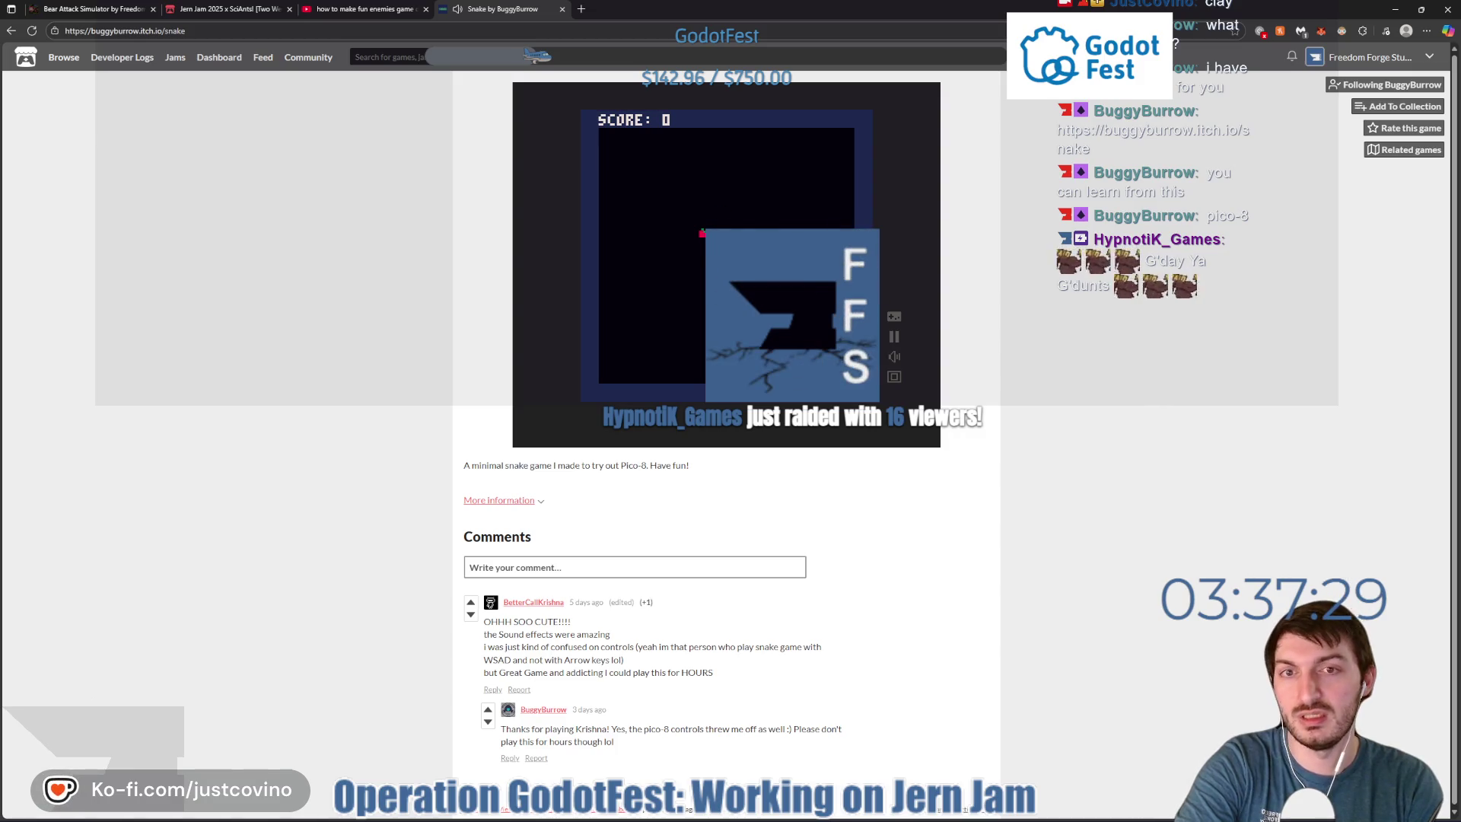
{"action": "key", "text": "Left"}
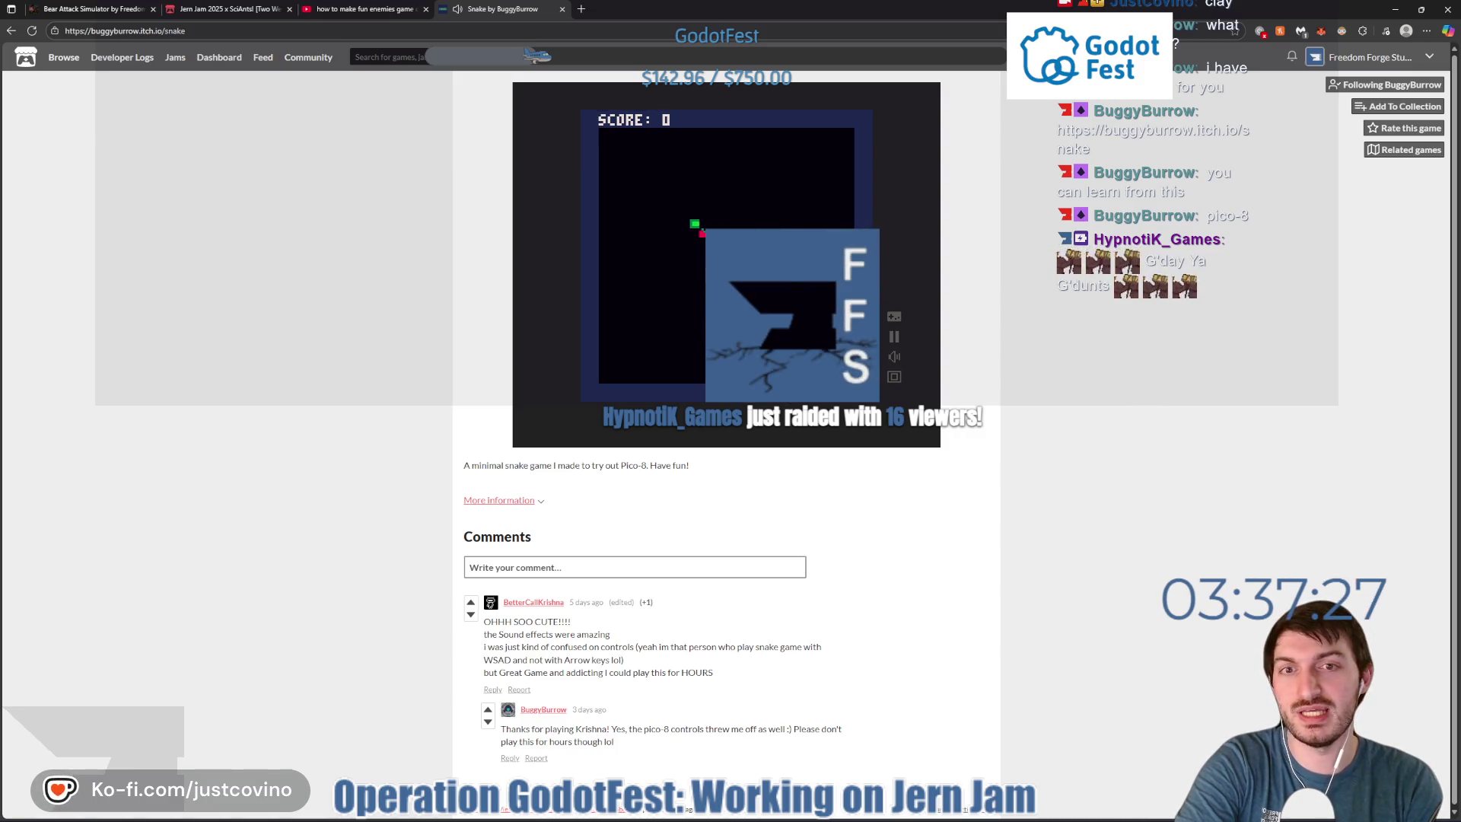
{"action": "key", "text": "Down"}
{"action": "key", "text": "Right"}
{"action": "key", "text": "Up"}
{"action": "key", "text": "Right"}
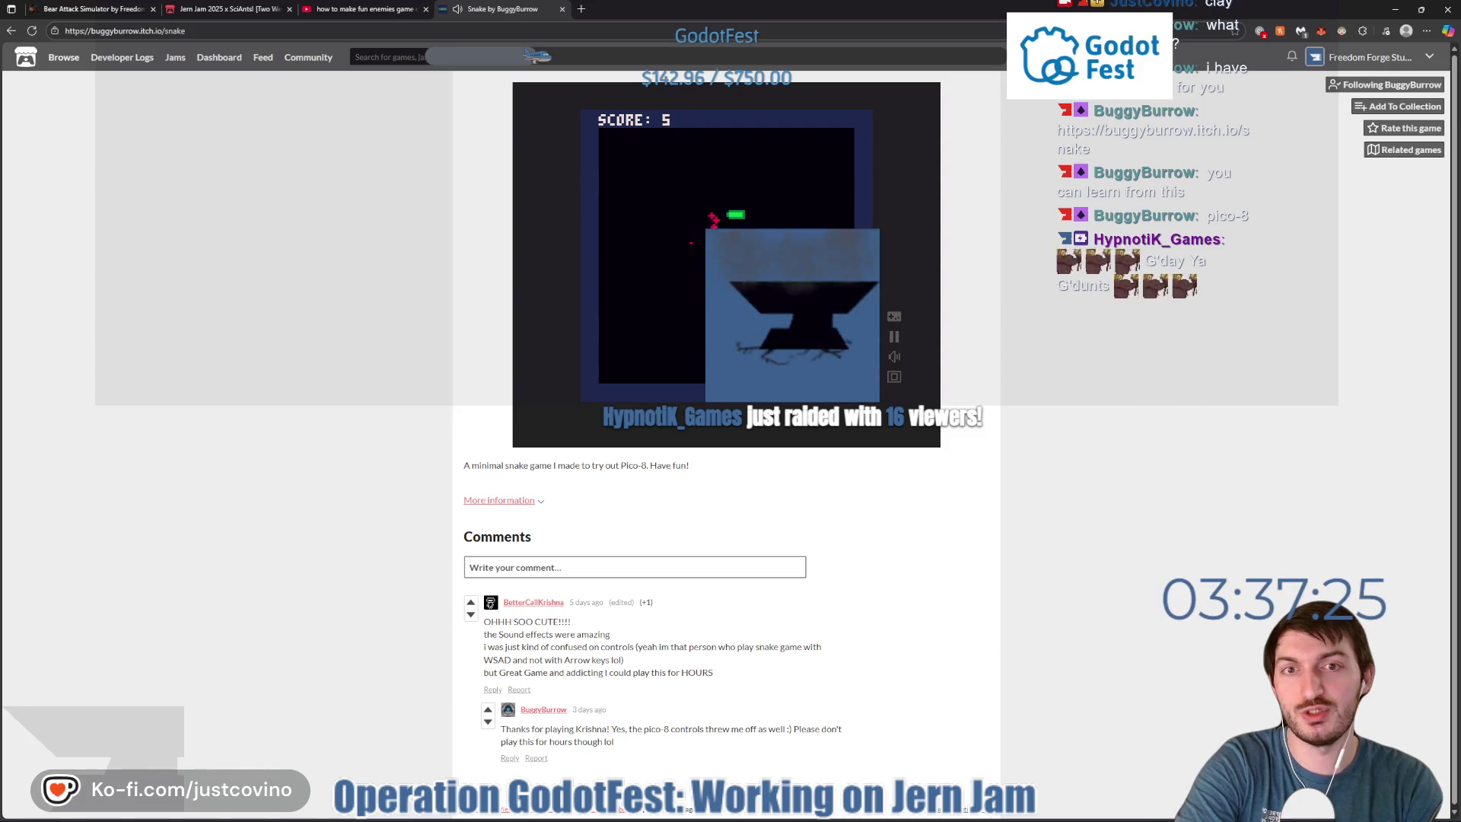
{"action": "key", "text": "Up"}
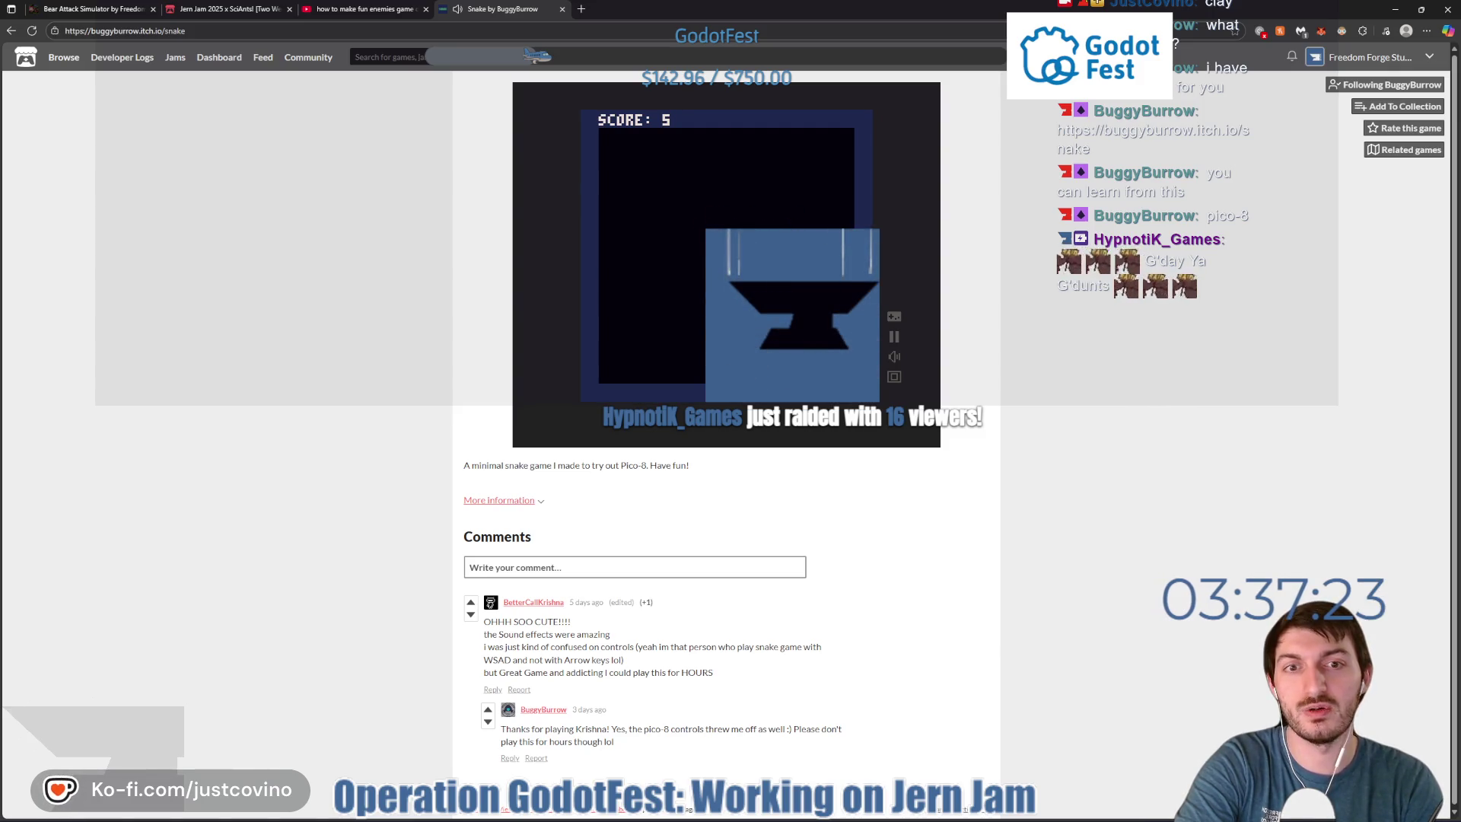
{"action": "key", "text": "Left"}
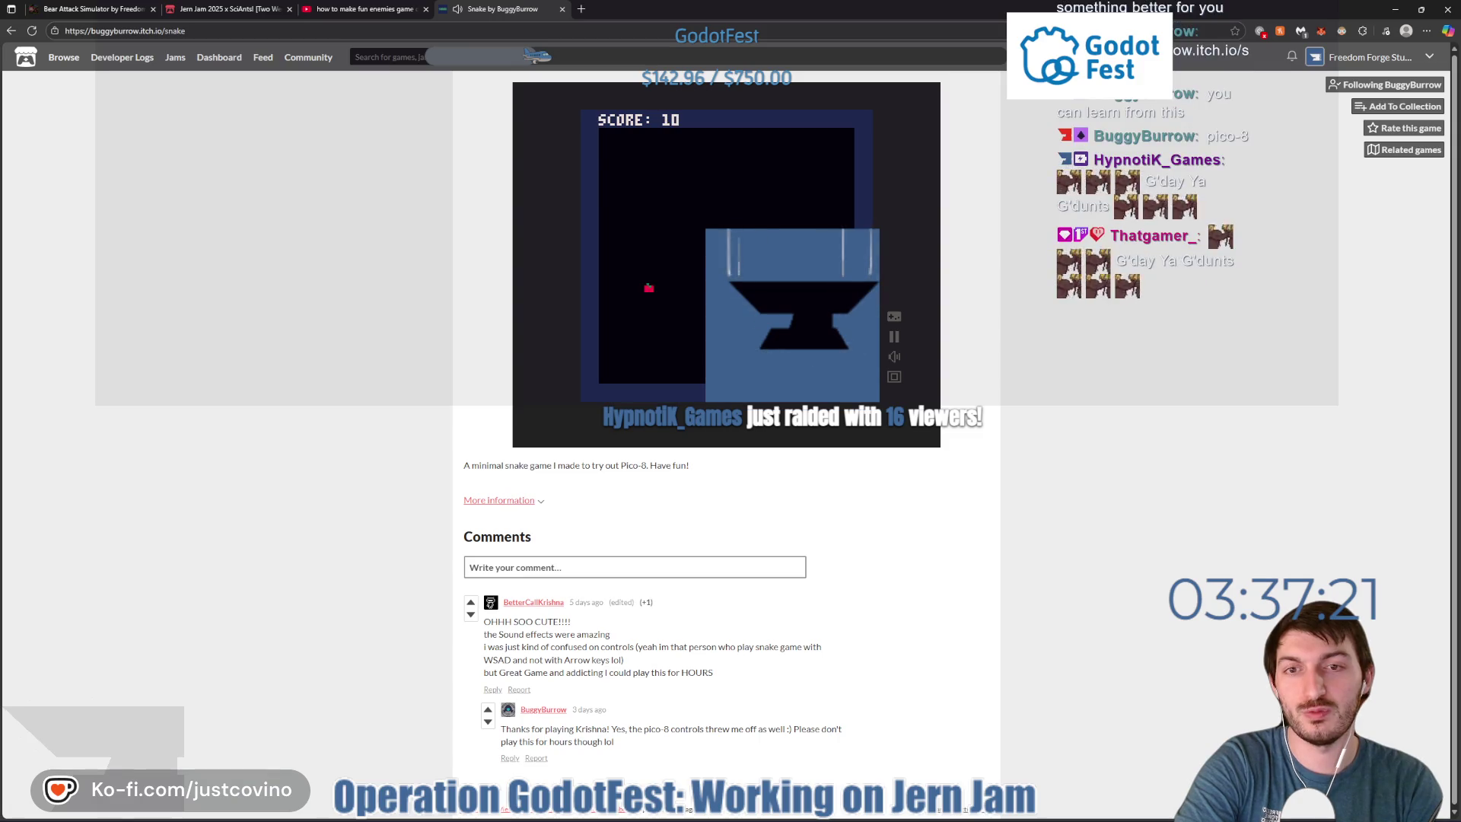
{"action": "key", "text": "Down"}
{"action": "key", "text": "Left"}
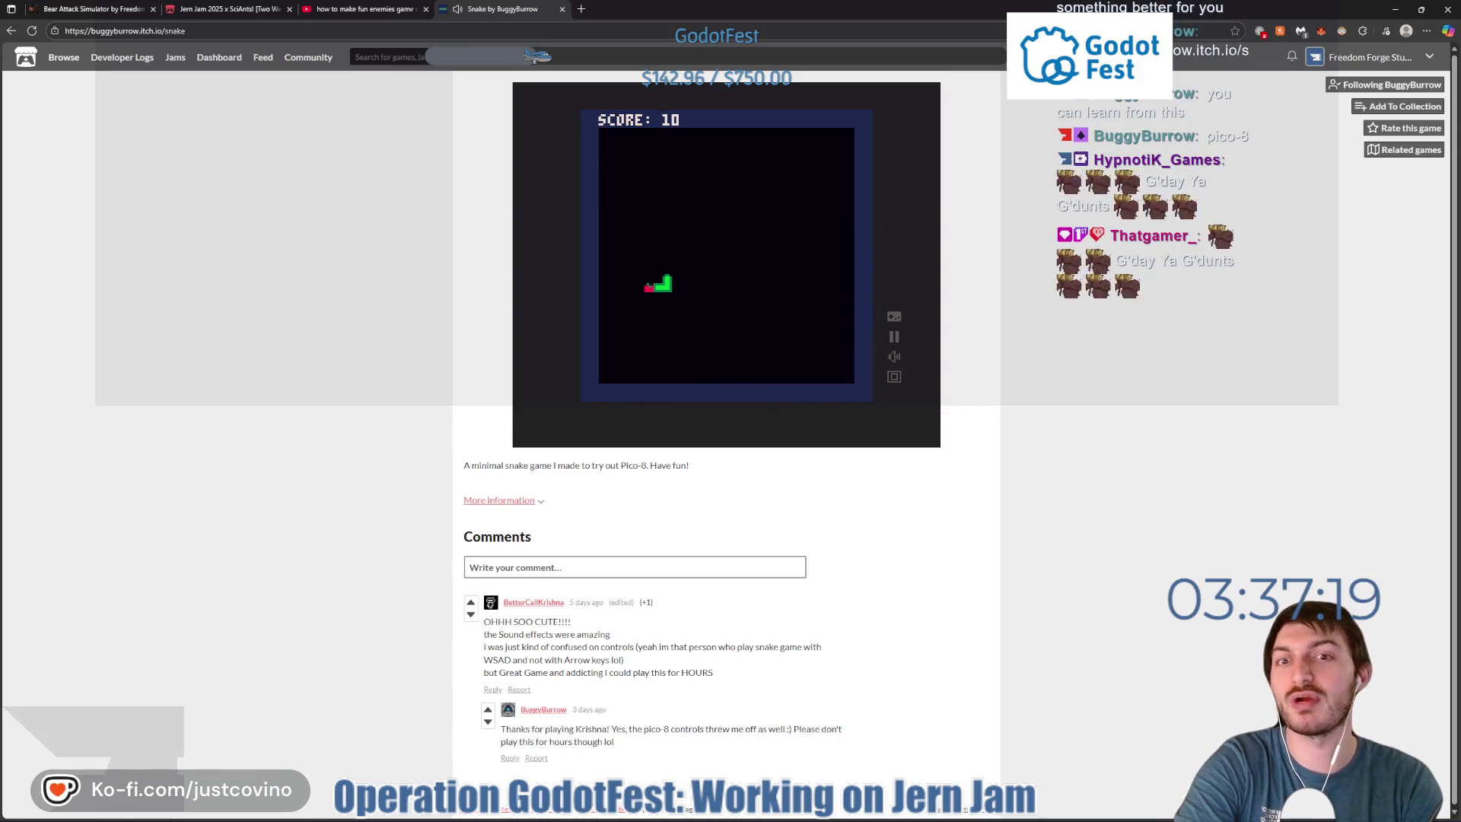
{"action": "key", "text": "Up"}
{"action": "key", "text": "Right"}
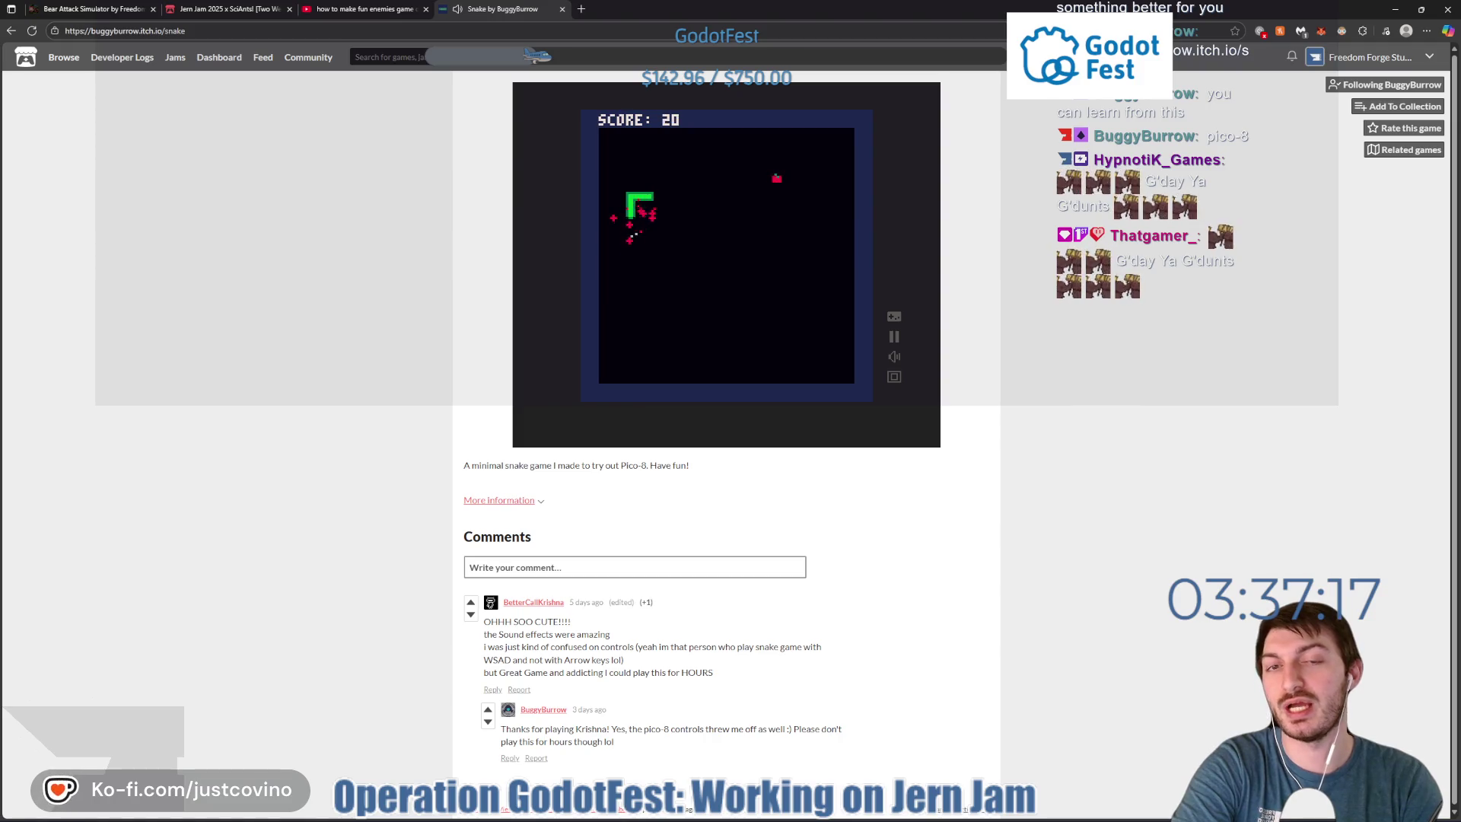
{"action": "key", "text": "Up"}
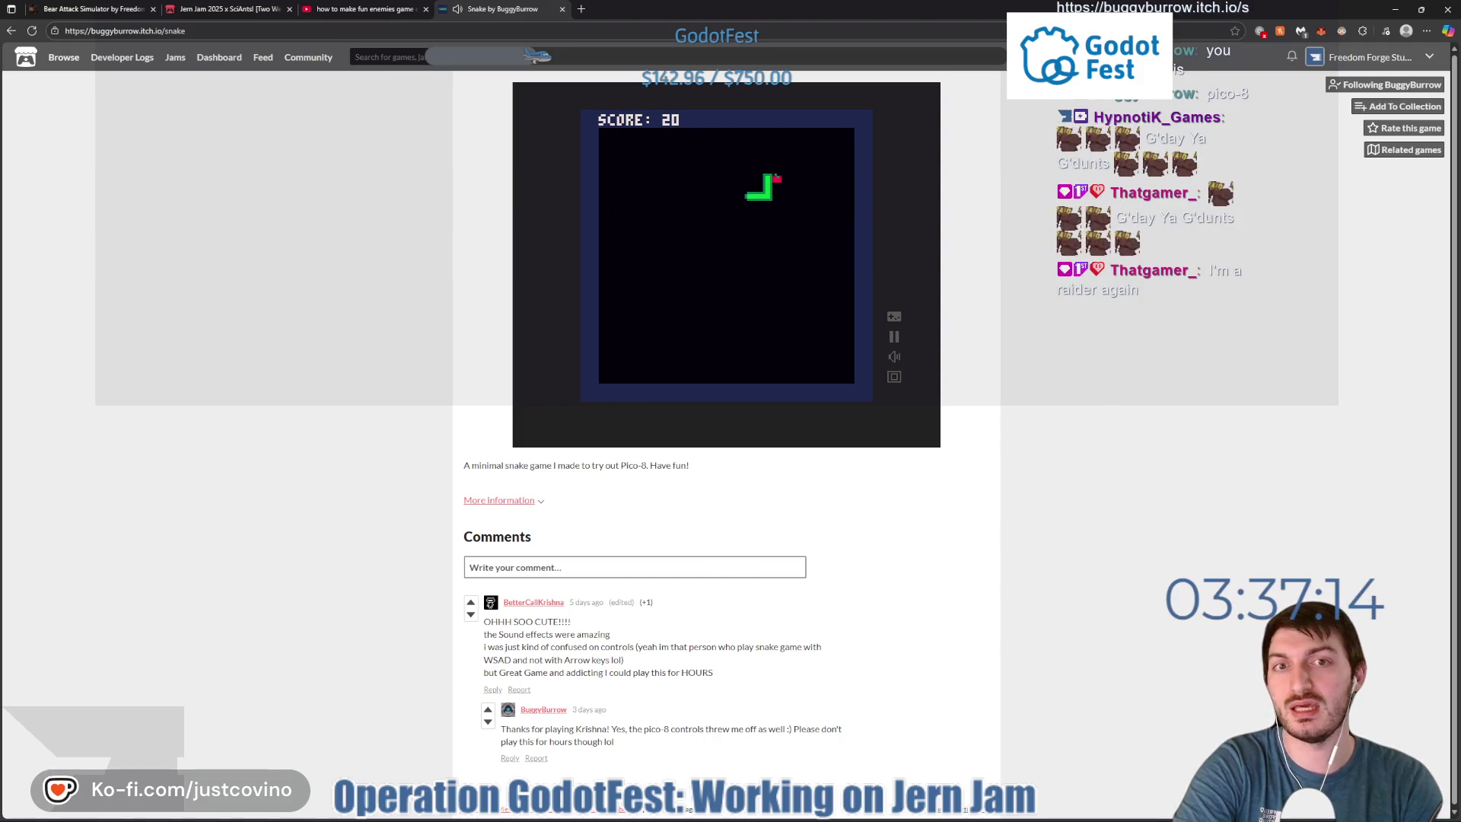
{"action": "key", "text": "Down"}
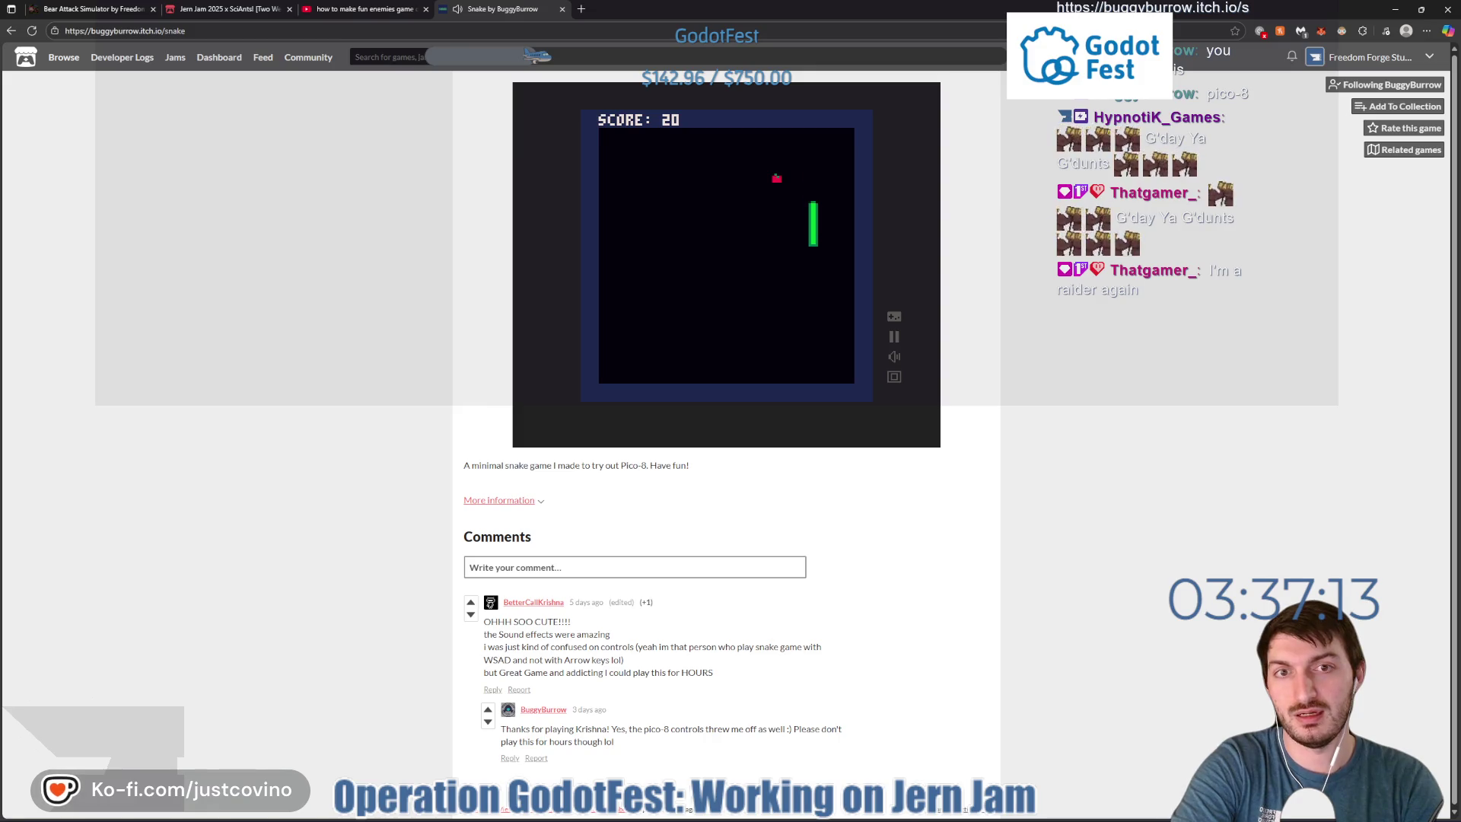
{"action": "key", "text": "Left"}
{"action": "key", "text": "Up"}
{"action": "key", "text": "Left"}
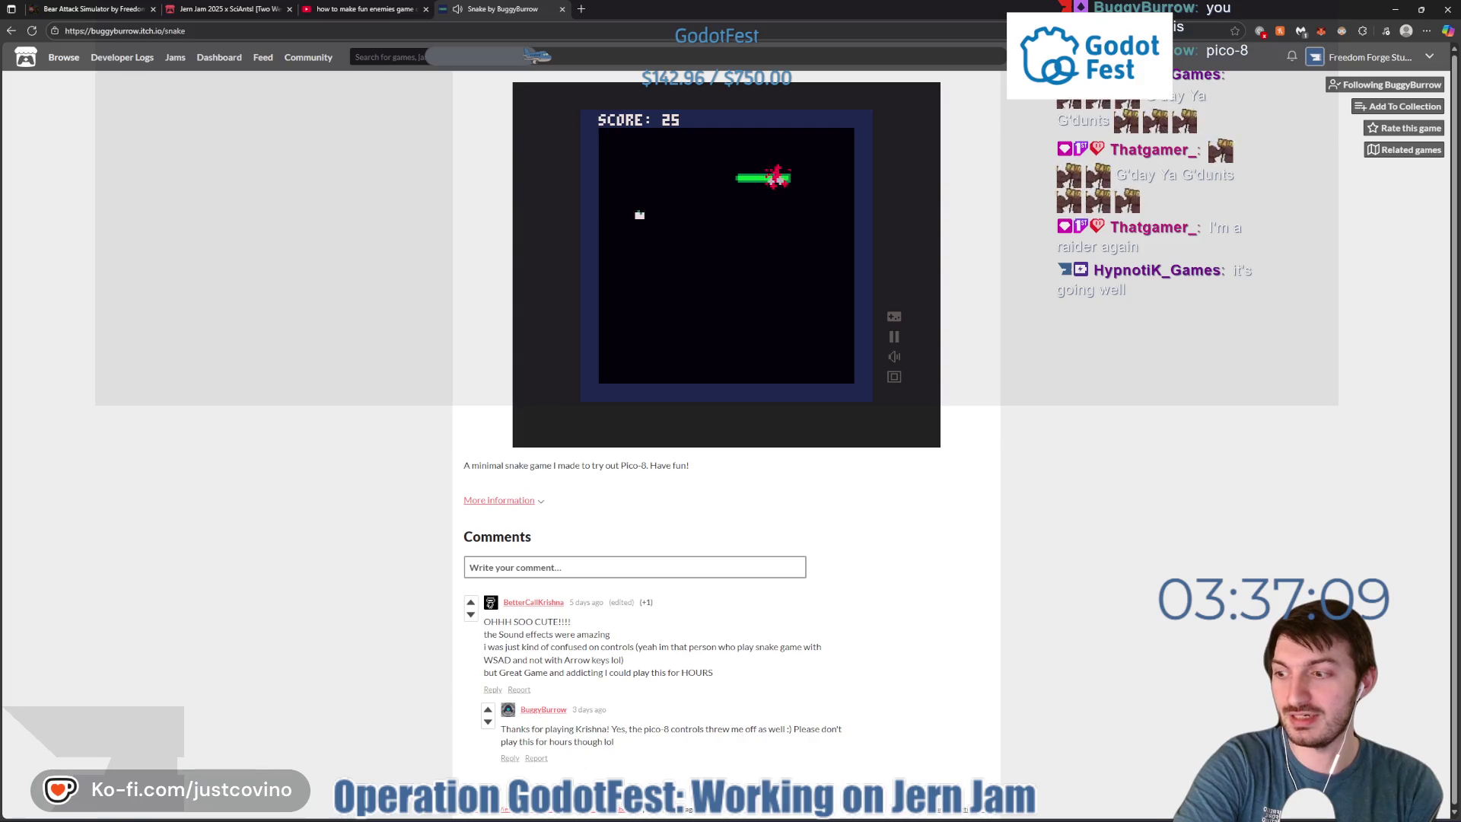
{"action": "key", "text": "Down"}
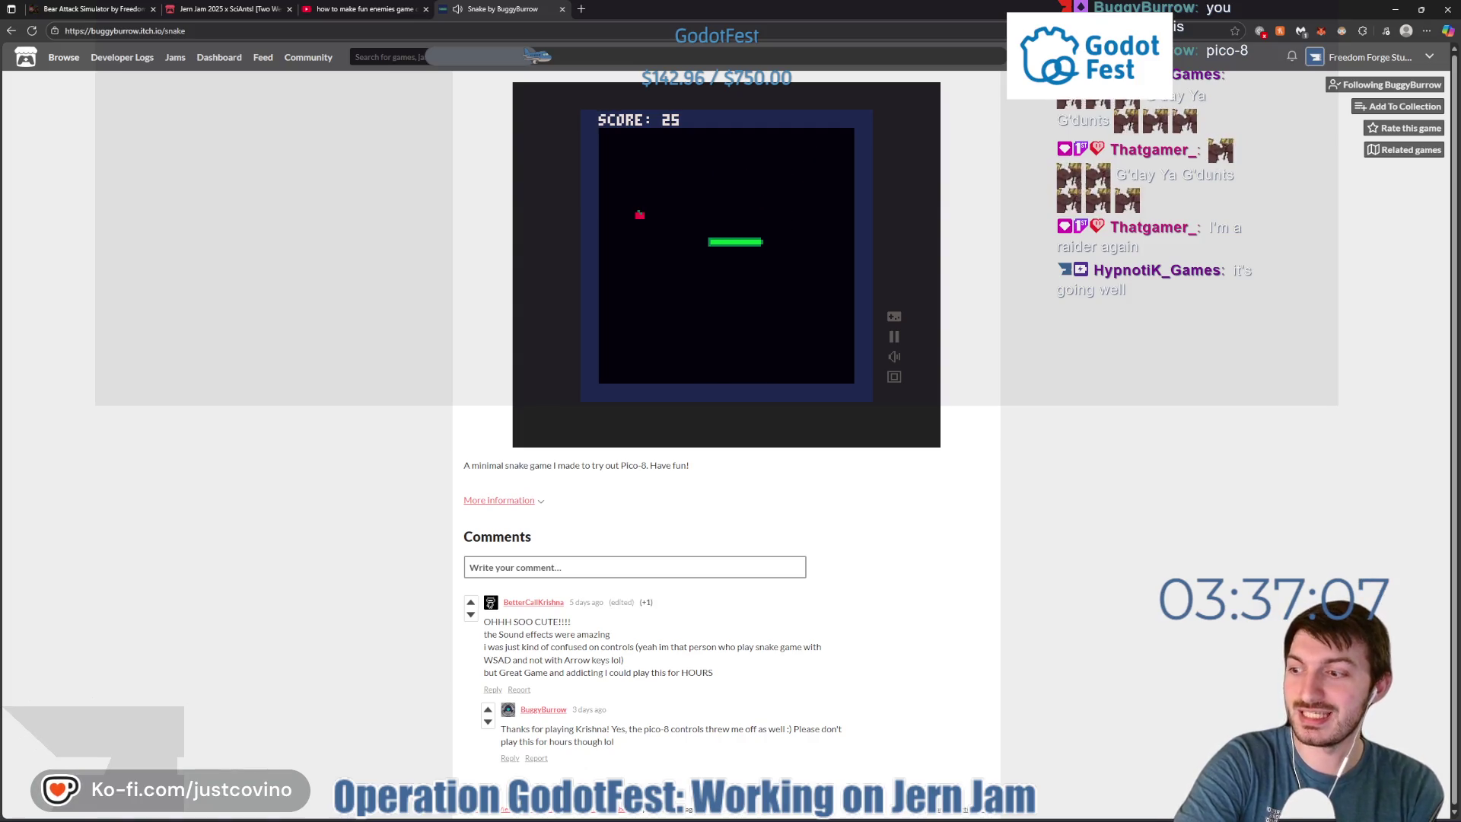
{"action": "key", "text": "Up"}
{"action": "key", "text": "Left"}
{"action": "key", "text": "Down"}
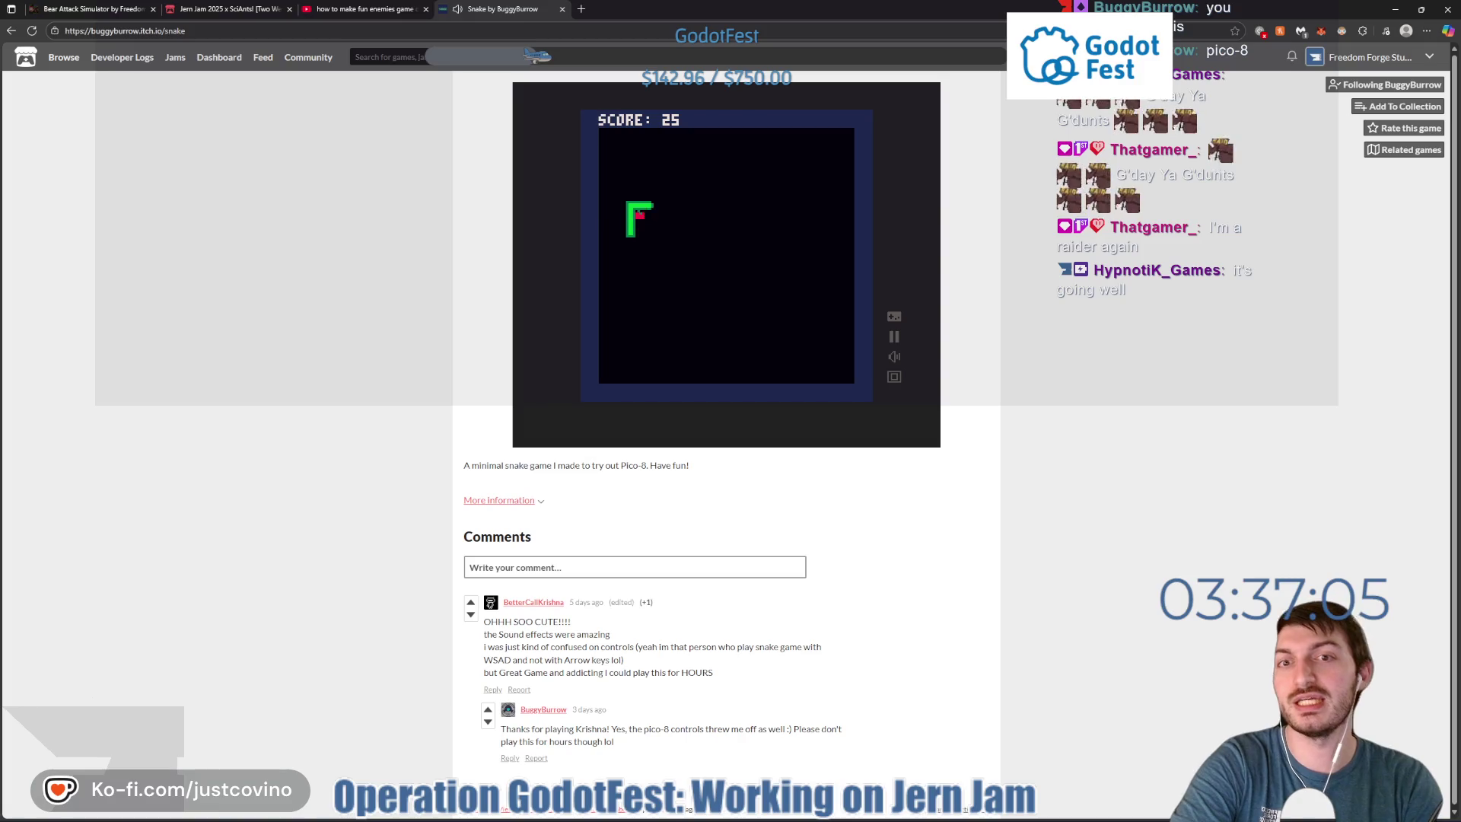
{"action": "key", "text": "Right"}
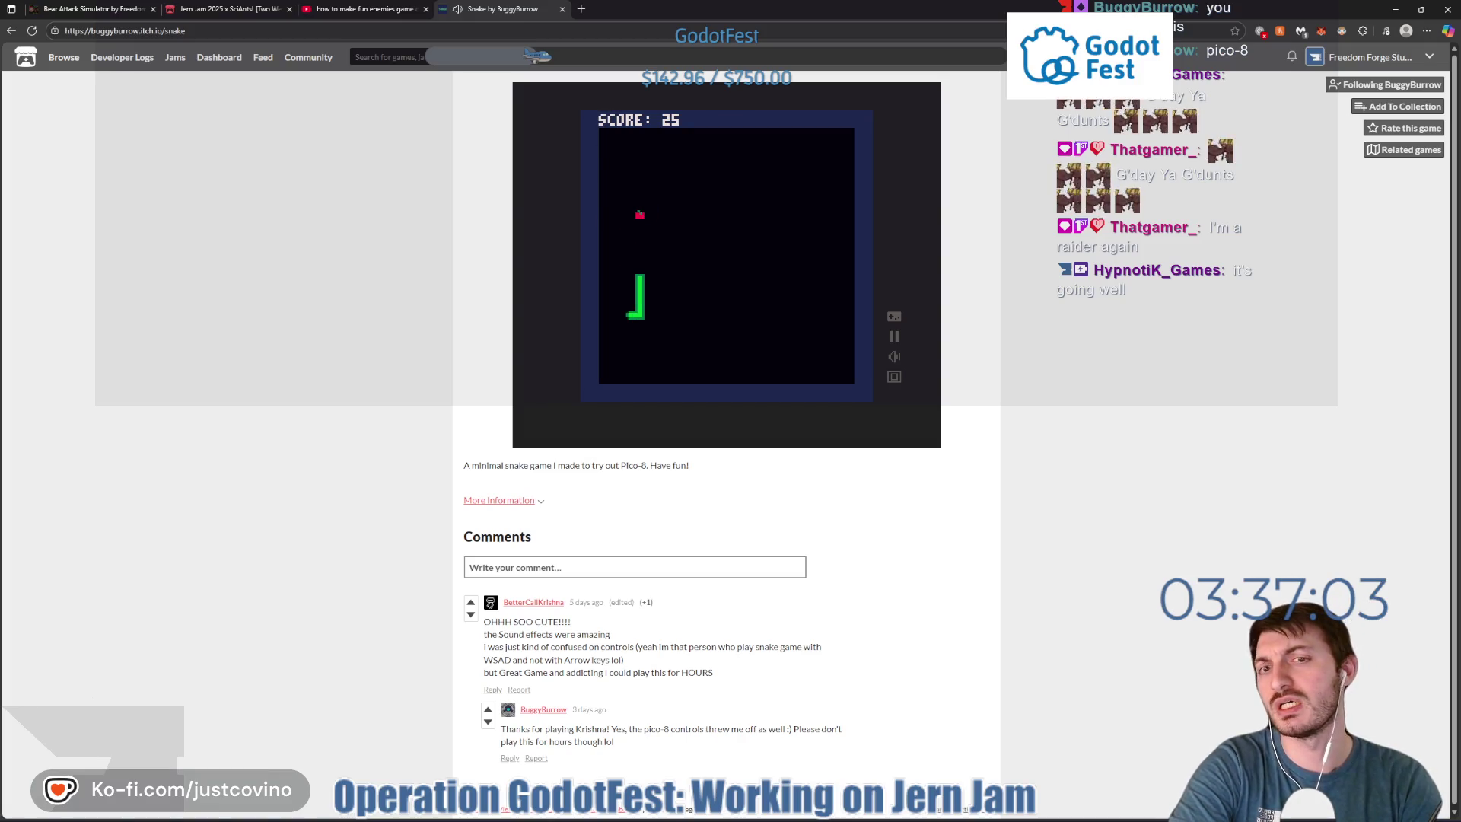
{"action": "key", "text": "Right"}
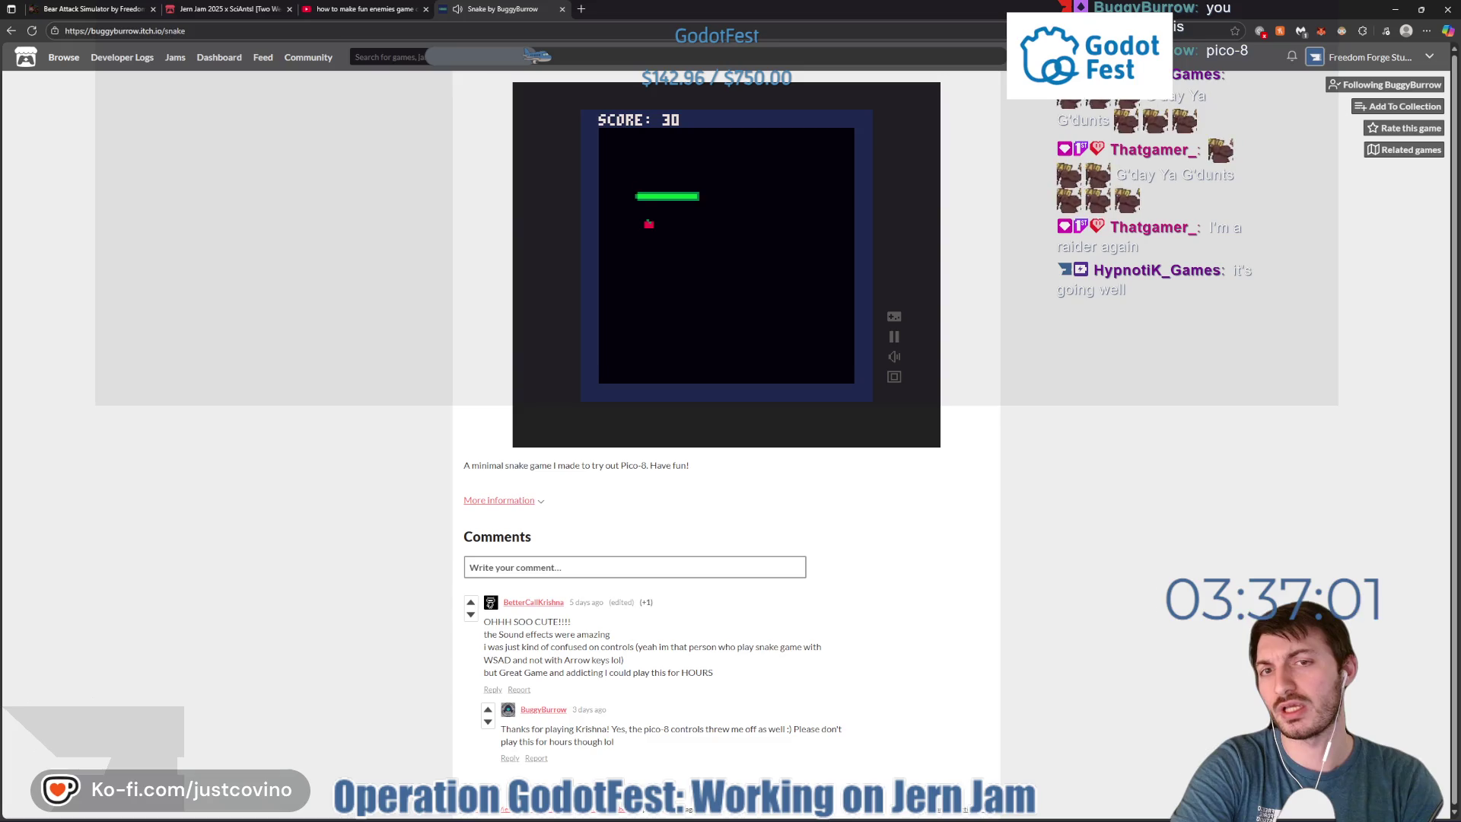
{"action": "key", "text": "Down"}
{"action": "key", "text": "Left"}
{"action": "key", "text": "Down"}
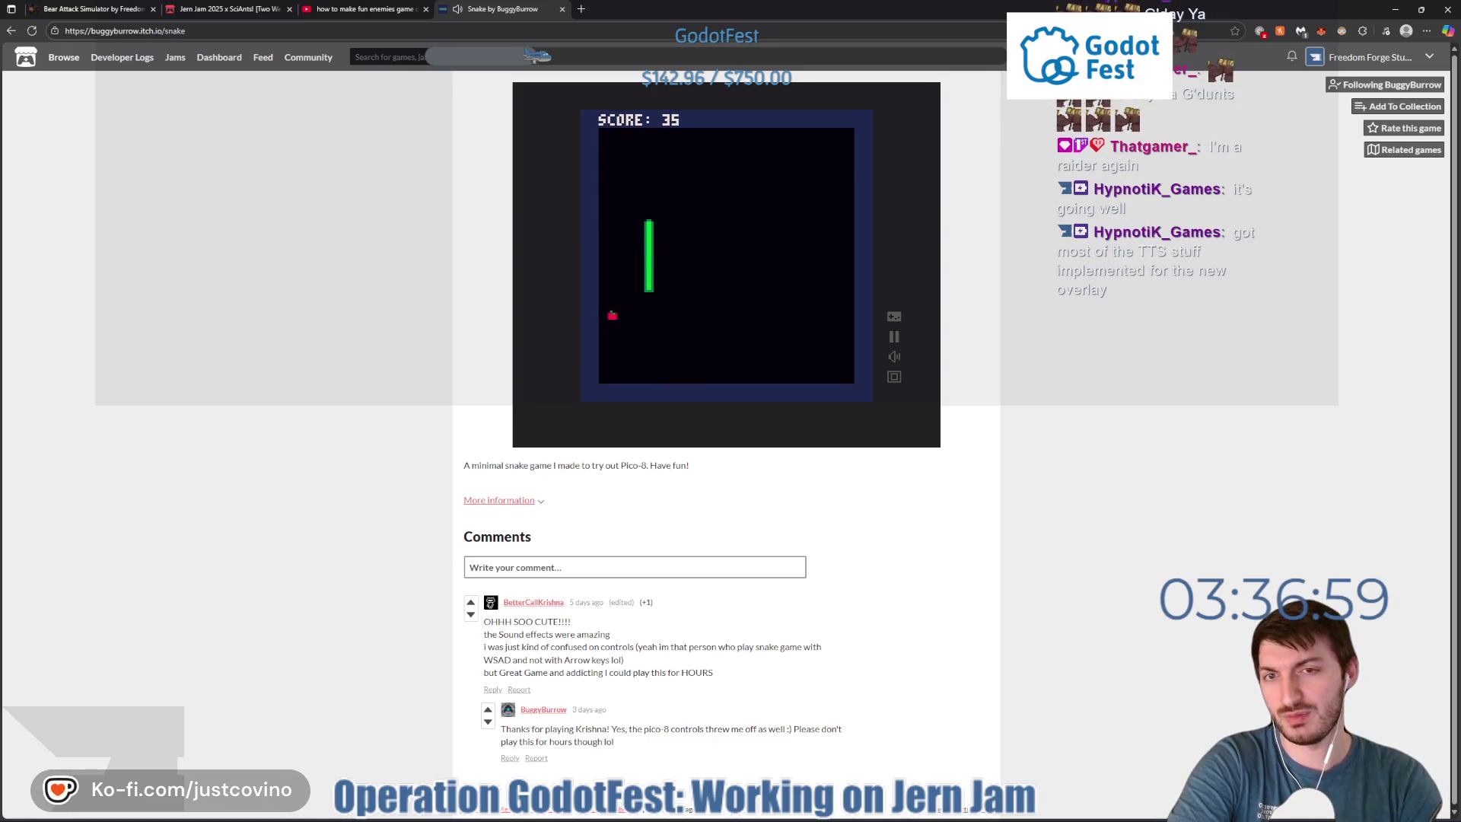
{"action": "key", "text": "Left"}
{"action": "key", "text": "Up"}
{"action": "key", "text": "Right"}
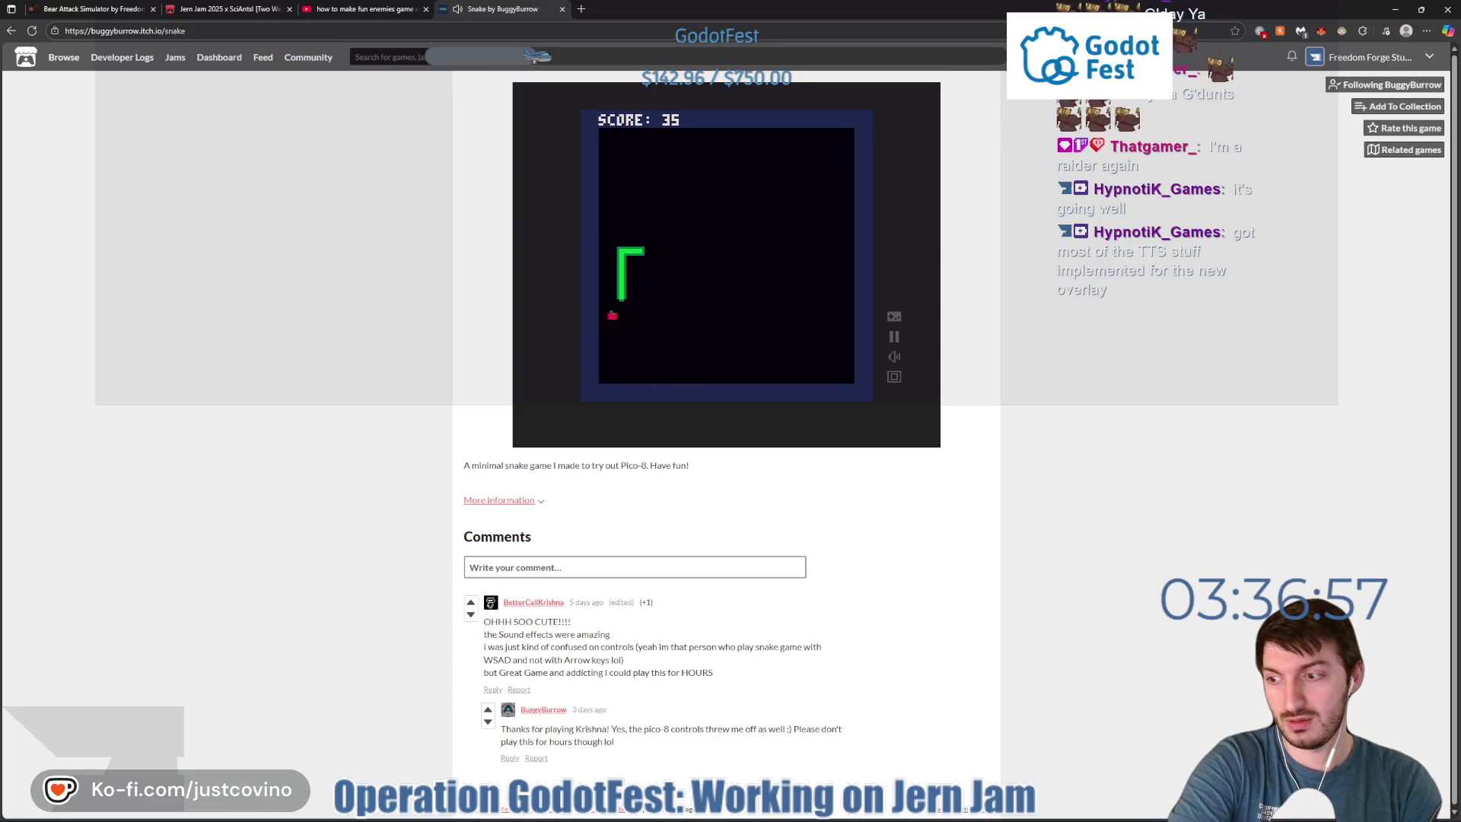
{"action": "key", "text": "Down"}
{"action": "key", "text": "Left"}
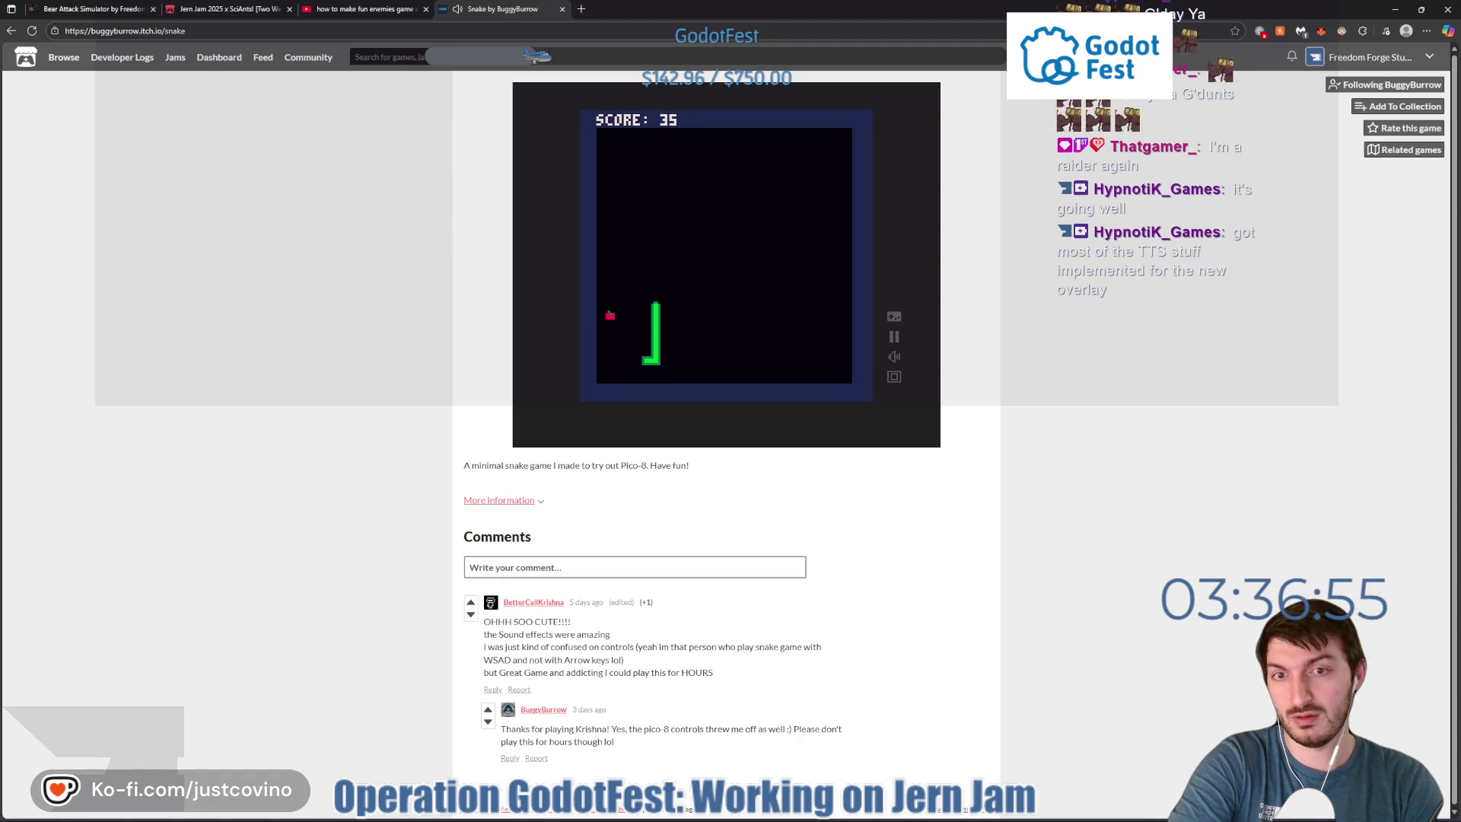
{"action": "key", "text": "Up"}
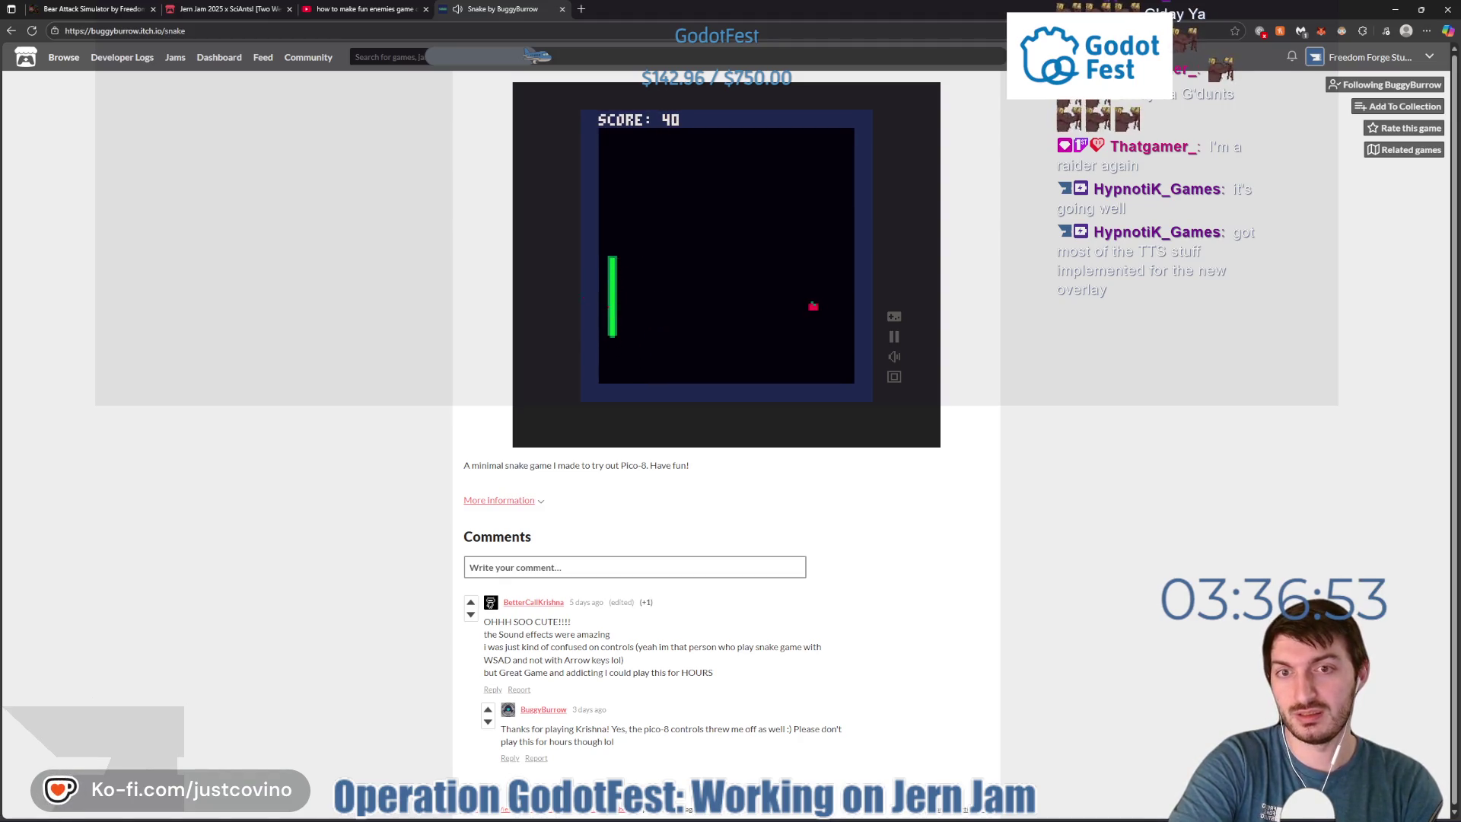
{"action": "key", "text": "Down"}
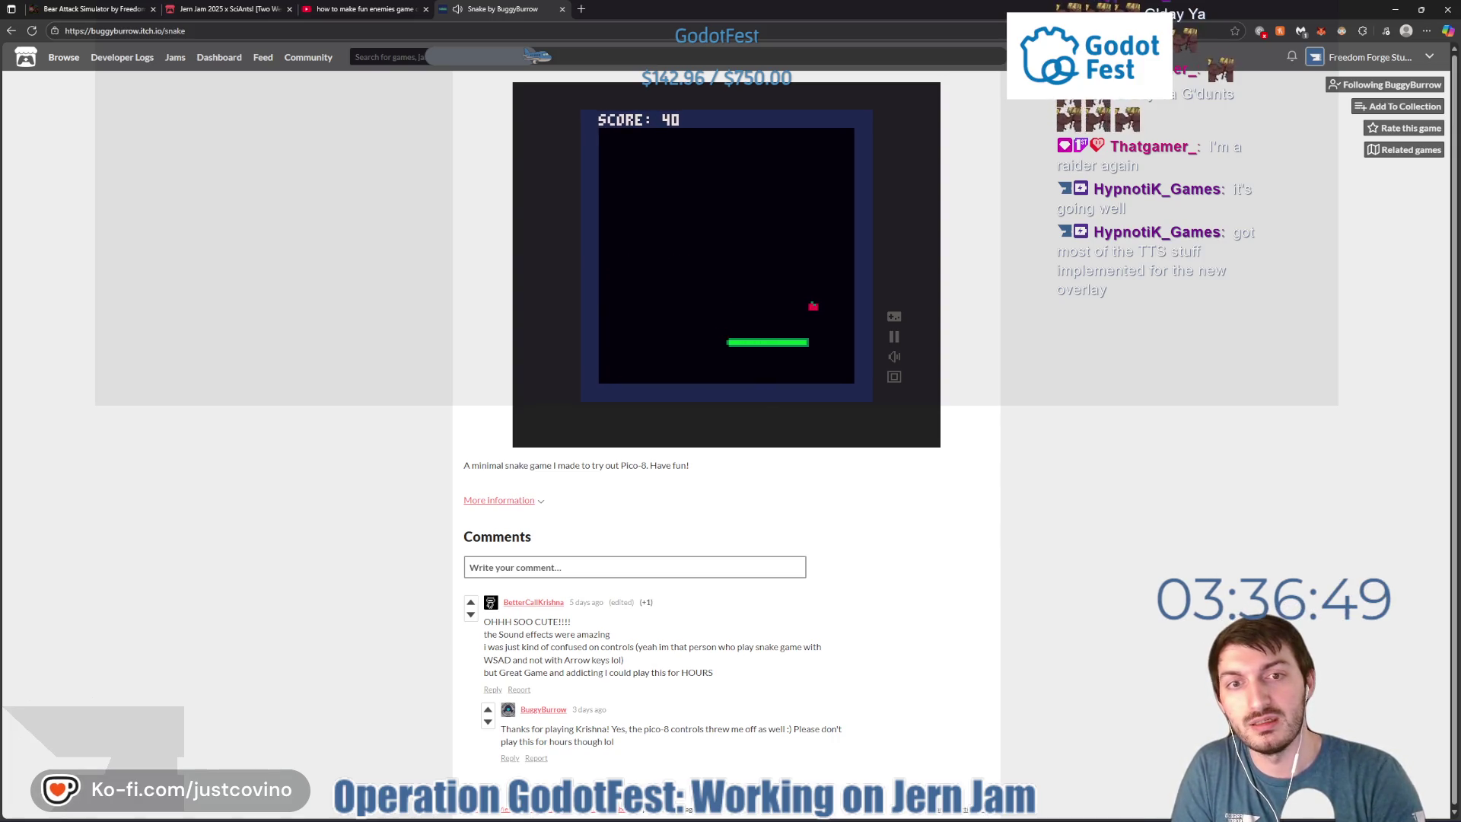
{"action": "key", "text": "Up"}
{"action": "key", "text": "Left"}
{"action": "key", "text": "Down"}
{"action": "key", "text": "Right"}
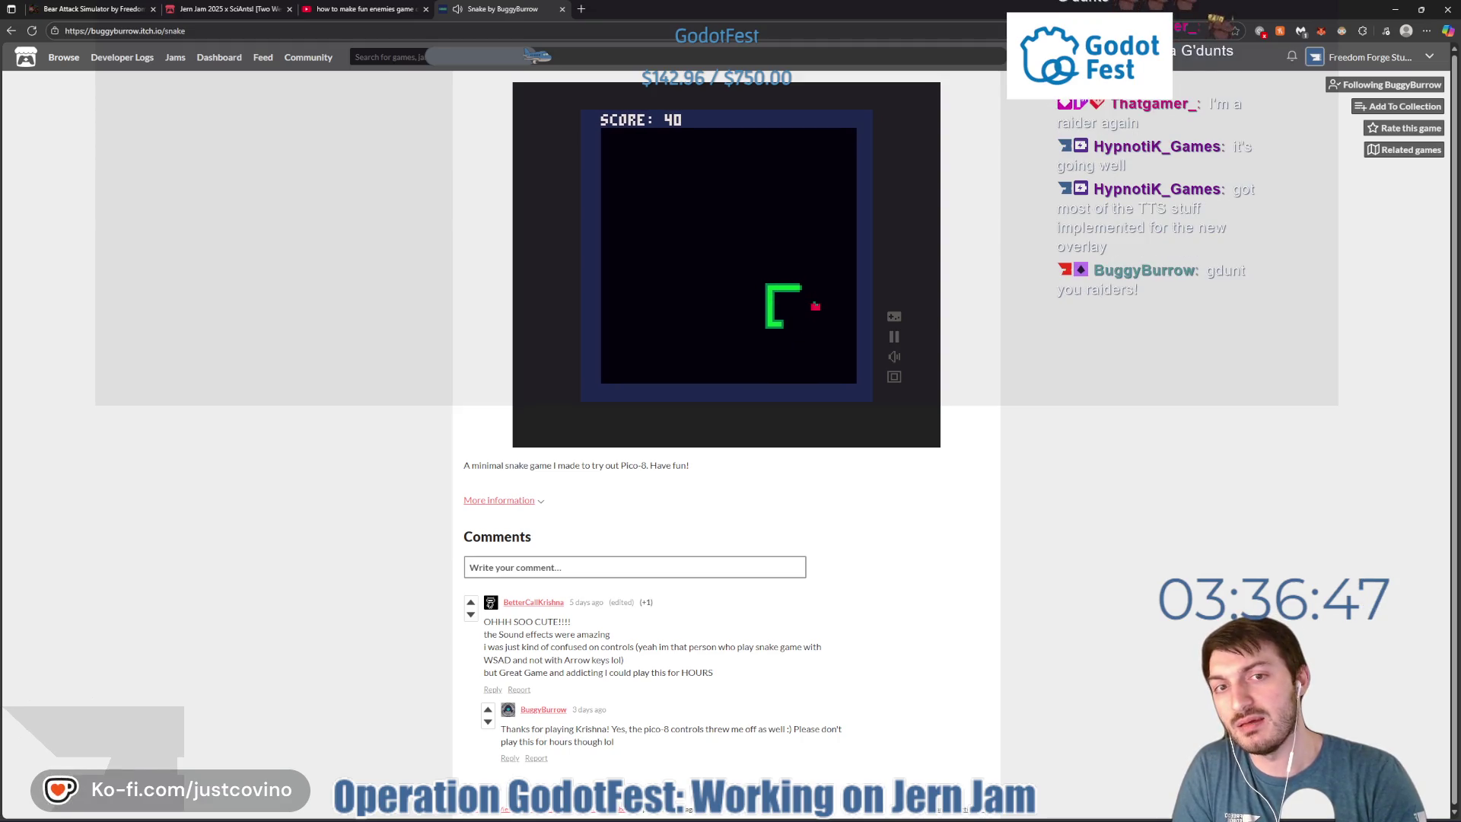
{"action": "key", "text": "Up"}
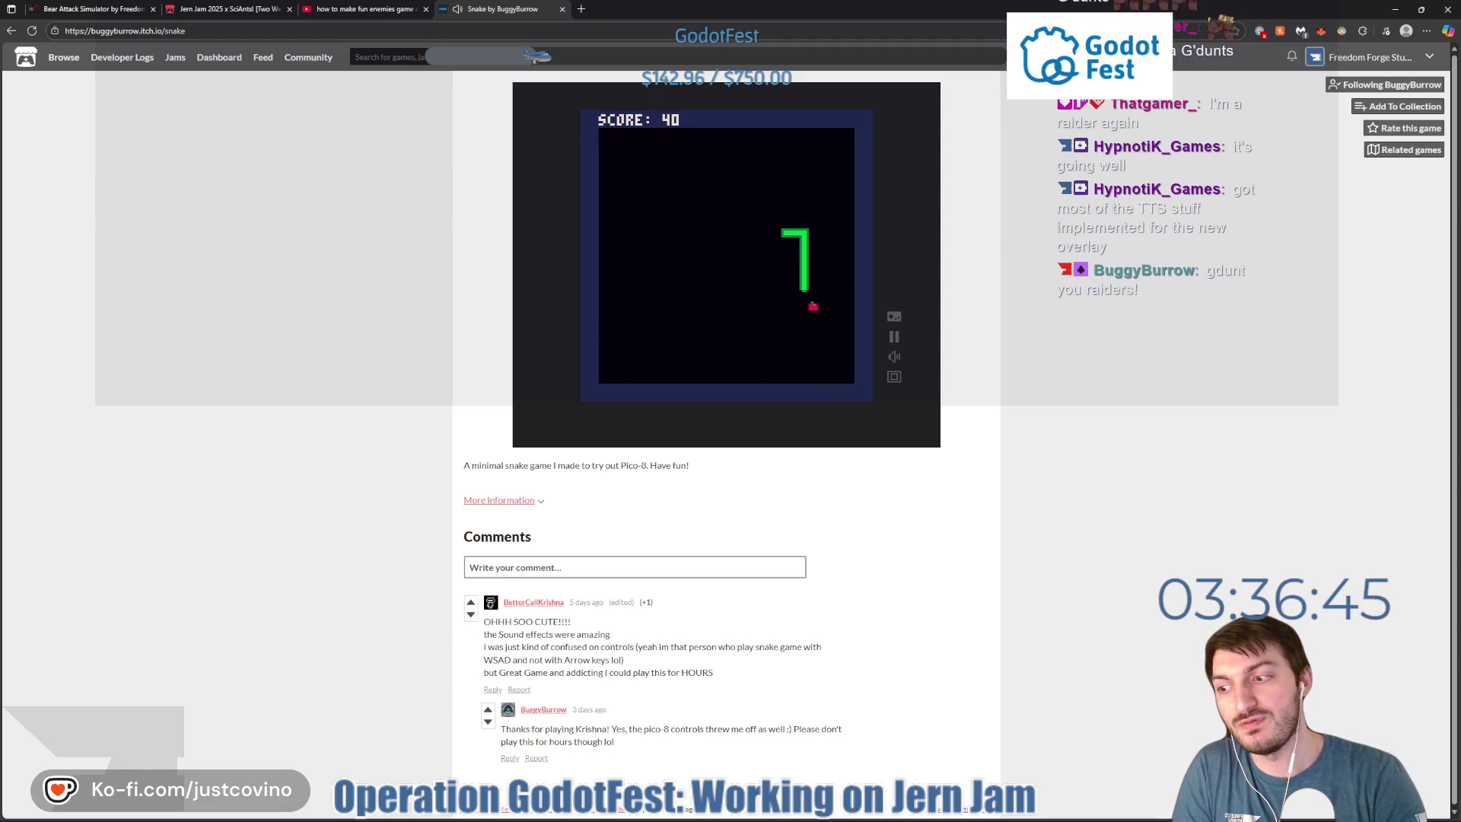
{"action": "key", "text": "Right"}
{"action": "key", "text": "Down"}
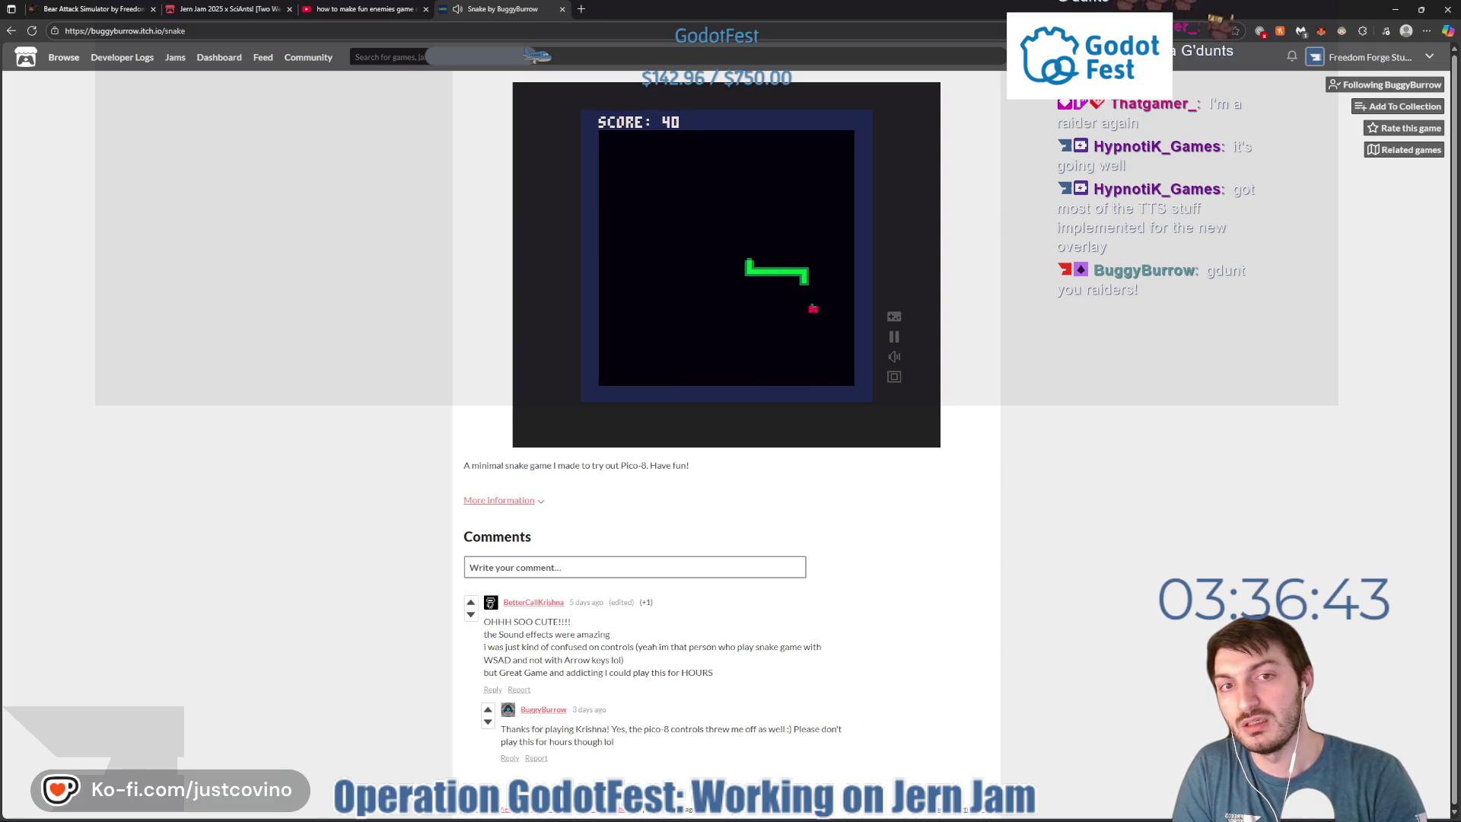
{"action": "key", "text": "Right"}
{"action": "key", "text": "Up"}
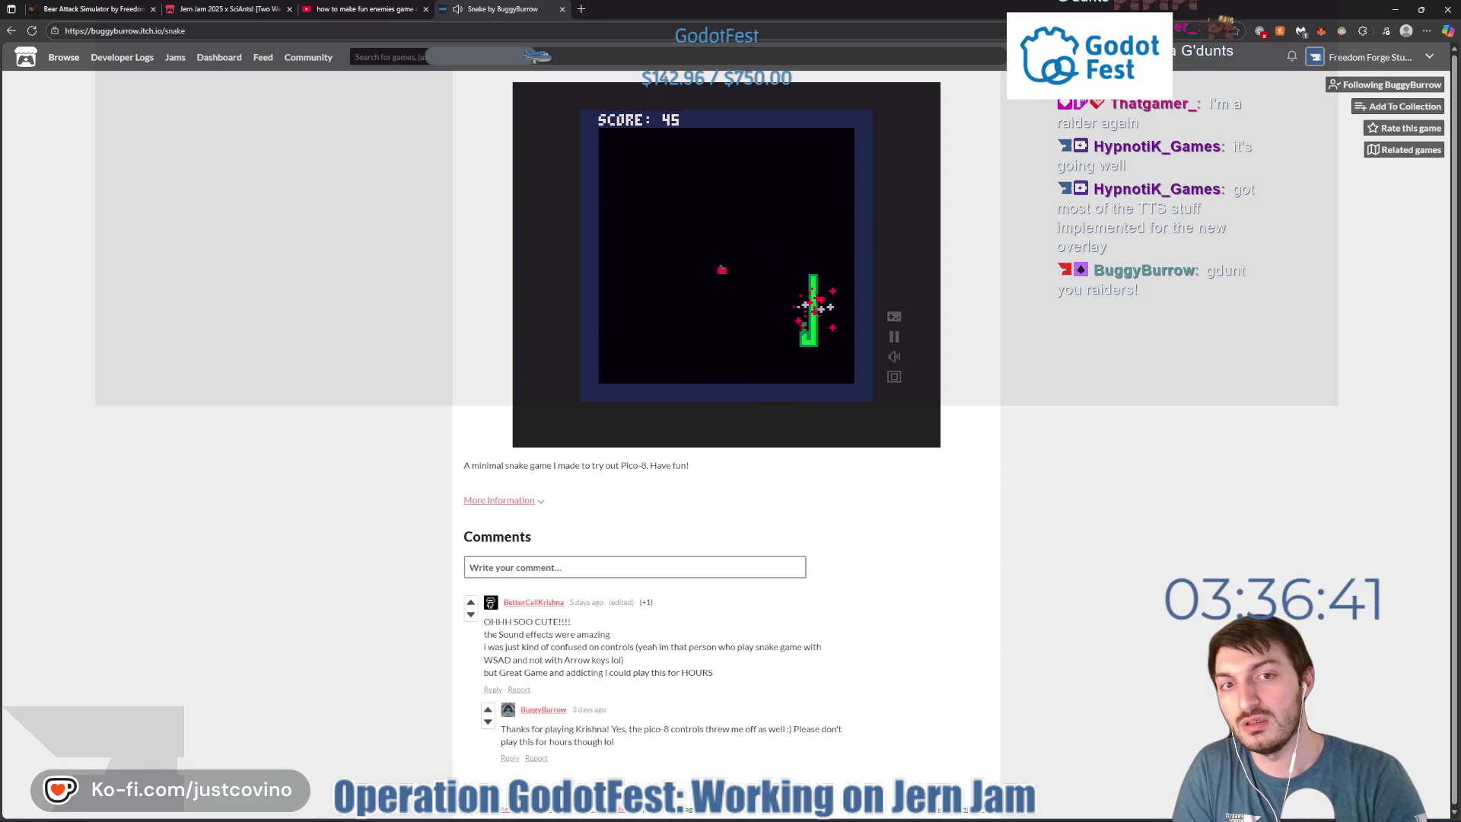
{"action": "key", "text": "Left"}
{"action": "key", "text": "Up"}
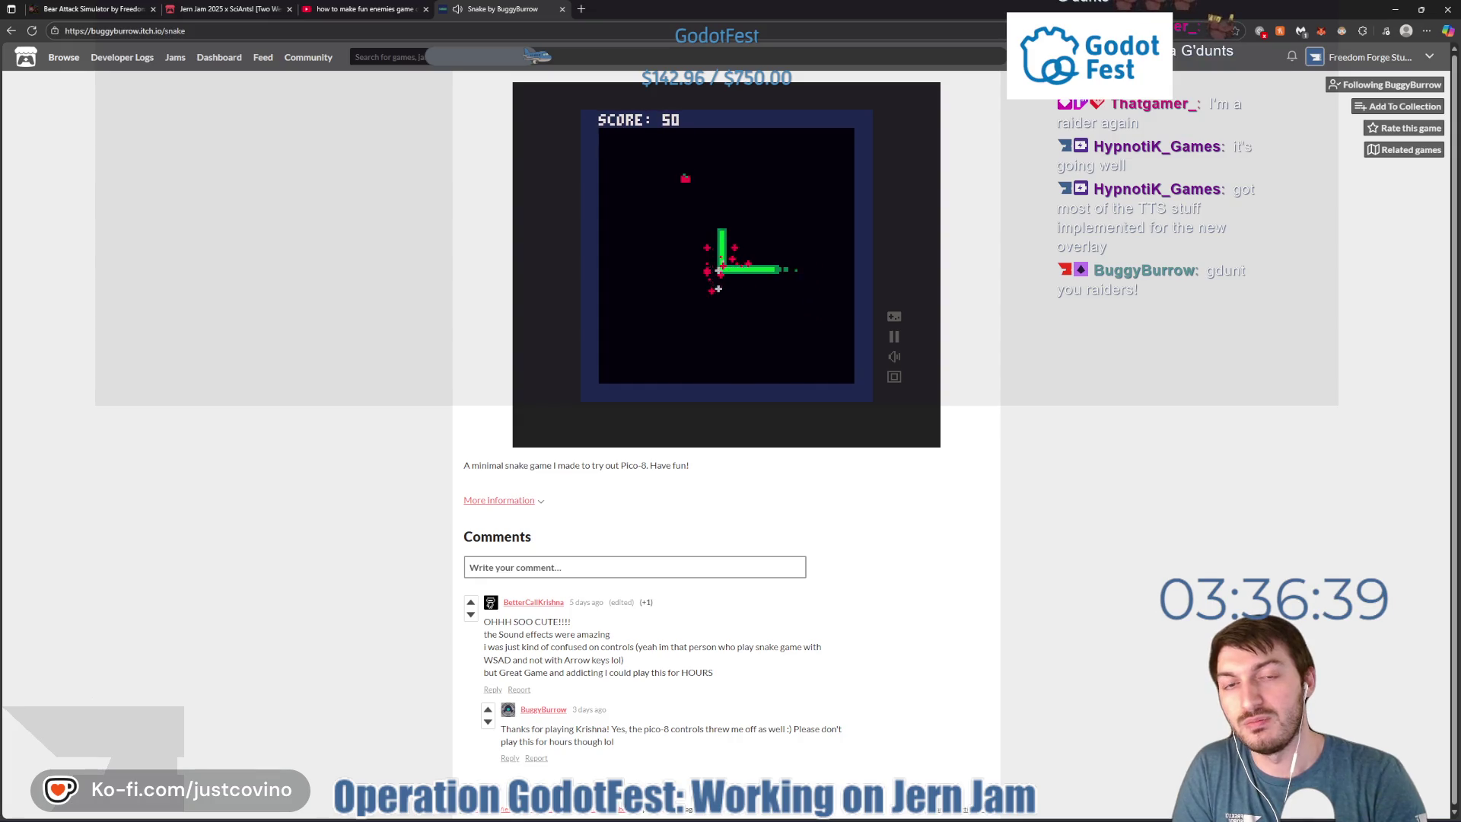
{"action": "key", "text": "Up"}
{"action": "key", "text": "Right"}
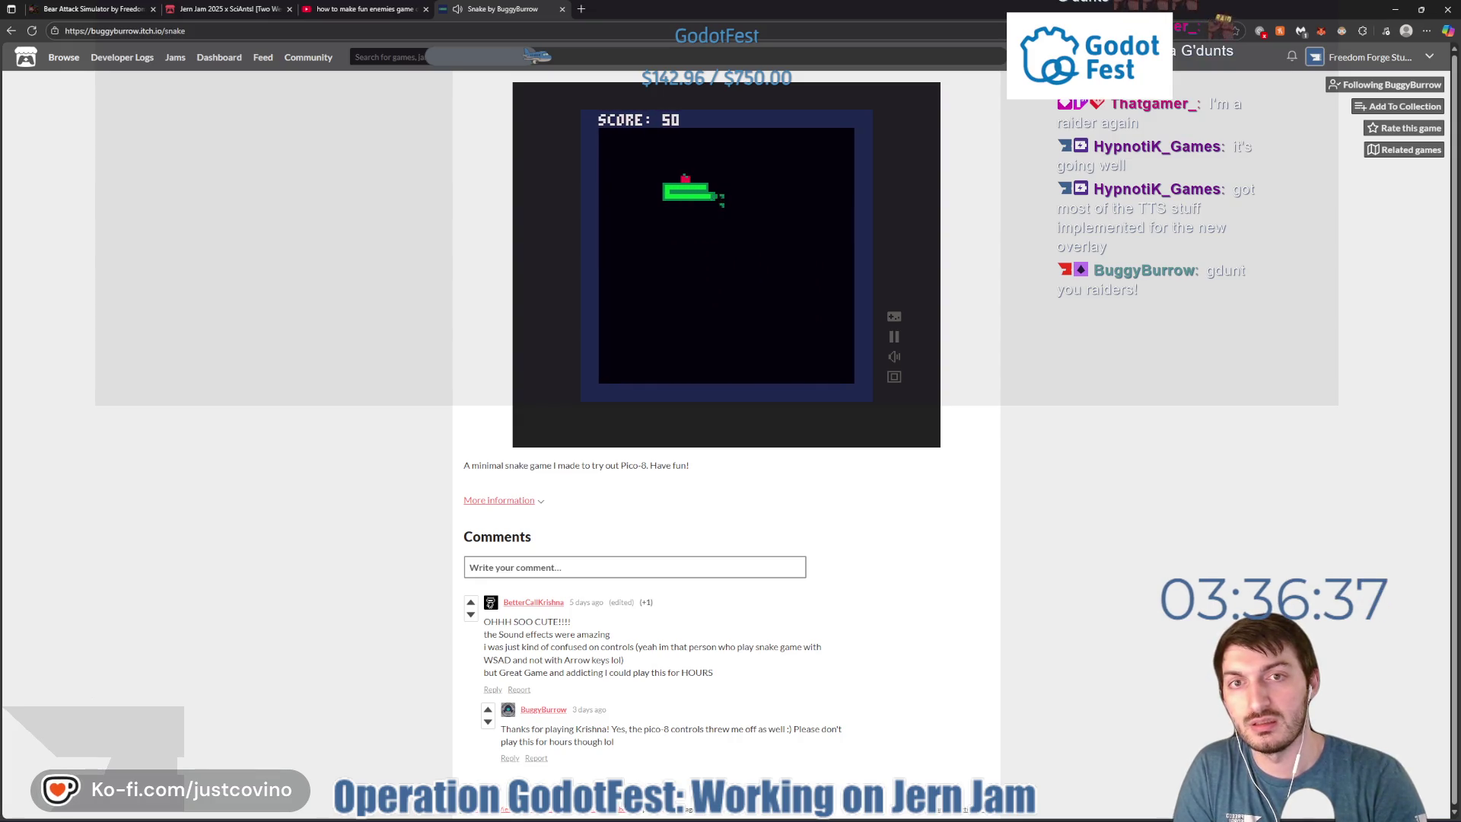
{"action": "key", "text": "Up"}
{"action": "key", "text": "Left"}
{"action": "key", "text": "Down"}
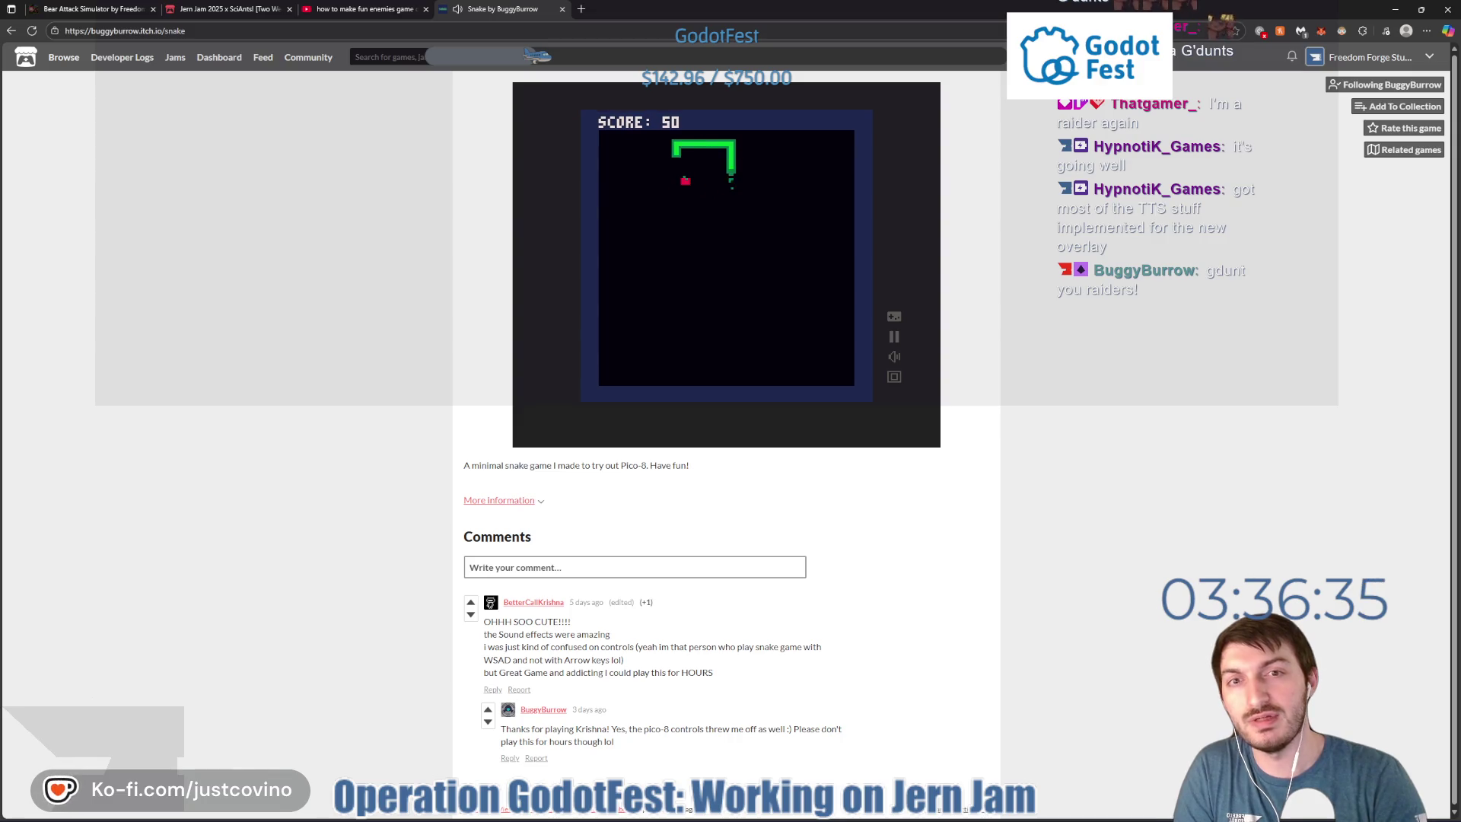
{"action": "key", "text": "Up"}
{"action": "key", "text": "Left"}
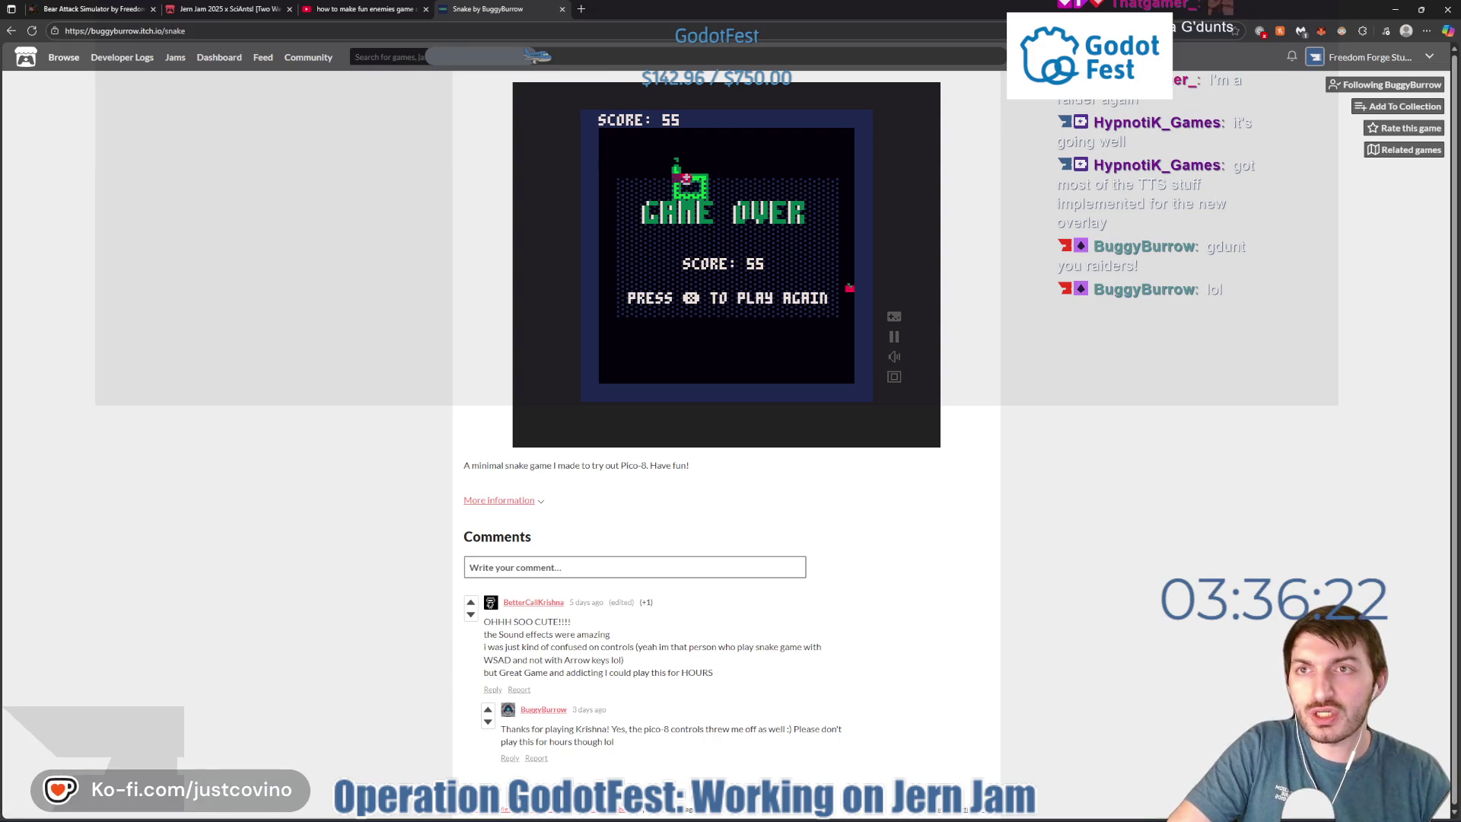
On the Bear Attack Simulator tab, run the web build and switch it to full screen.
{"action": "left_click", "coordinate": [80, 10]}
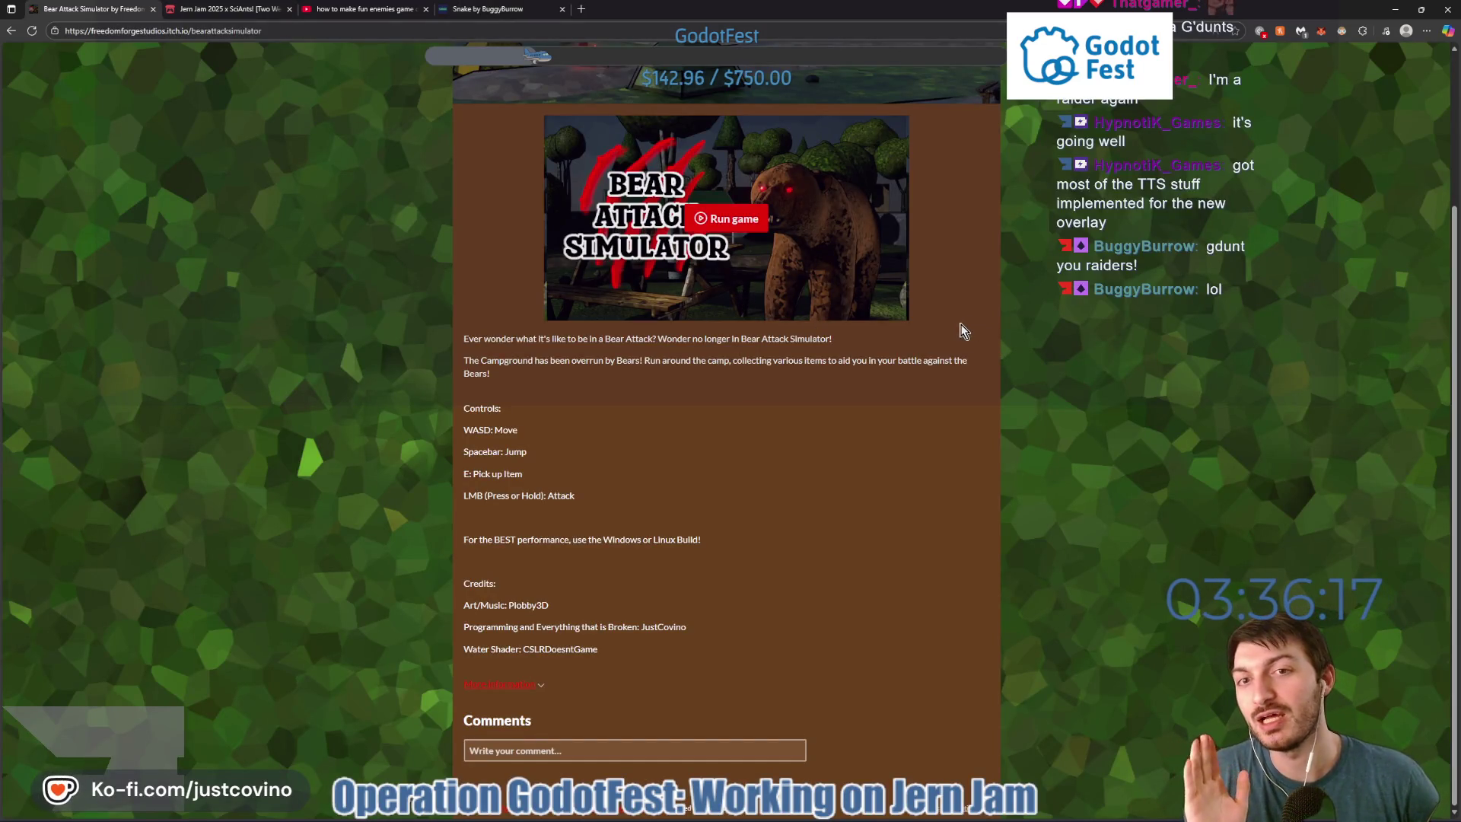
{"action": "scroll", "coordinate": [805, 448], "scroll_direction": "up", "scroll_amount": 2}
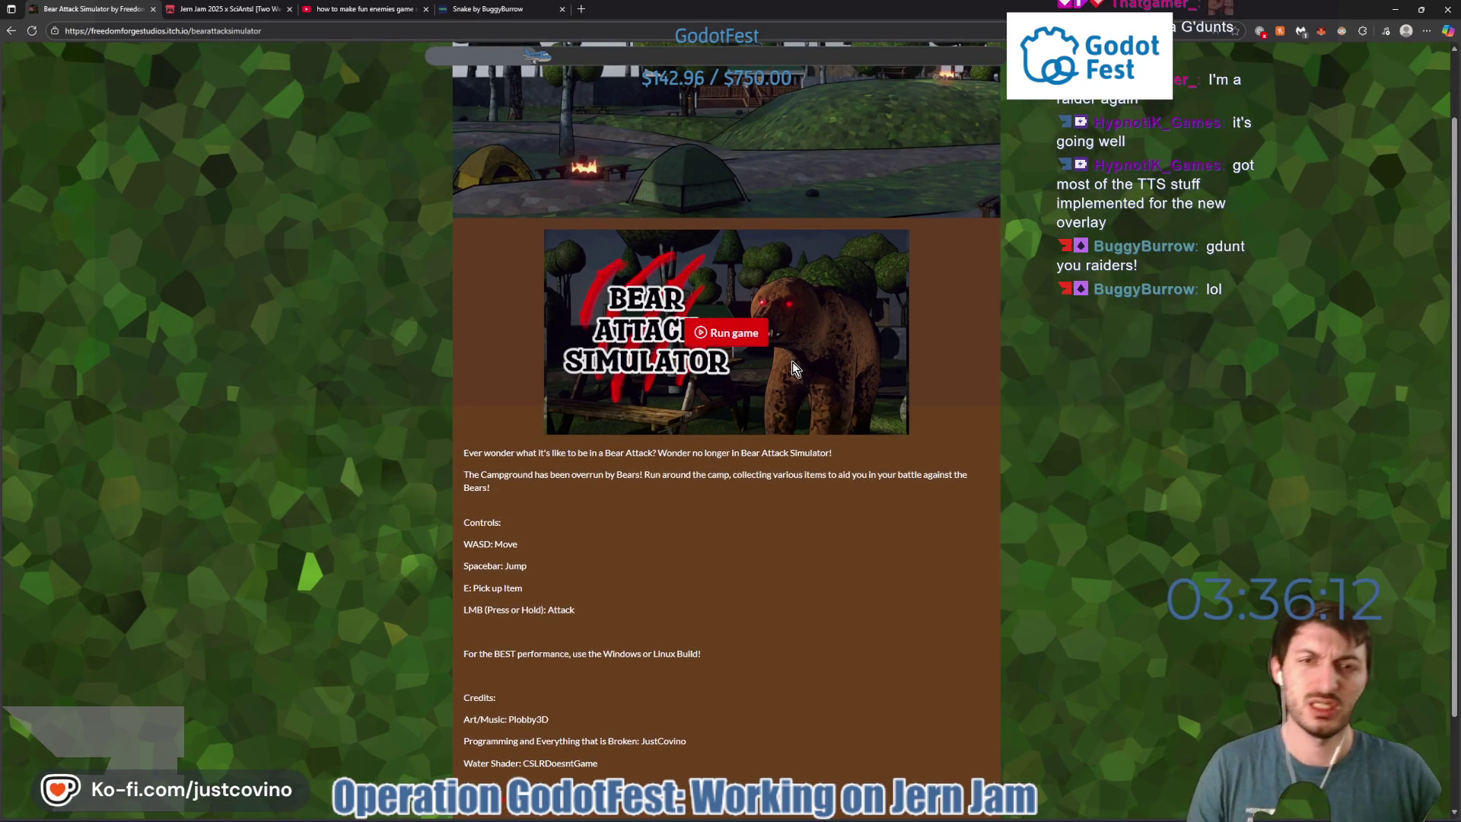
{"action": "left_click", "coordinate": [727, 338]}
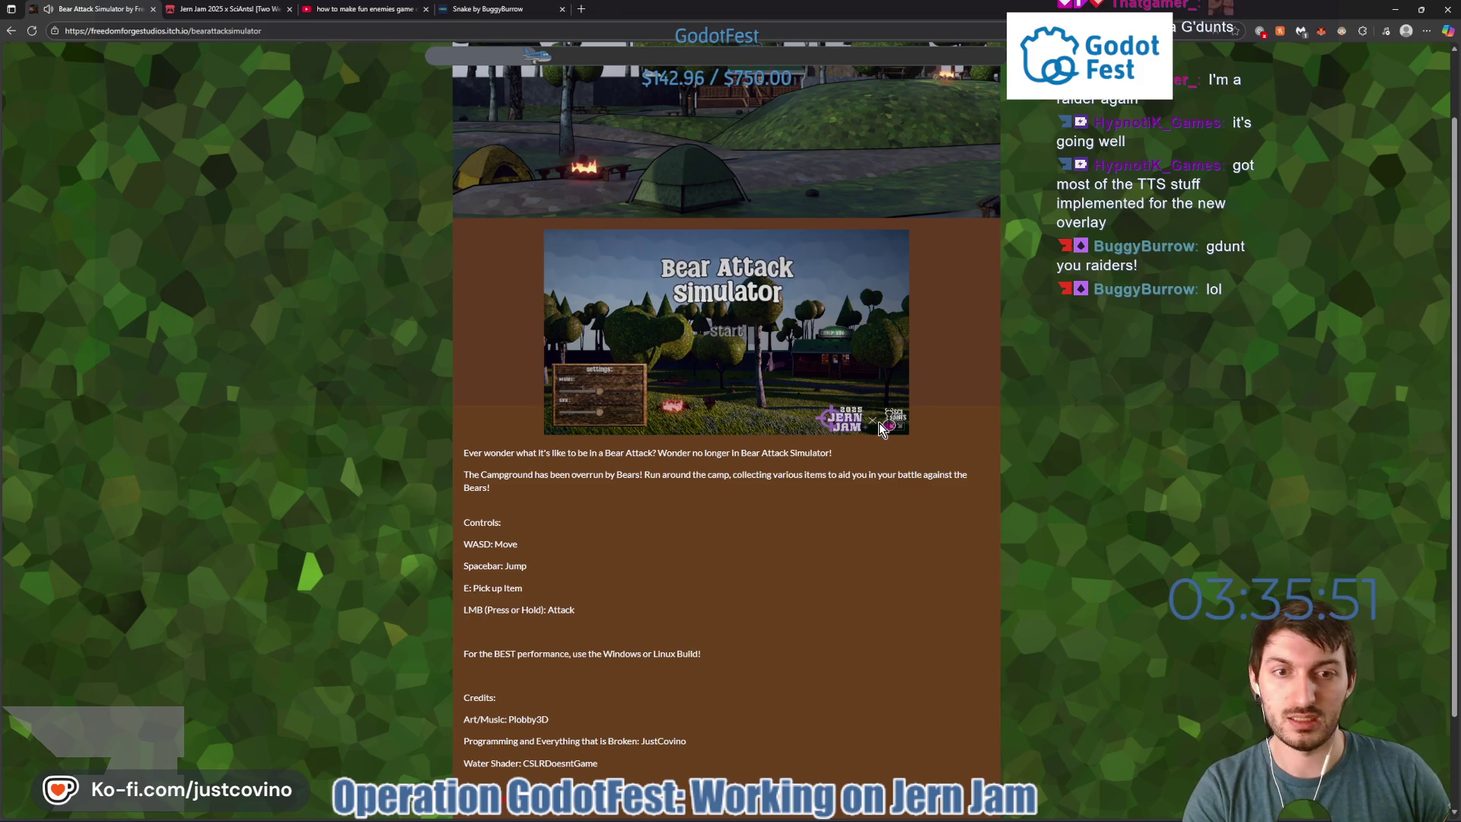
{"action": "left_click", "coordinate": [899, 428]}
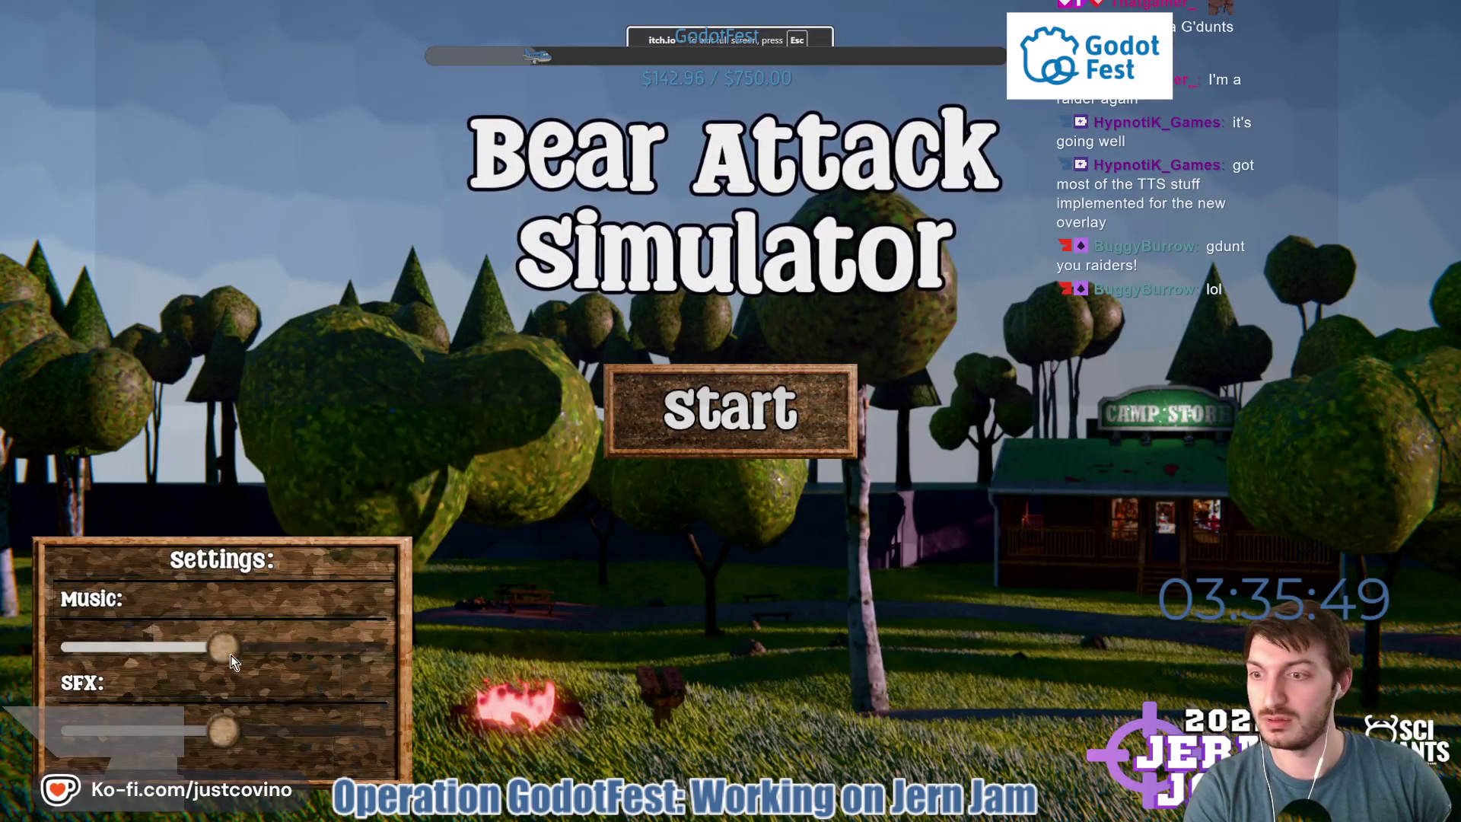
Lower the music volume, start a round, punch one brown bear to a kill, and dismiss the report.
{"action": "mouse_move", "coordinate": [216, 646]}
{"action": "left_mouse_down"}
{"action": "mouse_move", "coordinate": [107, 654]}
{"action": "mouse_move", "coordinate": [144, 650]}
{"action": "left_mouse_up"}
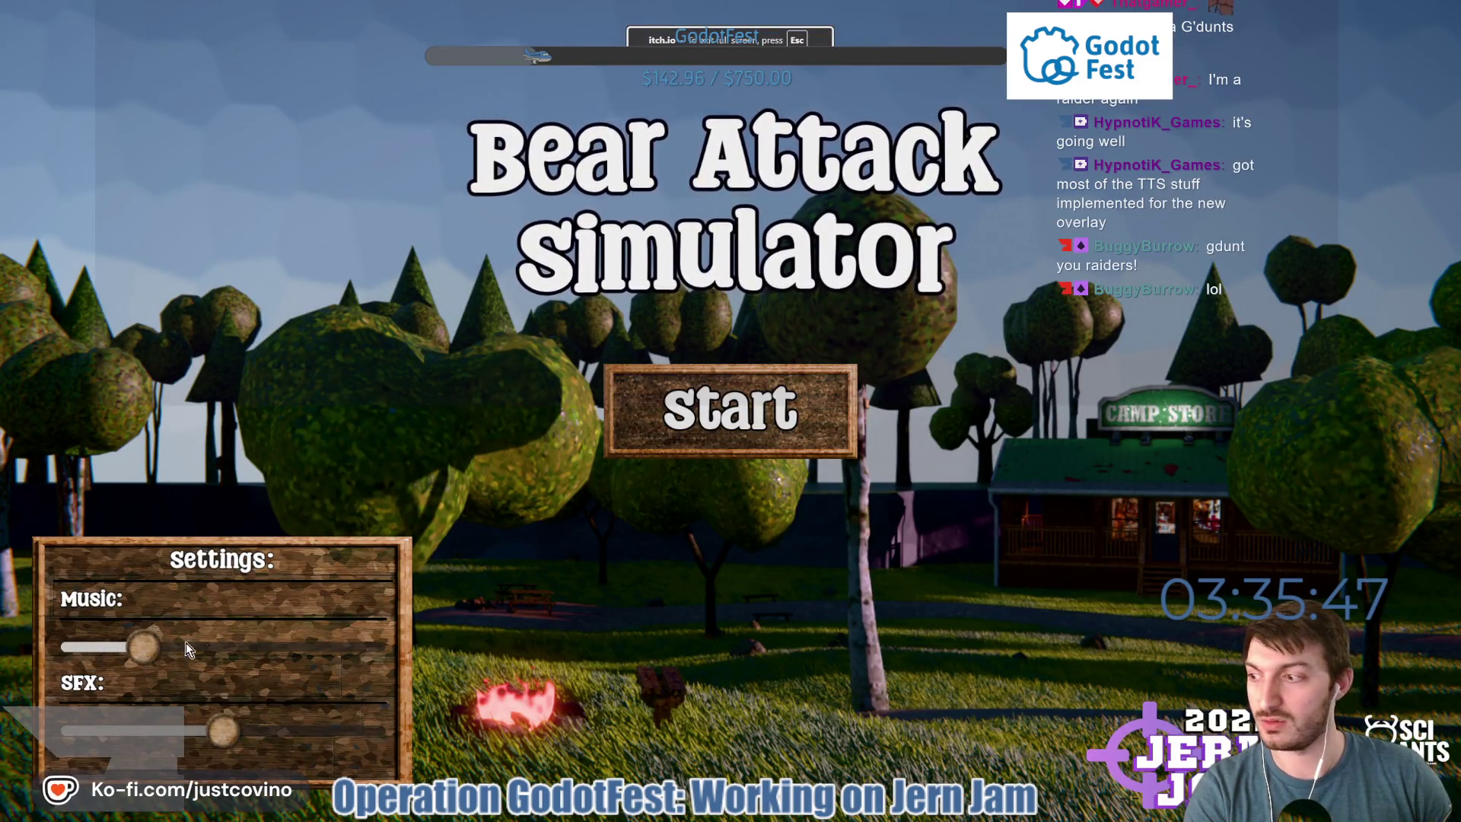
{"action": "left_click", "coordinate": [693, 455]}
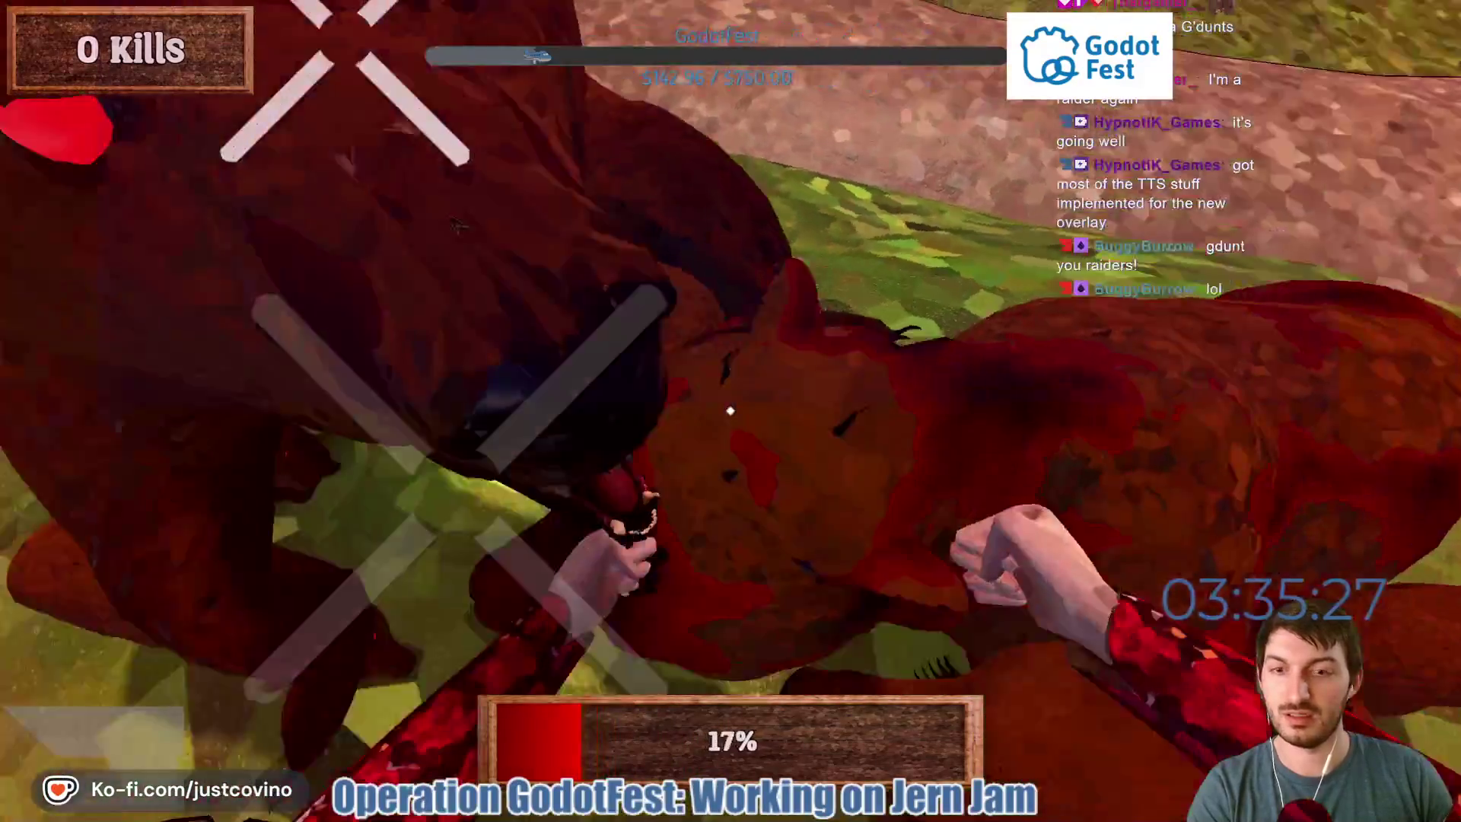
{"action": "left_click", "coordinate": [731, 411]}
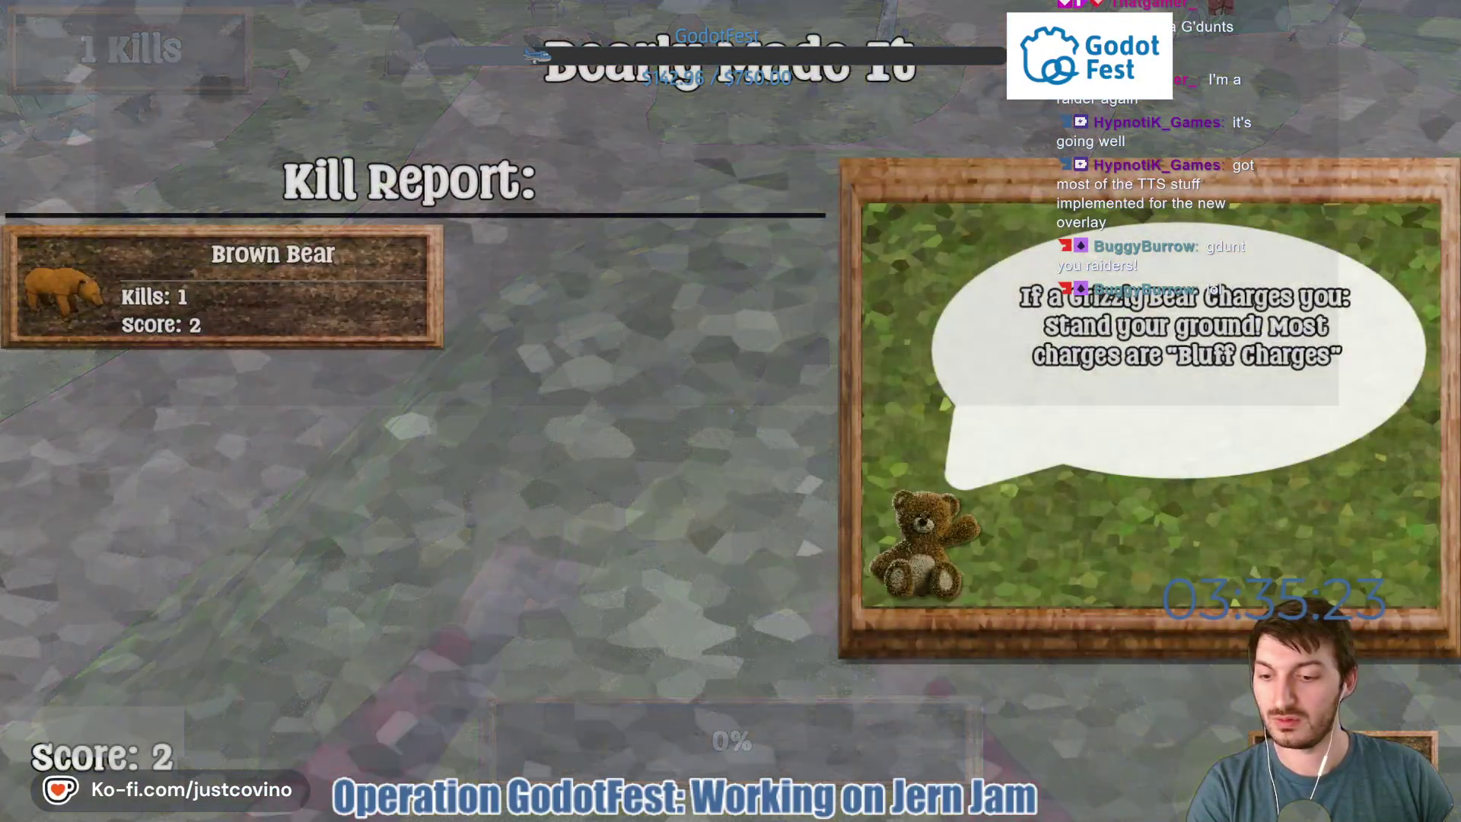
{"action": "left_click", "coordinate": [1053, 576]}
Start another round, punch at the approaching bears, then exit full screen with Esc.
{"action": "left_click", "coordinate": [730, 408]}
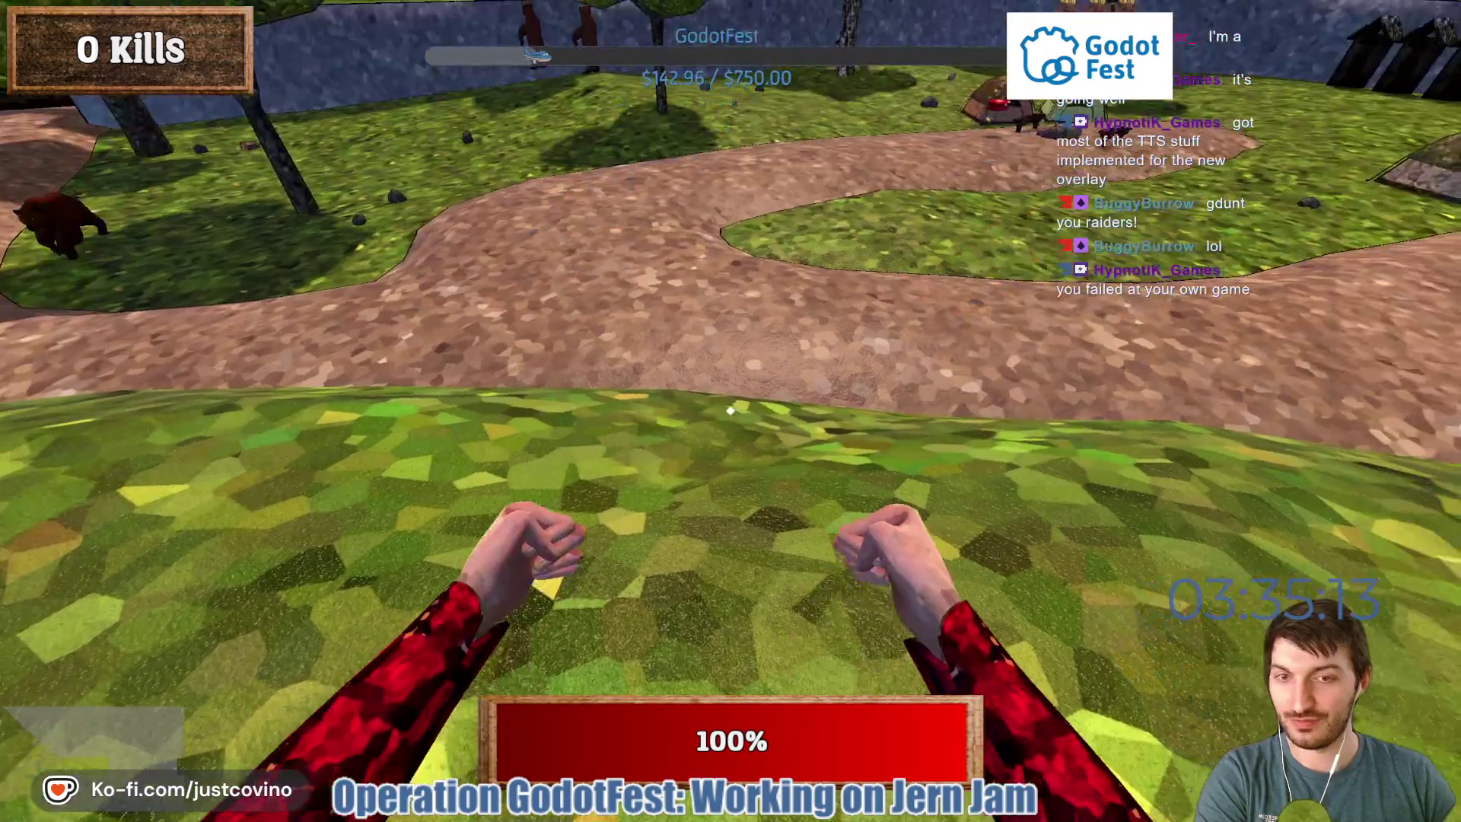
{"action": "left_click", "coordinate": [730, 411]}
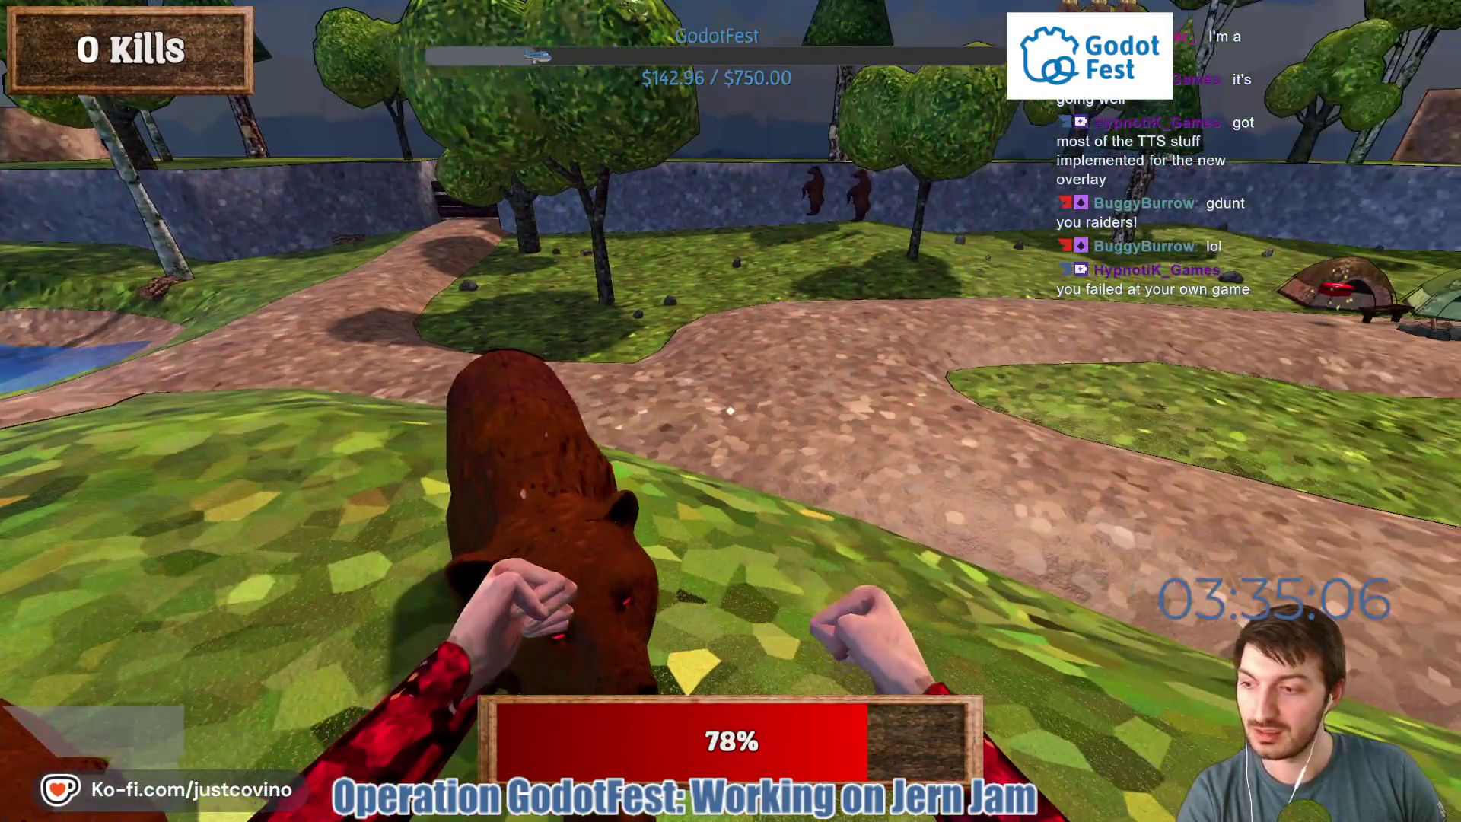
{"action": "left_click", "coordinate": [730, 411]}
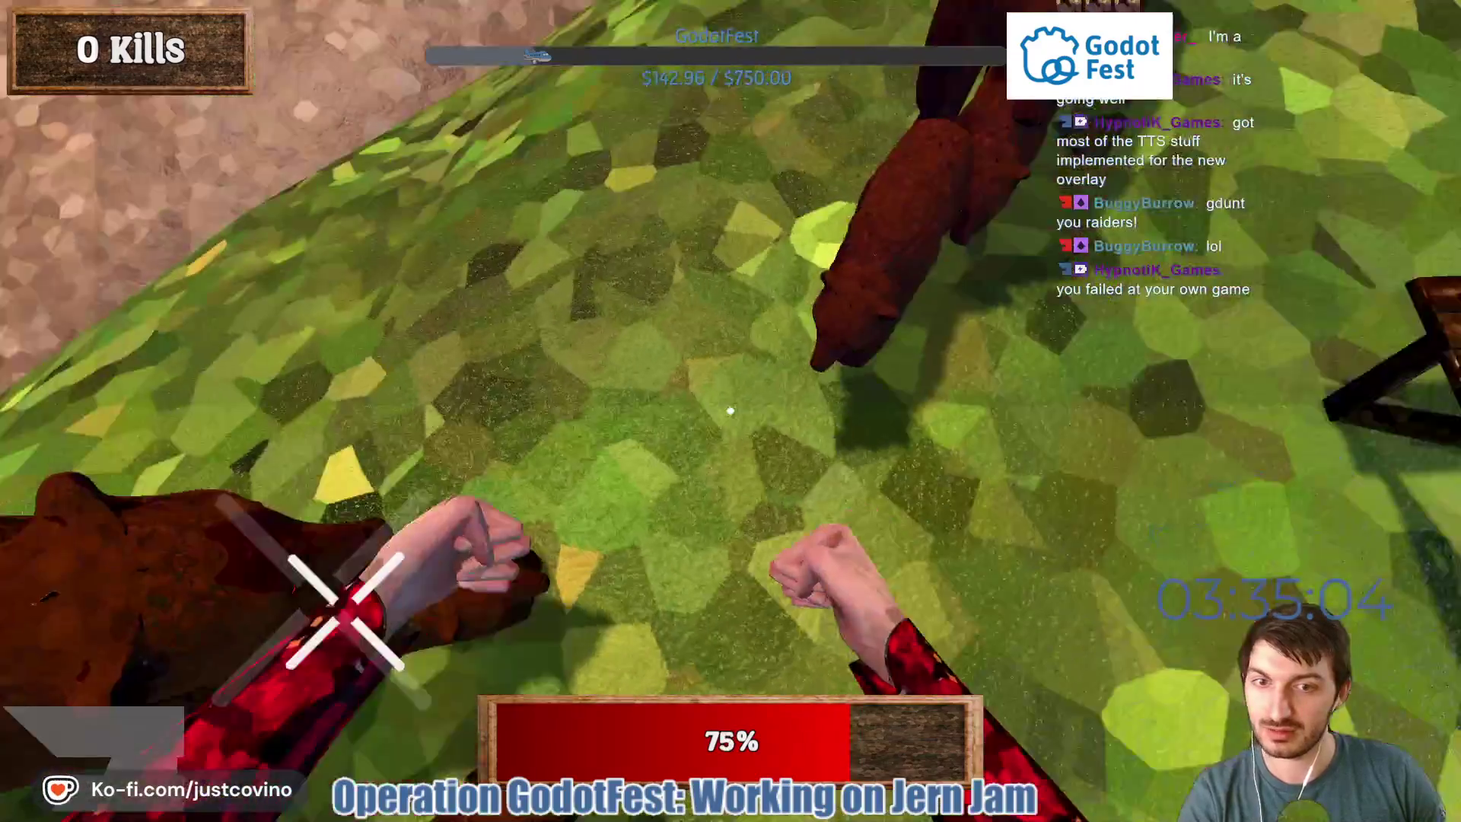
{"action": "left_click", "coordinate": [729, 411]}
{"action": "left_click", "coordinate": [730, 411]}
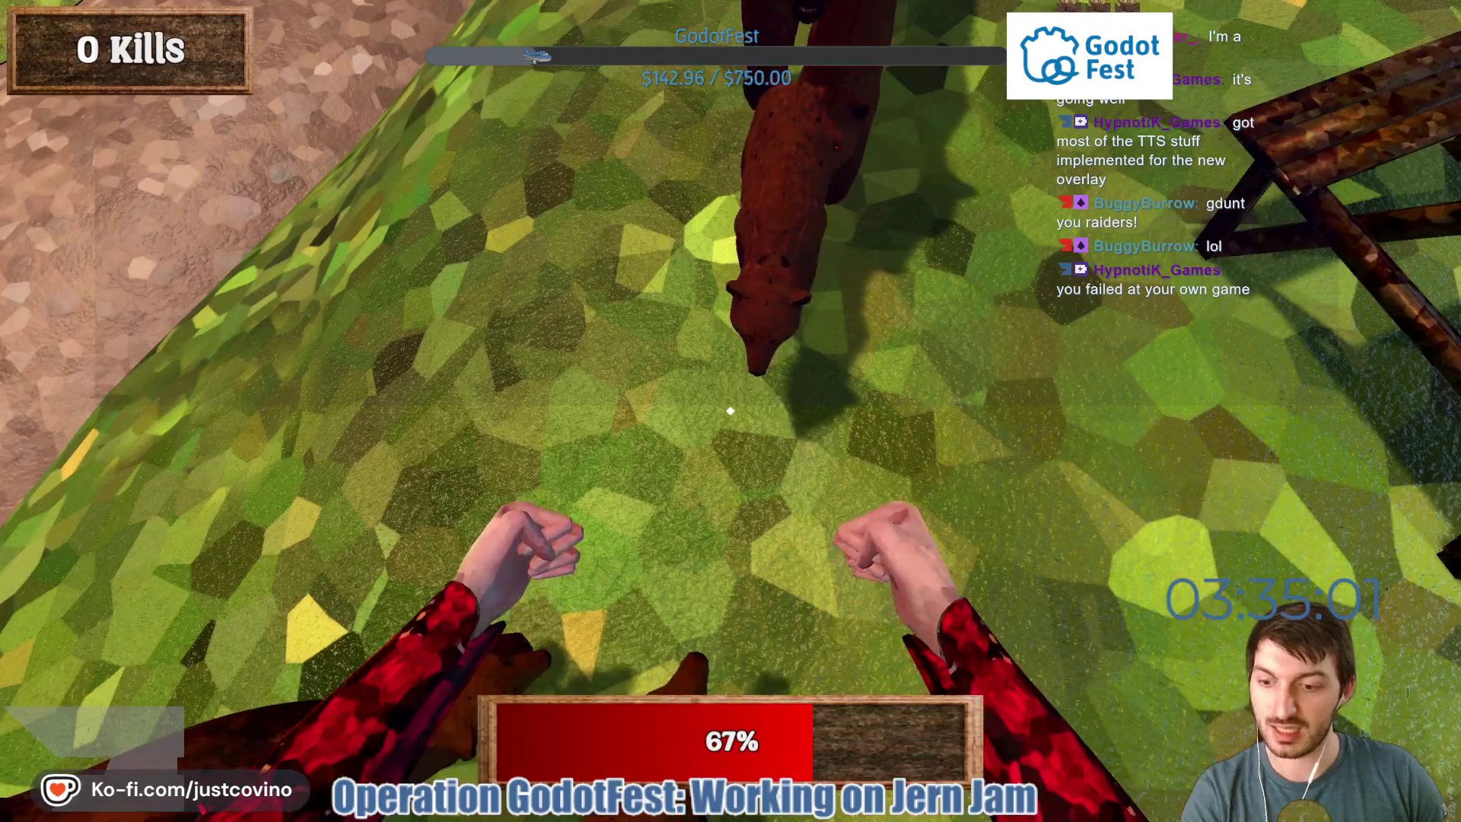
{"action": "key", "text": "Escape"}
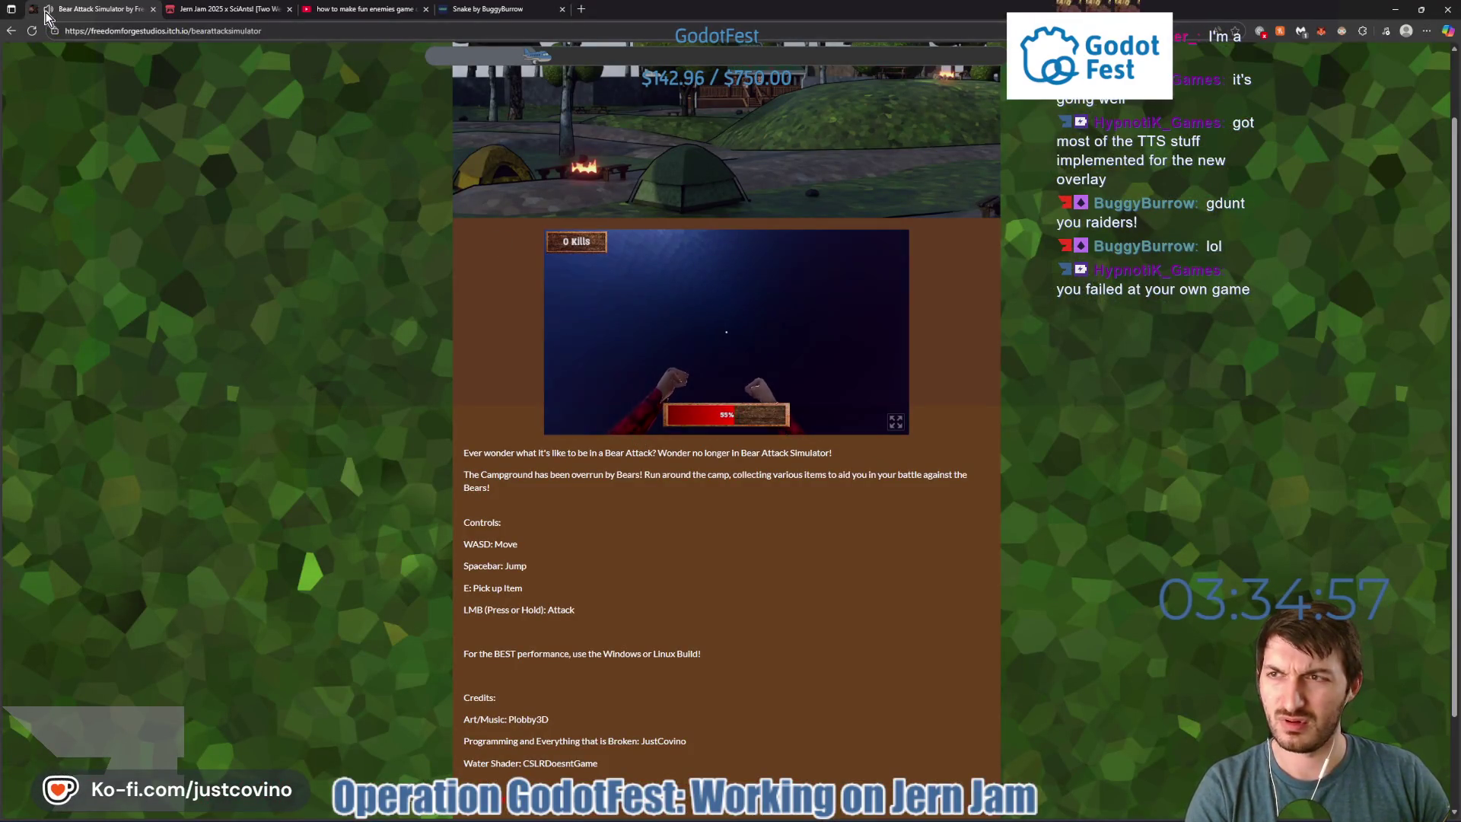
Briefly check the Godot project, then scroll through the Bear Attack Simulator page.
{"action": "left_click", "coordinate": [981, 819]}
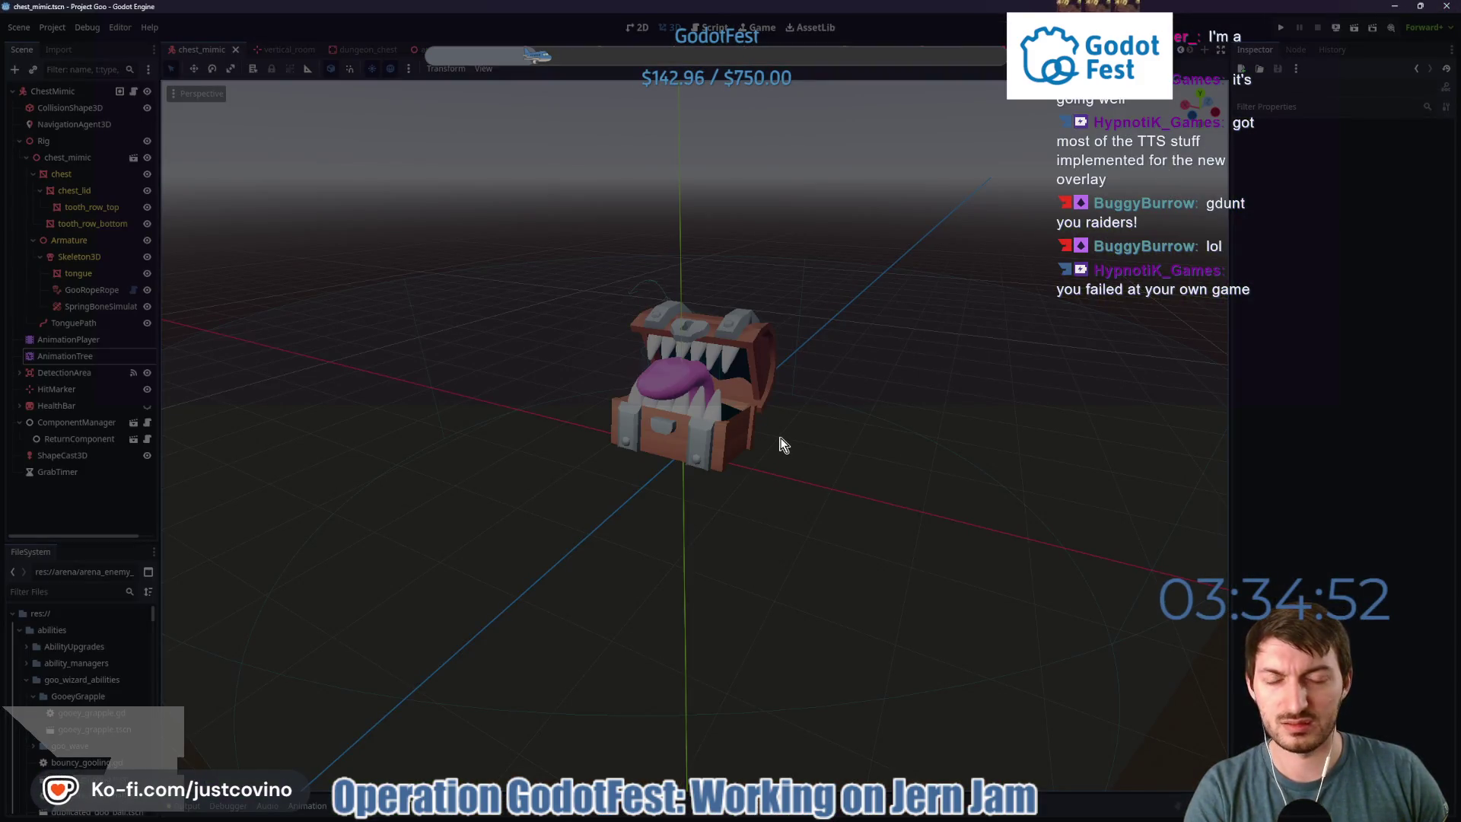
{"action": "key", "text": "alt+Tab"}
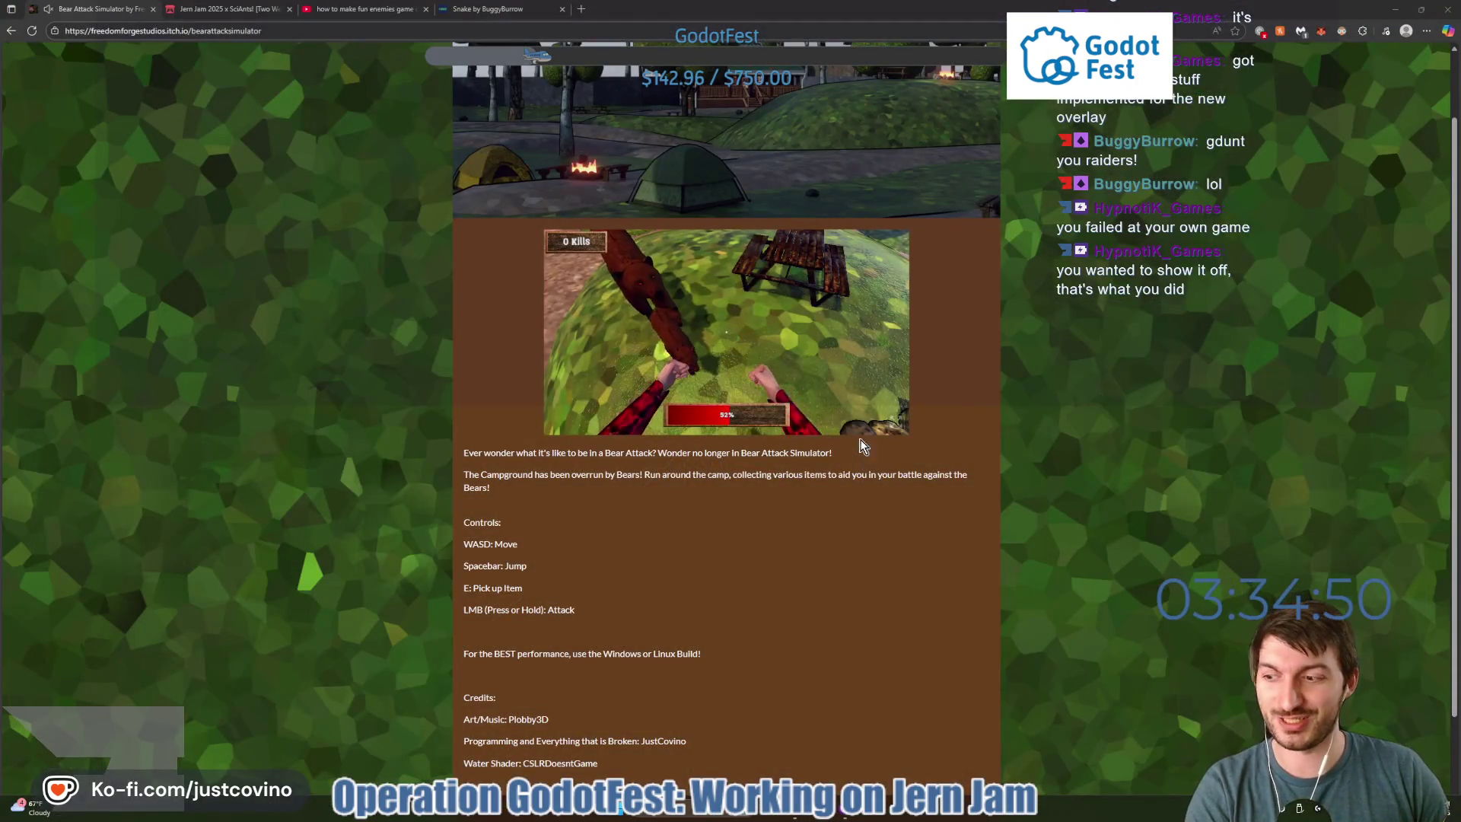
{"action": "scroll", "coordinate": [639, 378], "scroll_direction": "down", "scroll_amount": 1}
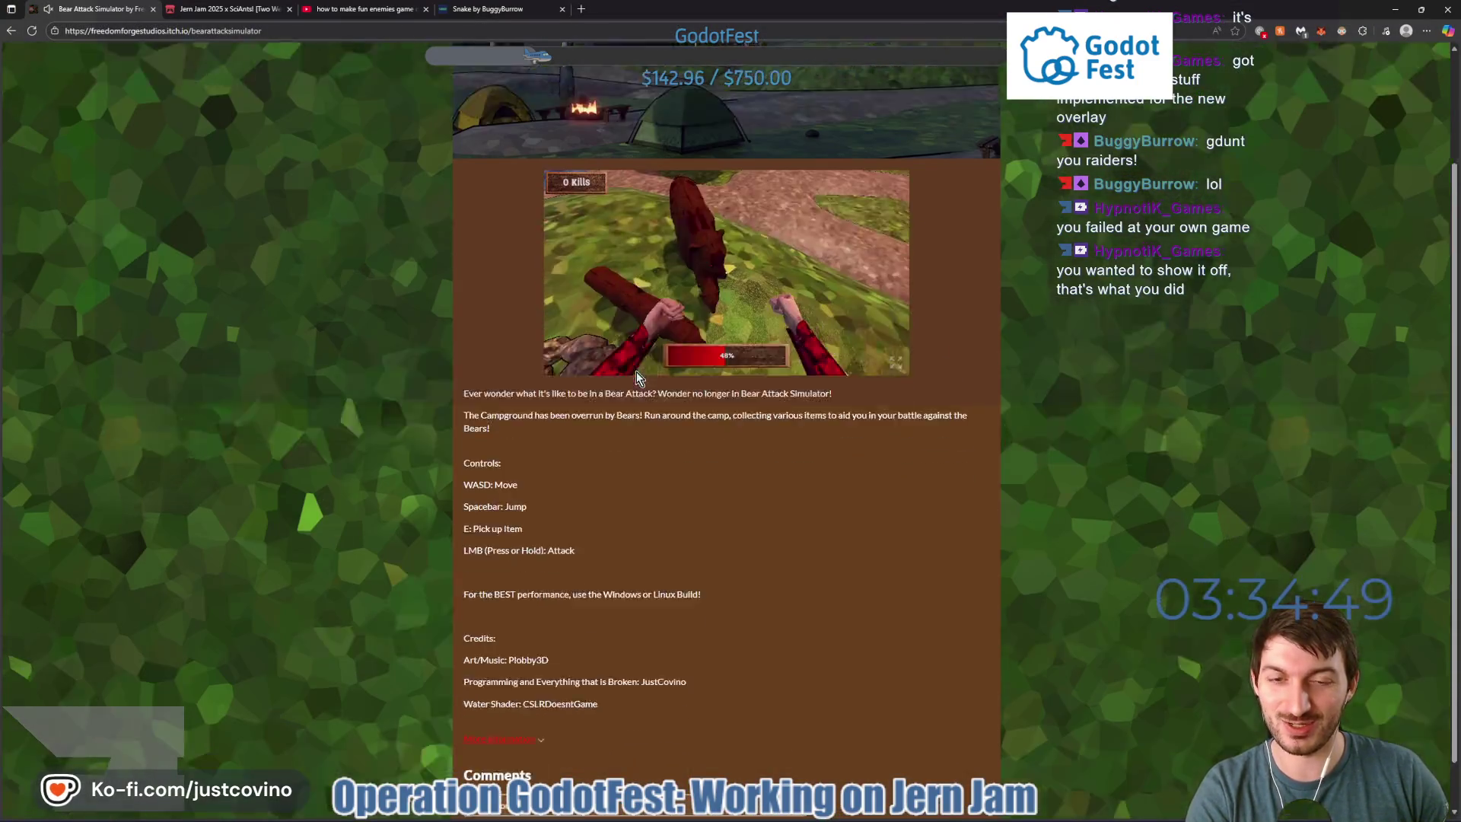
{"action": "scroll", "coordinate": [639, 378], "scroll_direction": "down", "scroll_amount": 1}
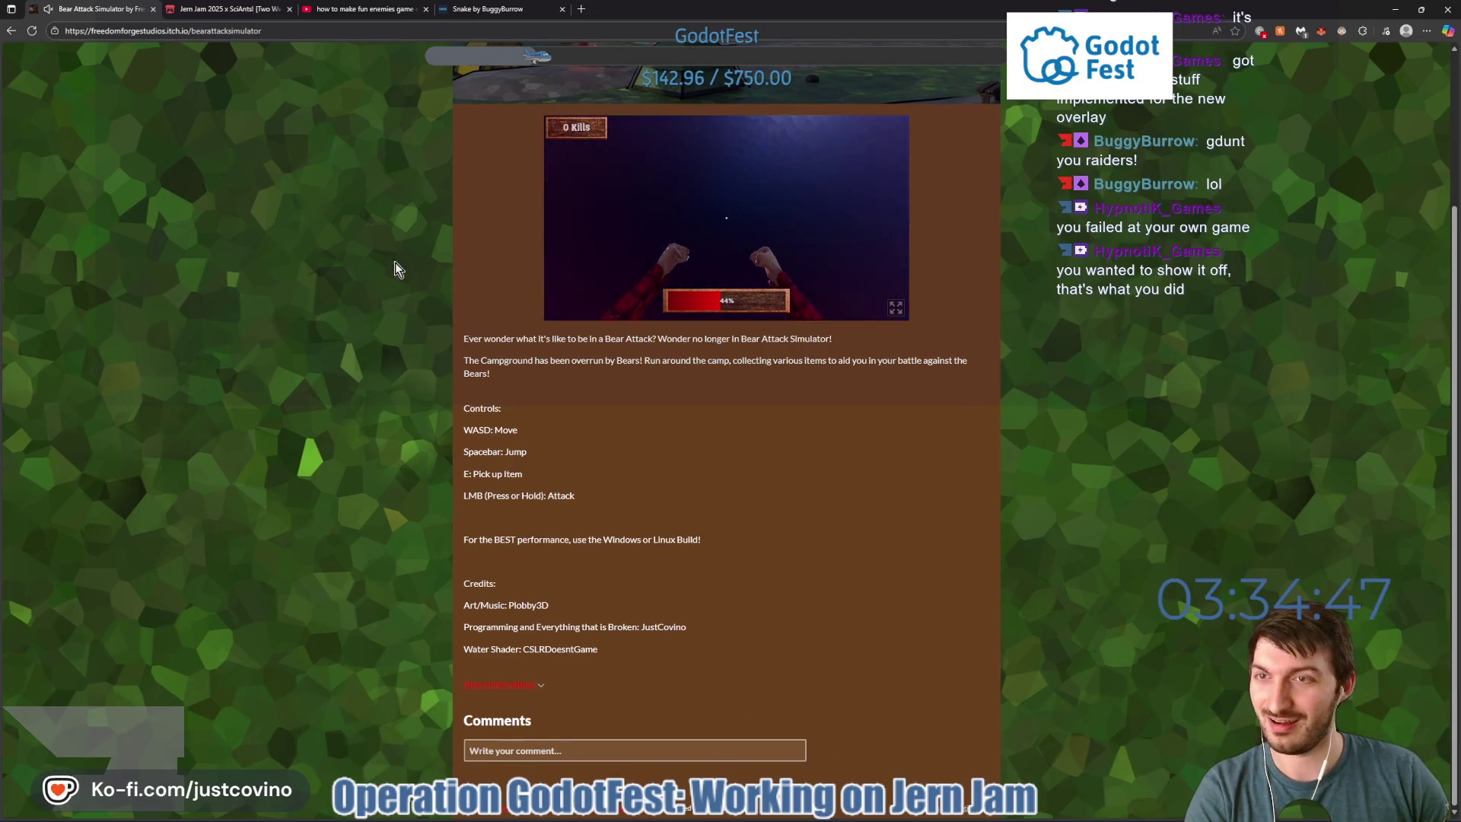
{"action": "scroll", "coordinate": [395, 268], "scroll_direction": "up", "scroll_amount": 3}
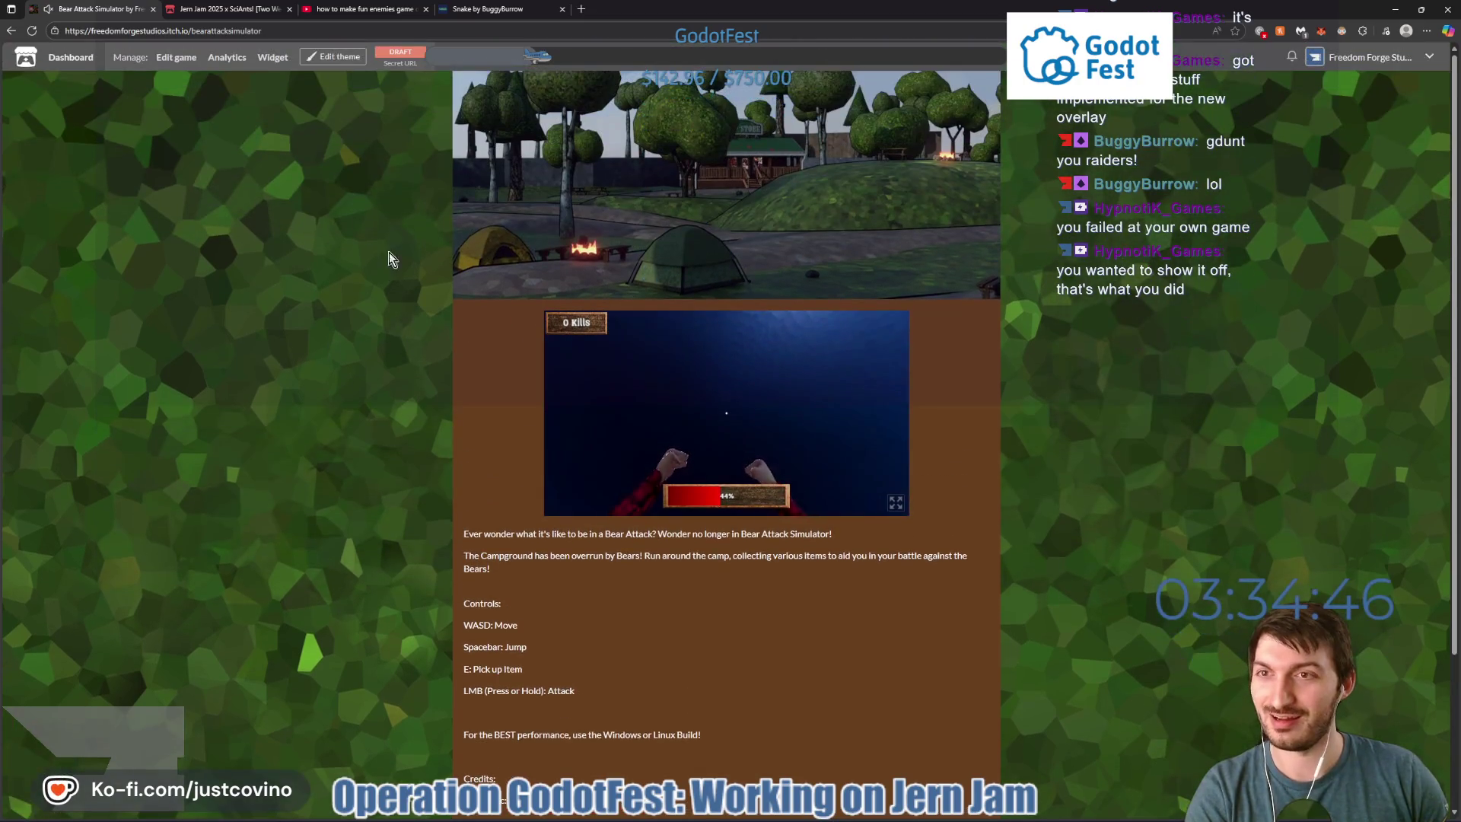
Open the game's Edit page, then restart Snake on the BuggyBurrow tab with X.
{"action": "left_click", "coordinate": [179, 59]}
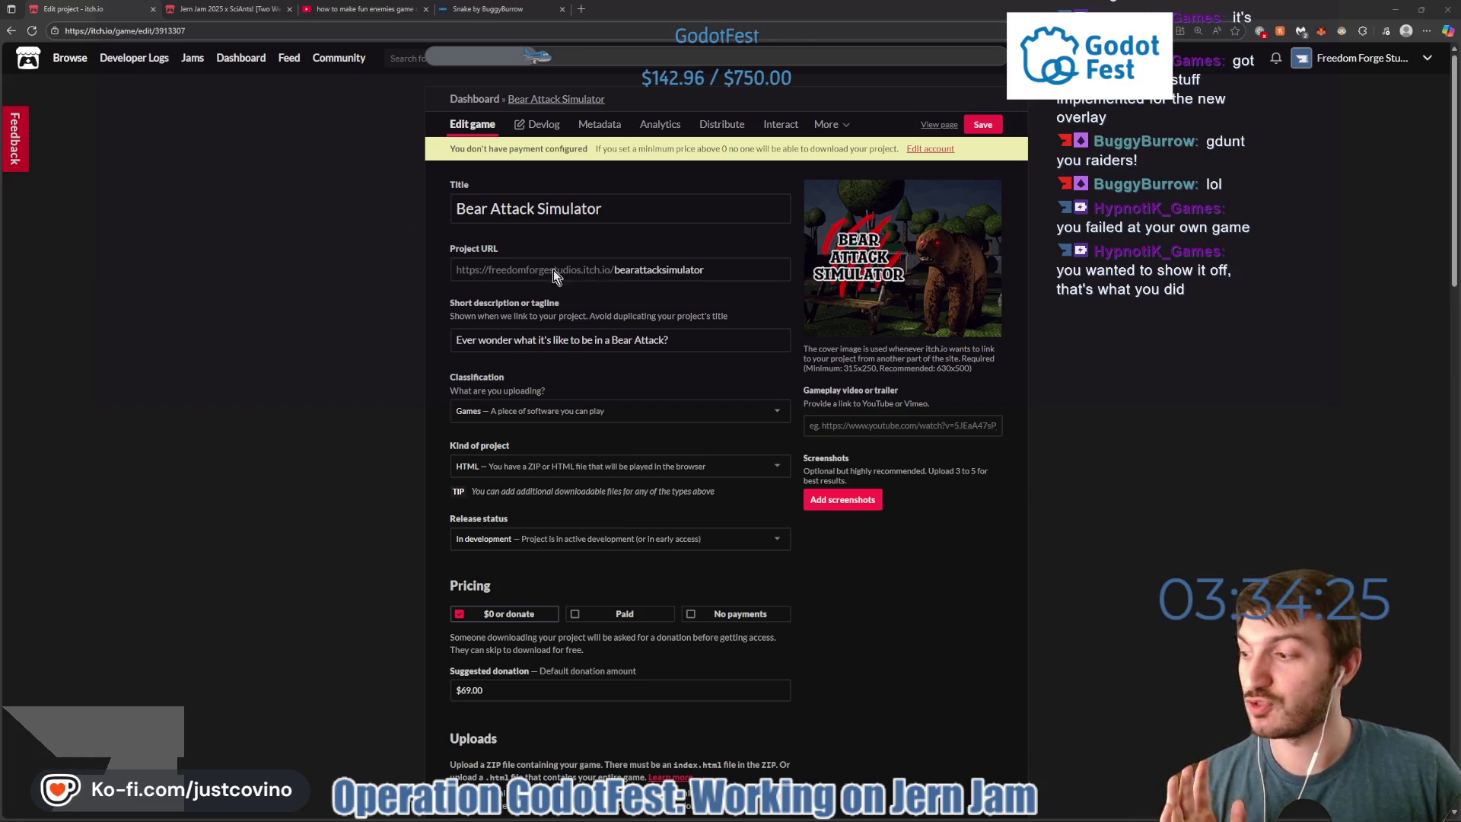
{"action": "left_click", "coordinate": [505, 10]}
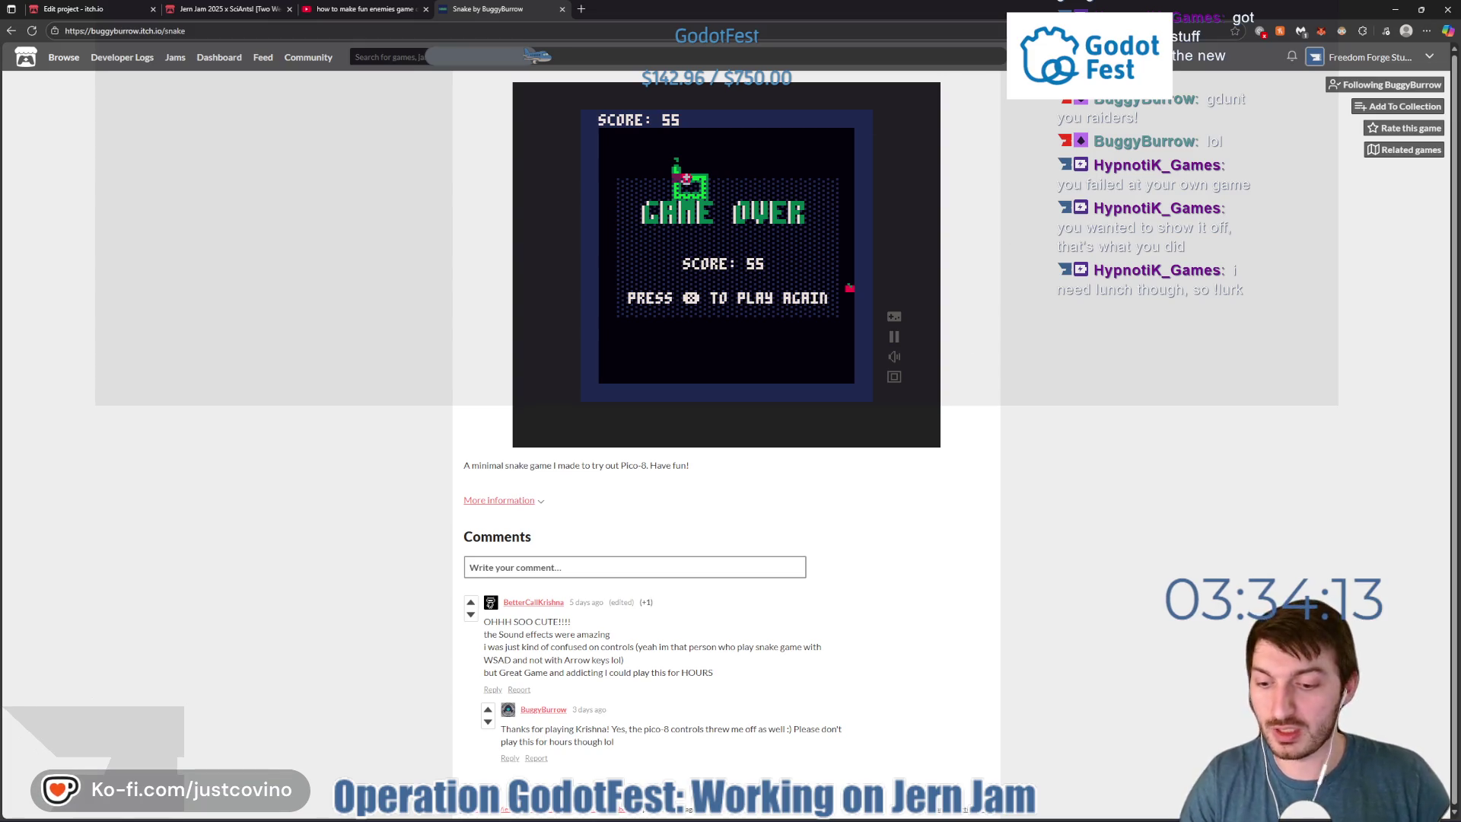
{"action": "key", "text": "x"}
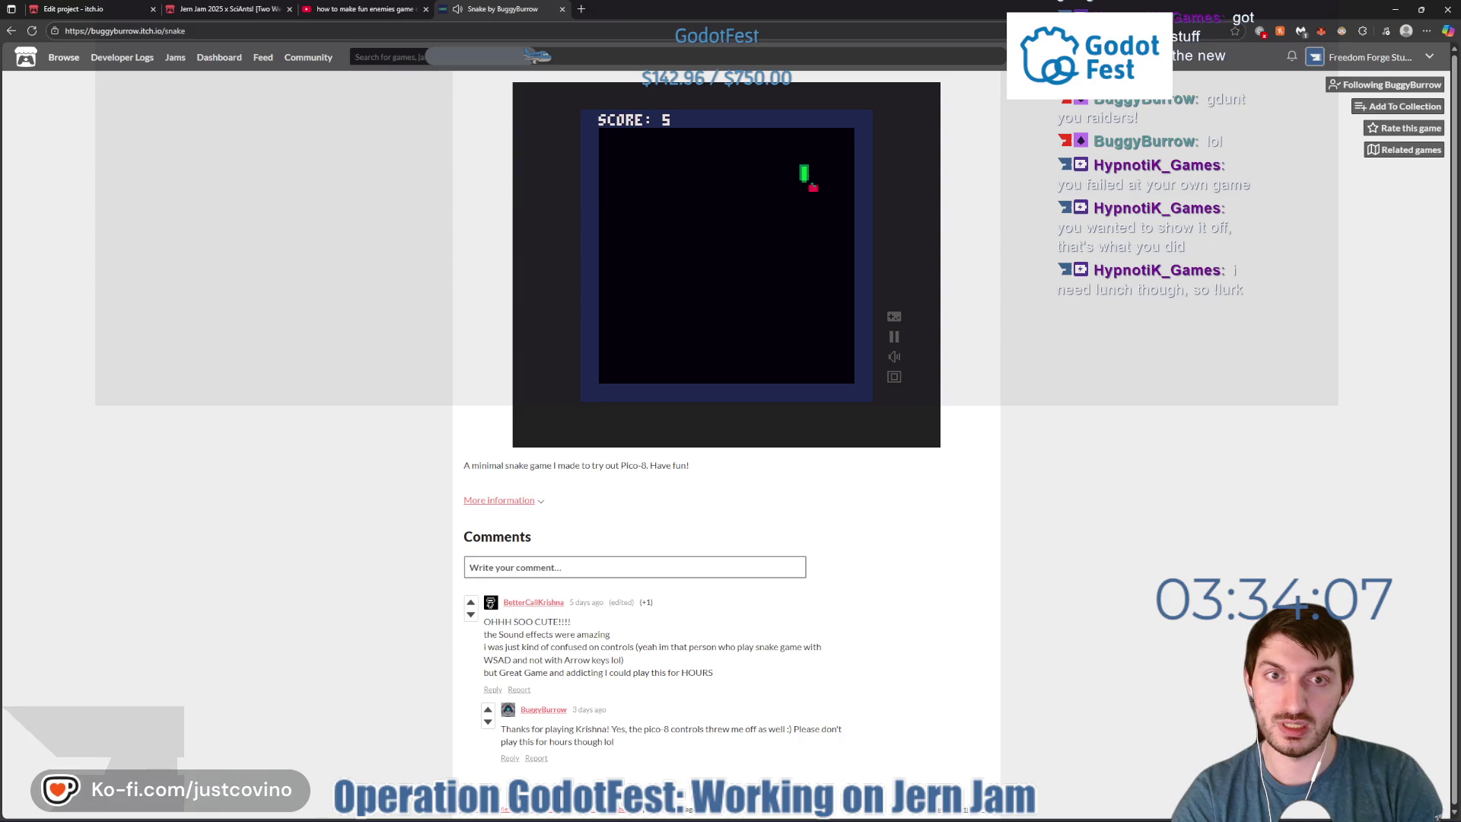
Guide the Pico-8 snake with the arrow keys, eating apples up to a score of 50.
{"action": "key", "text": "Left"}
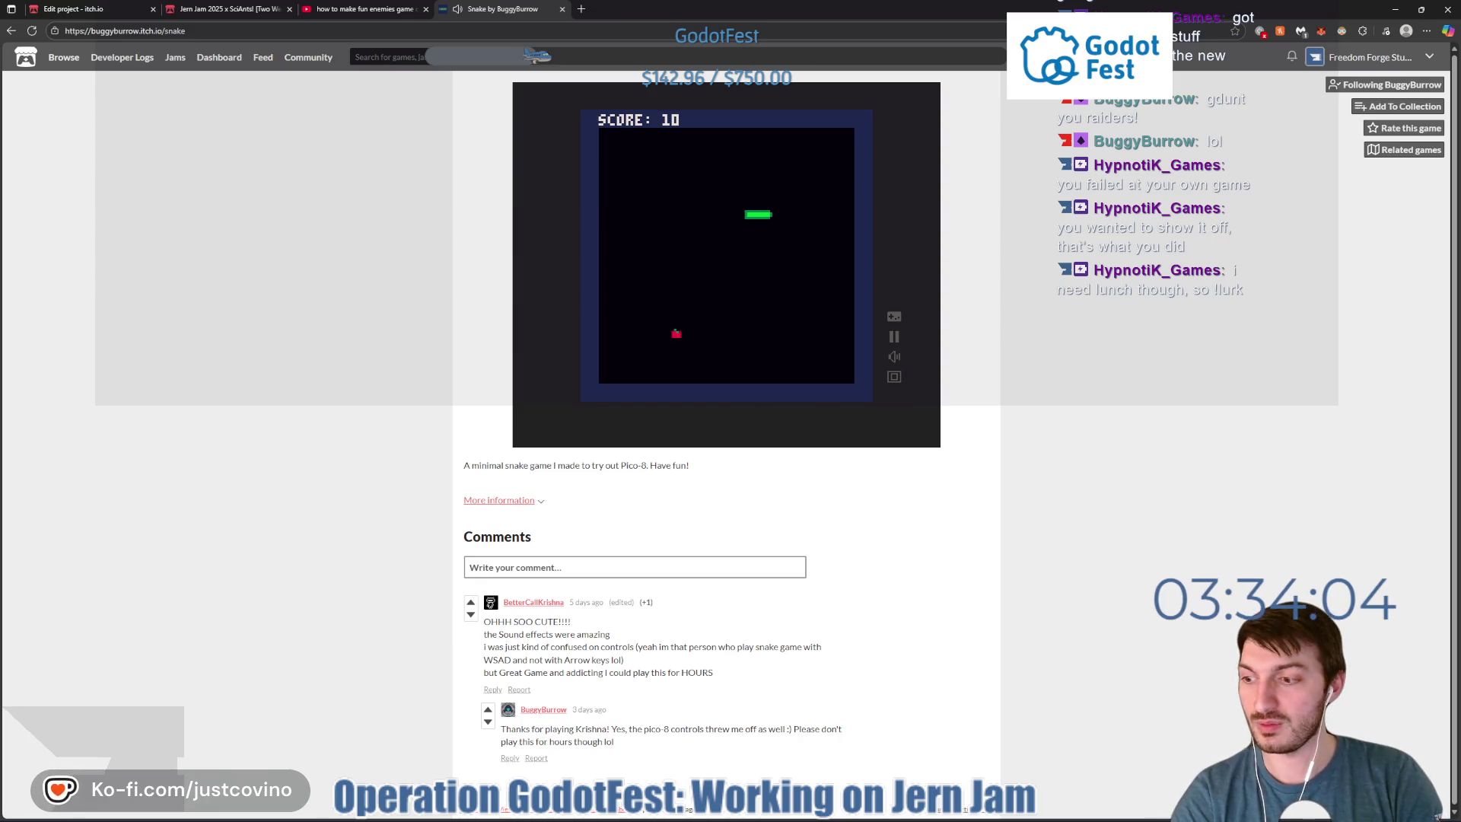
{"action": "key", "text": "Down"}
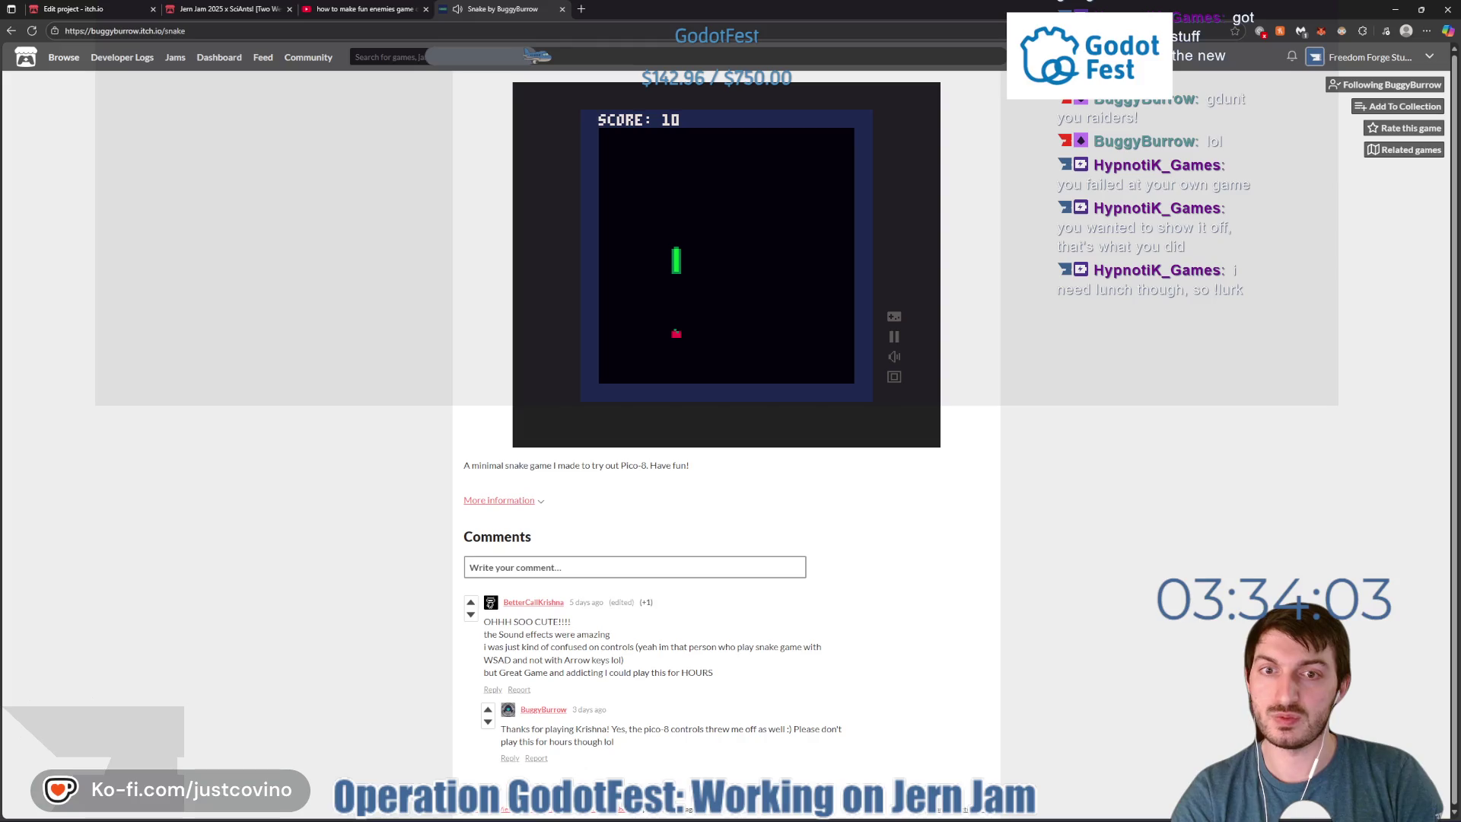
{"action": "key", "text": "Up"}
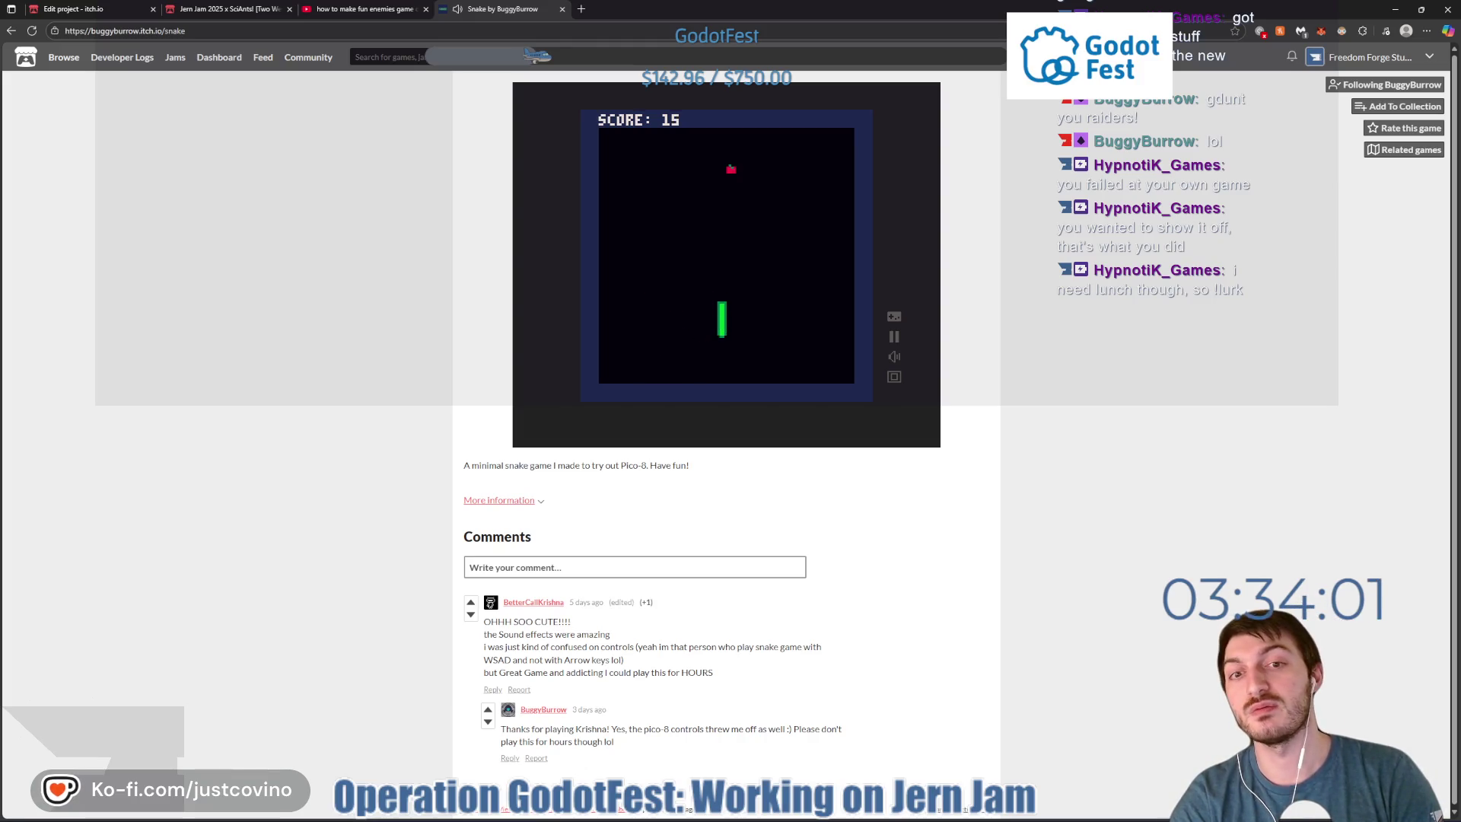
{"action": "key", "text": "Right"}
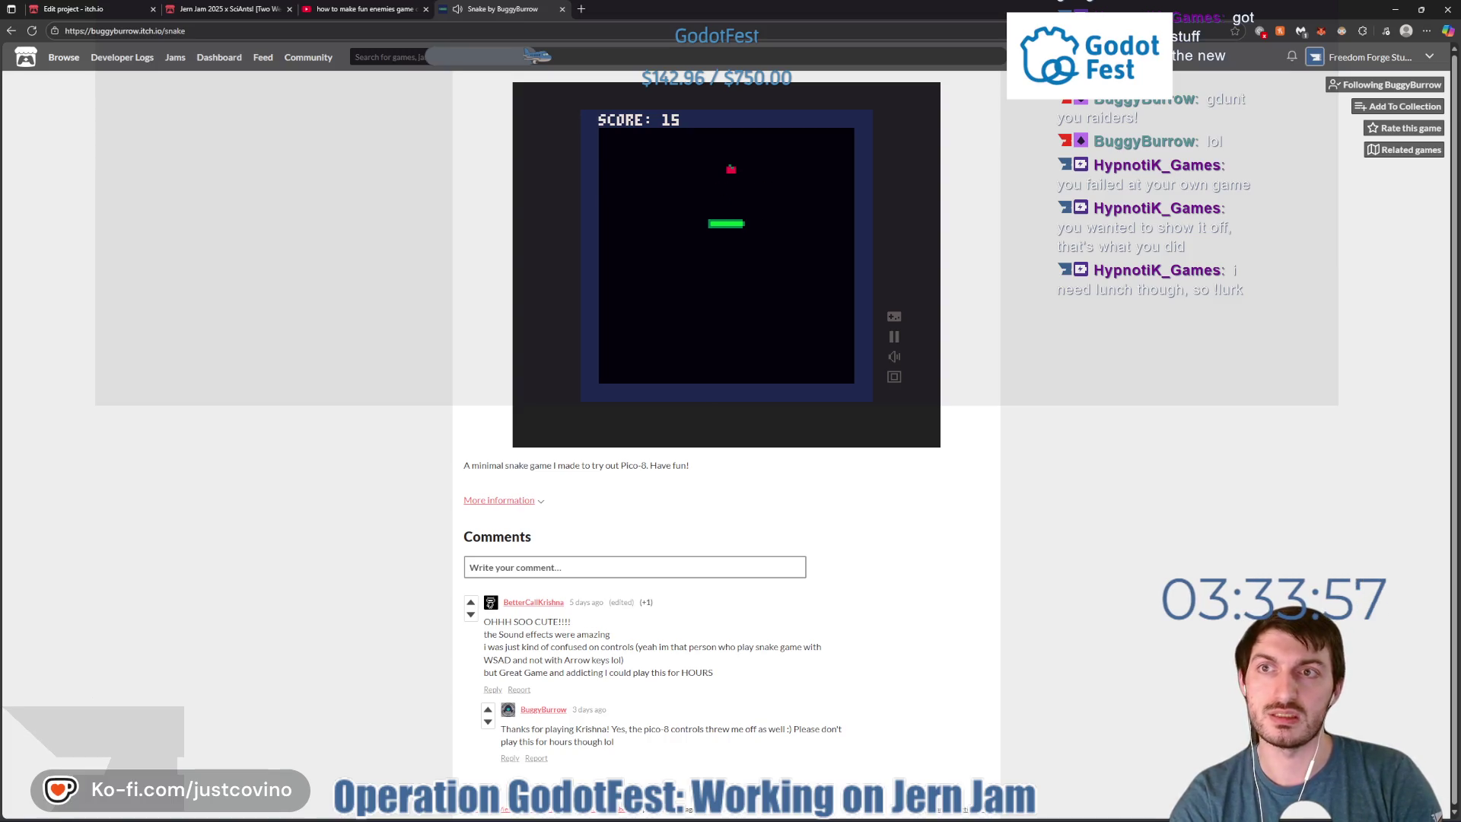
{"action": "key", "text": "Up"}
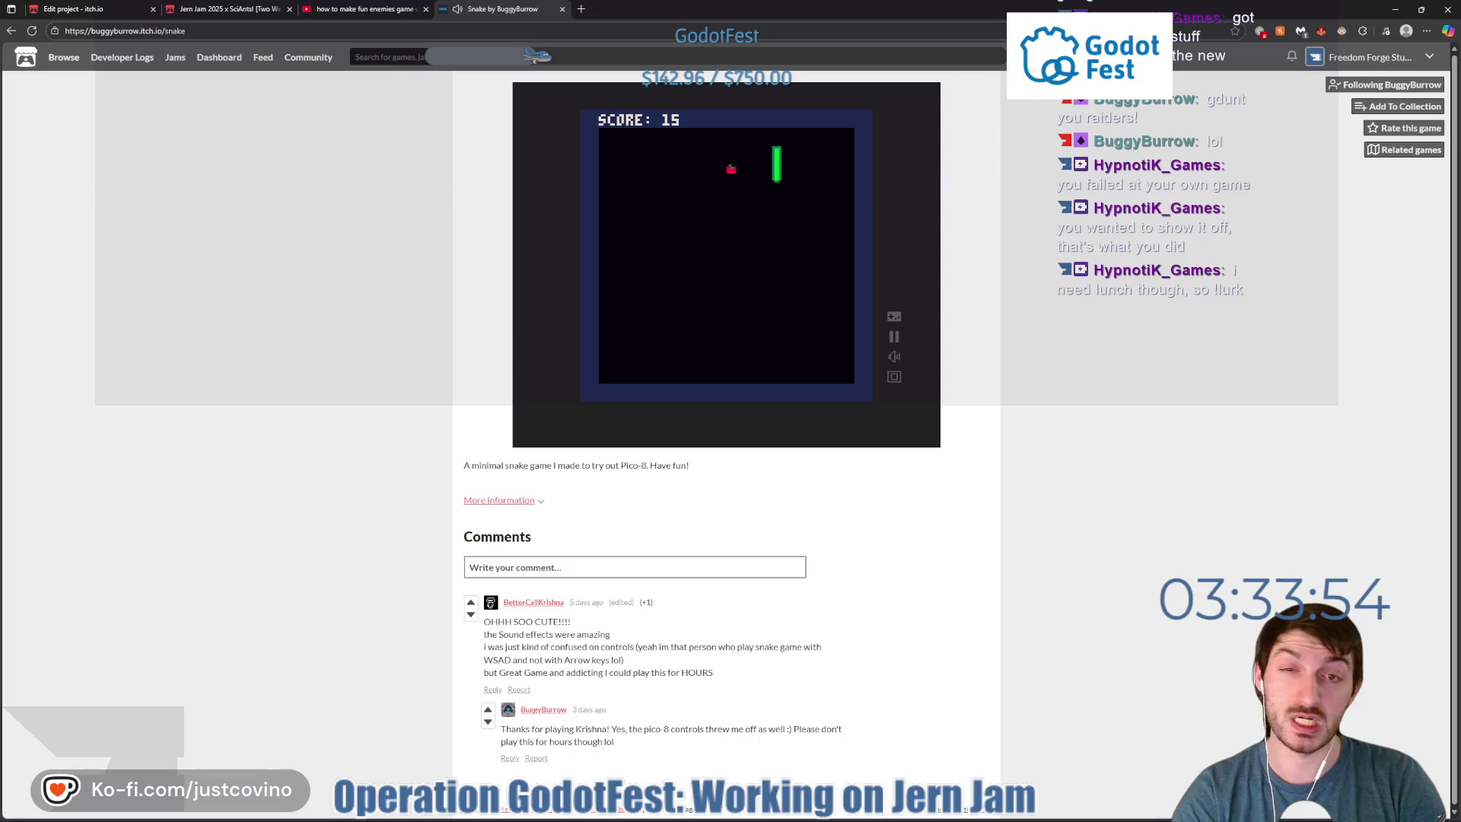
{"action": "key", "text": "Down"}
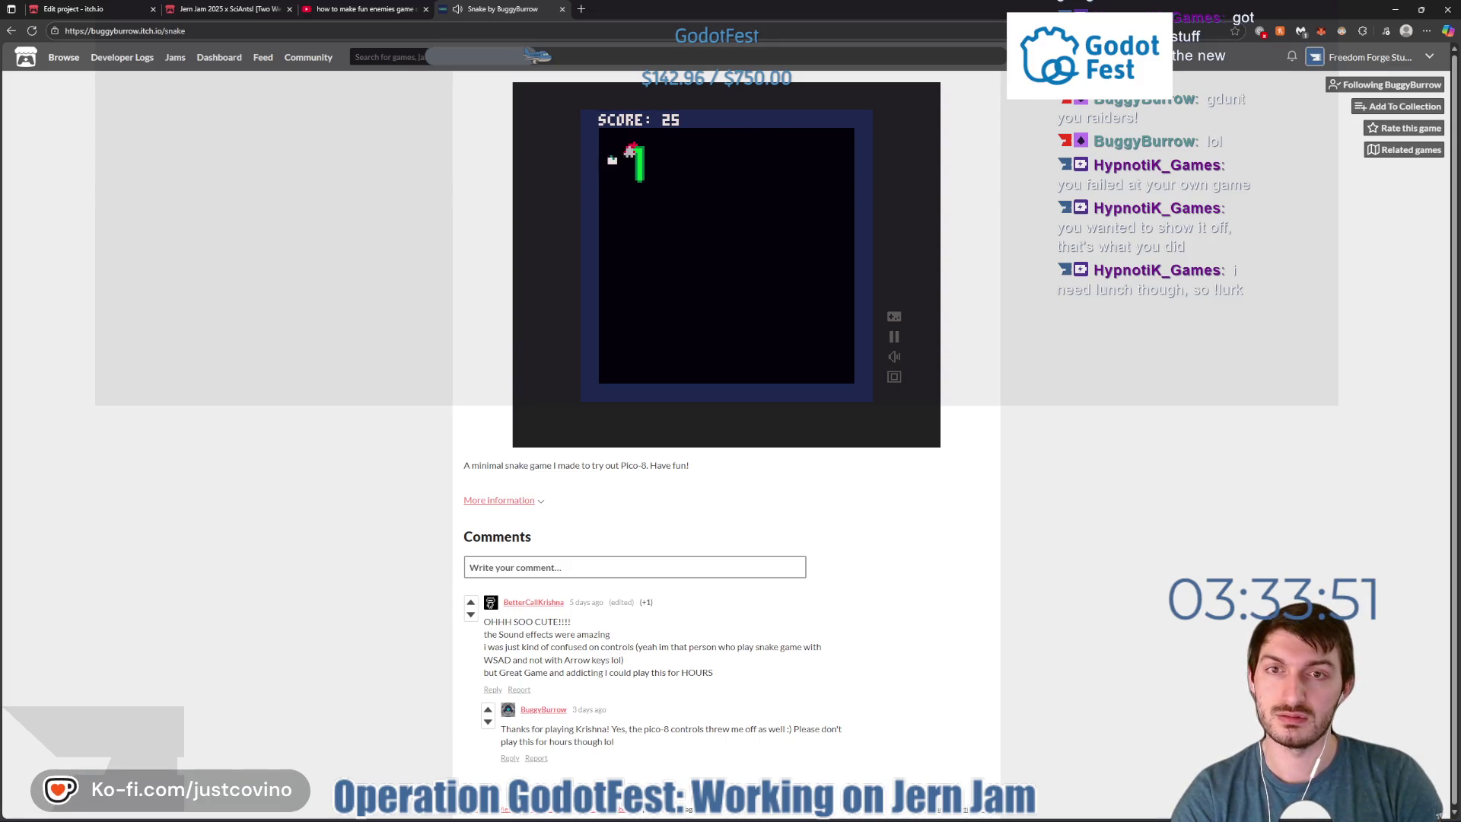
{"action": "key", "text": "Left"}
{"action": "key", "text": "Down"}
{"action": "key", "text": "Up"}
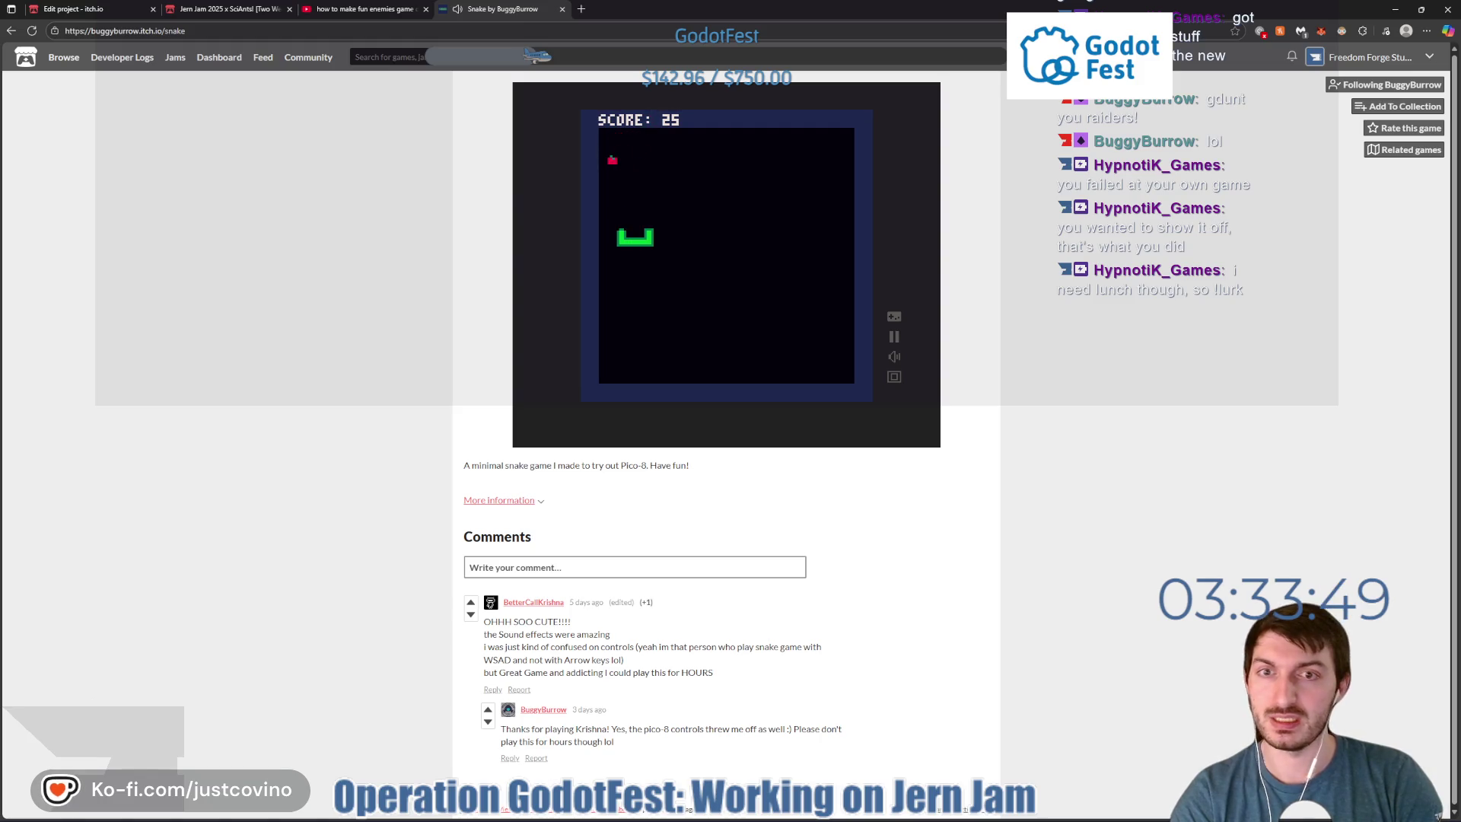
{"action": "key", "text": "Left"}
{"action": "key", "text": "Up"}
{"action": "key", "text": "Left"}
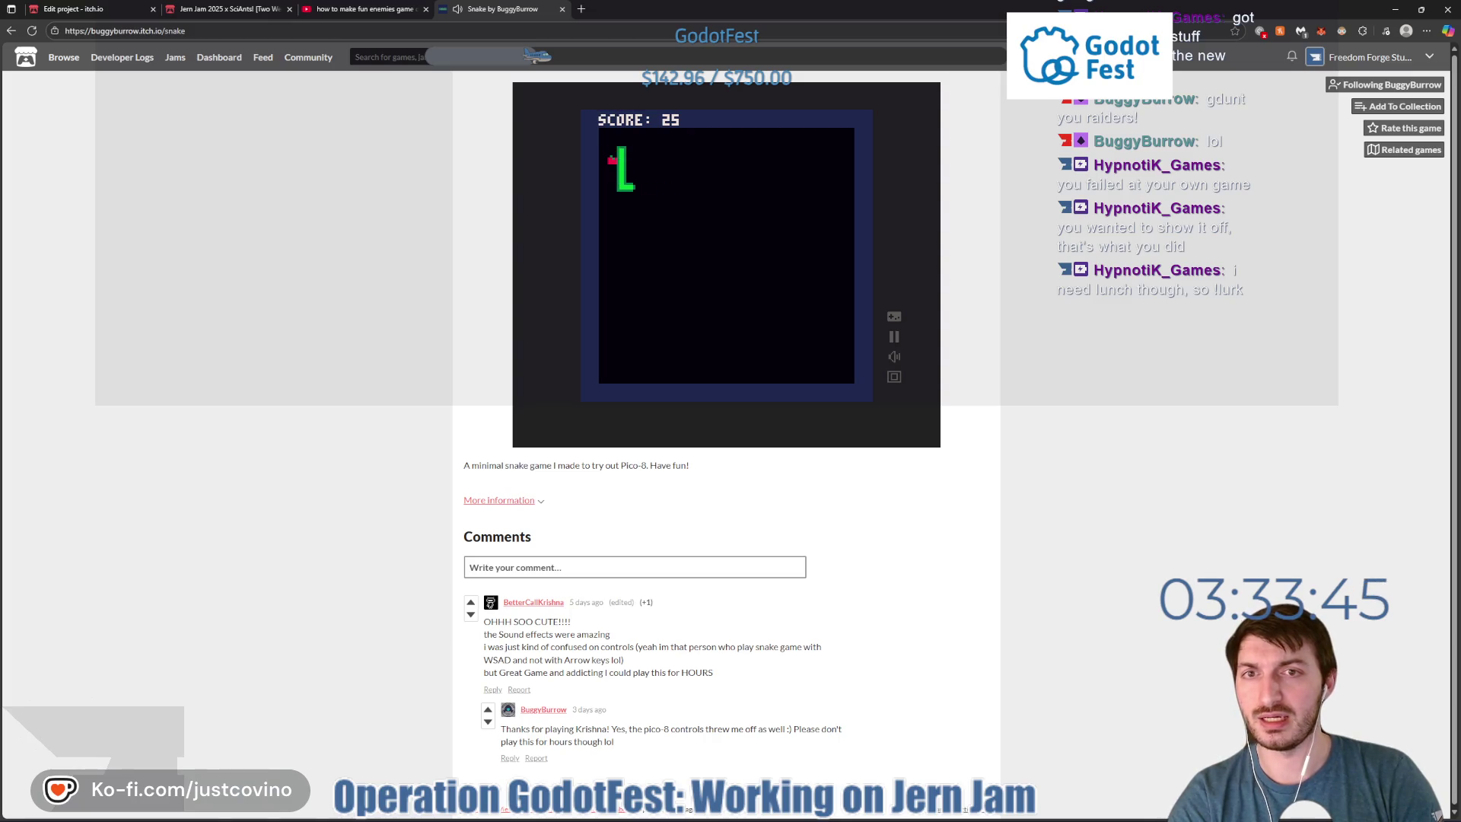
{"action": "key", "text": "Up"}
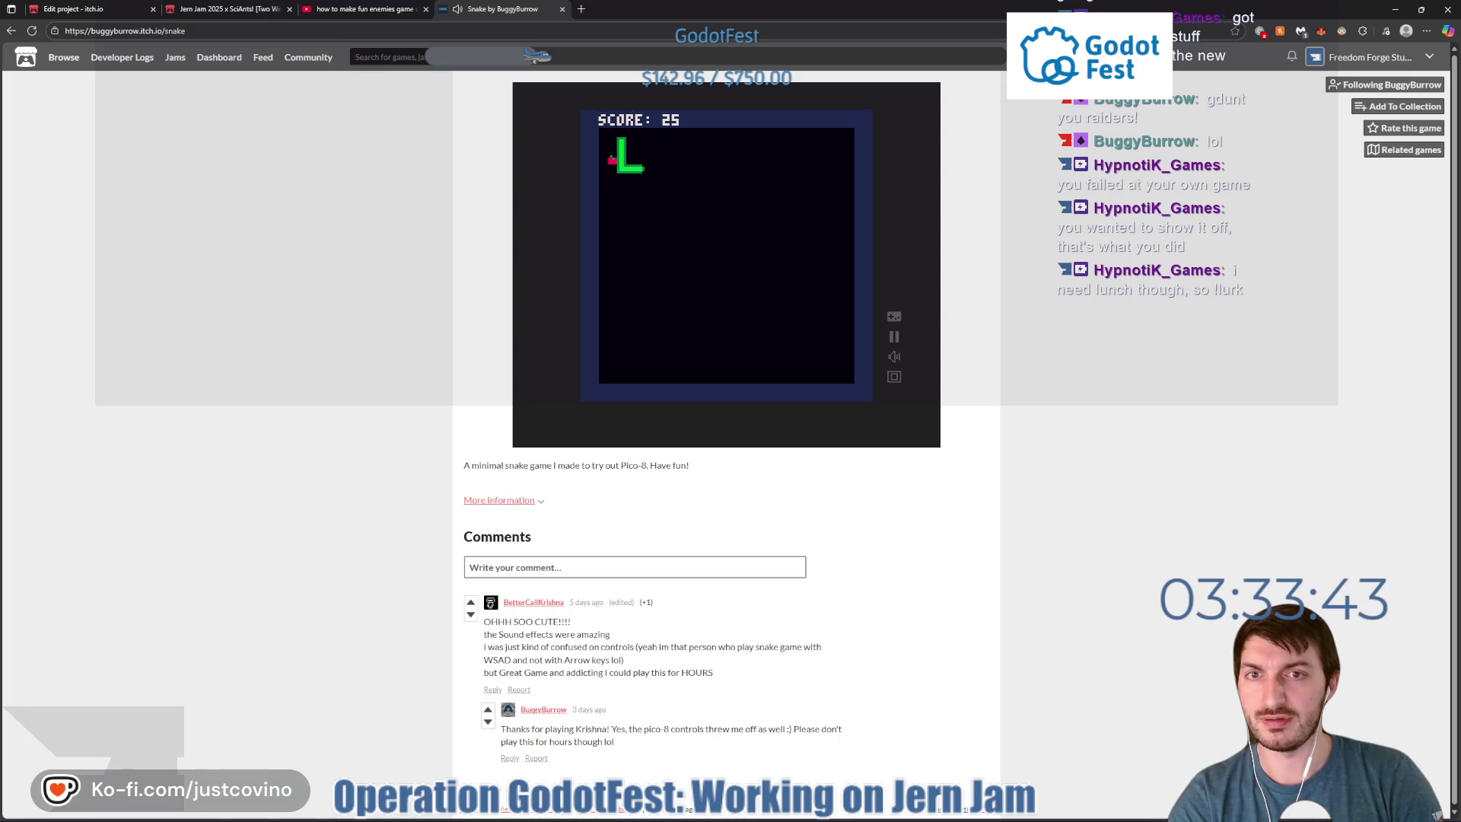
{"action": "key", "text": "Right"}
{"action": "key", "text": "Down"}
{"action": "key", "text": "Left"}
{"action": "key", "text": "Down"}
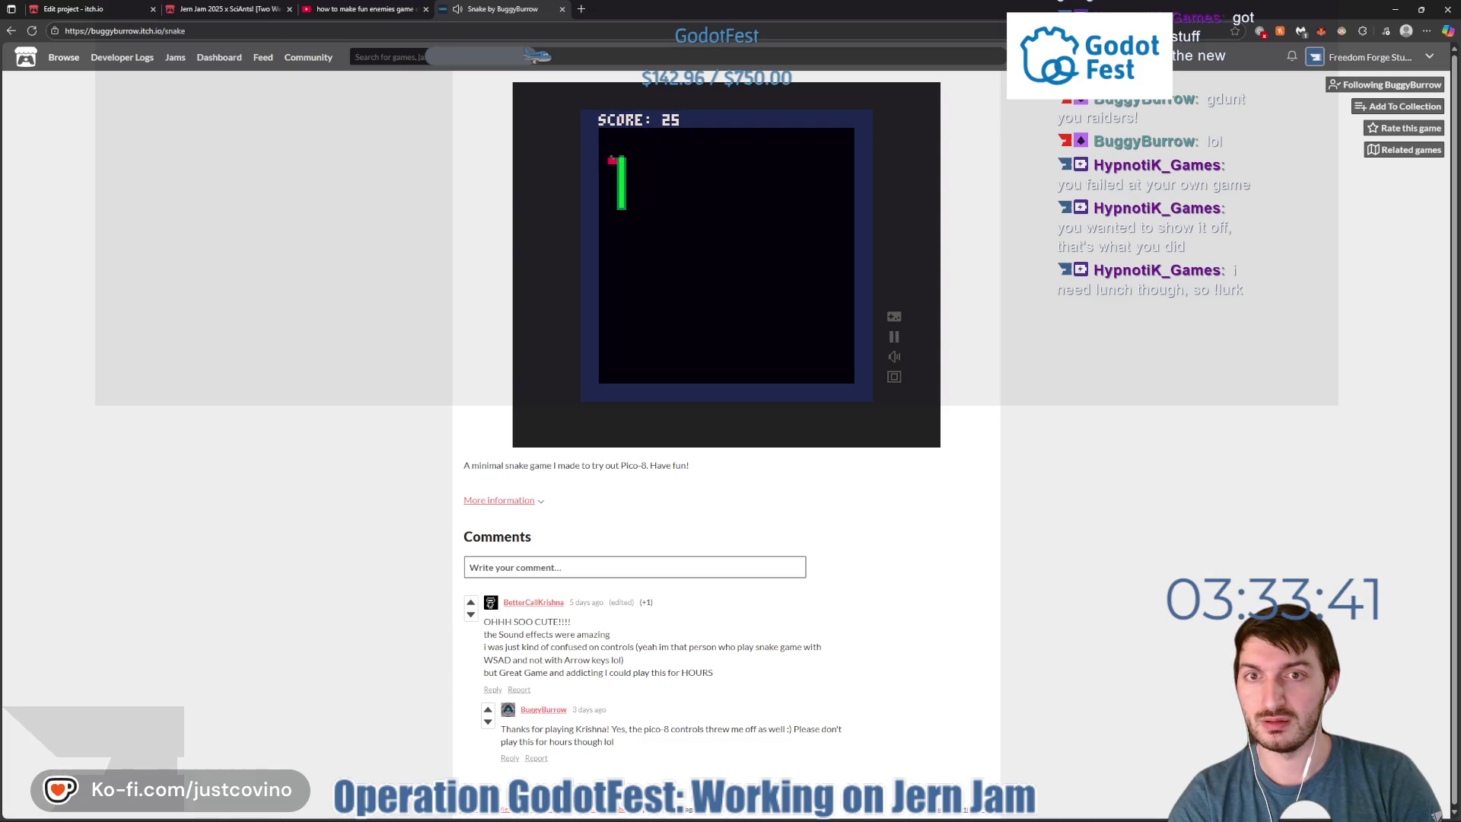
{"action": "key", "text": "Left"}
{"action": "key", "text": "Up"}
{"action": "key", "text": "Right"}
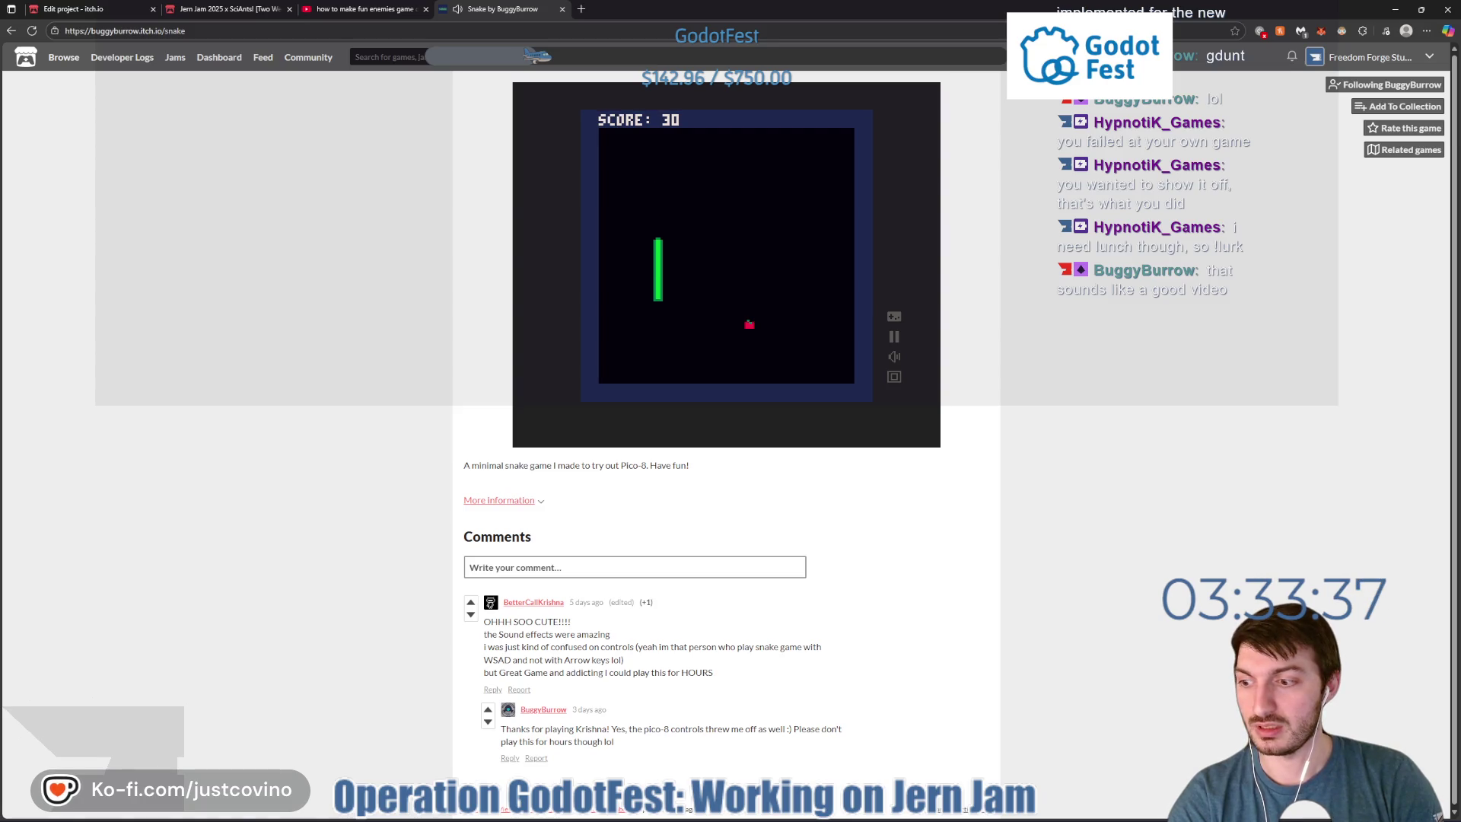
{"action": "key", "text": "Right"}
{"action": "key", "text": "Up"}
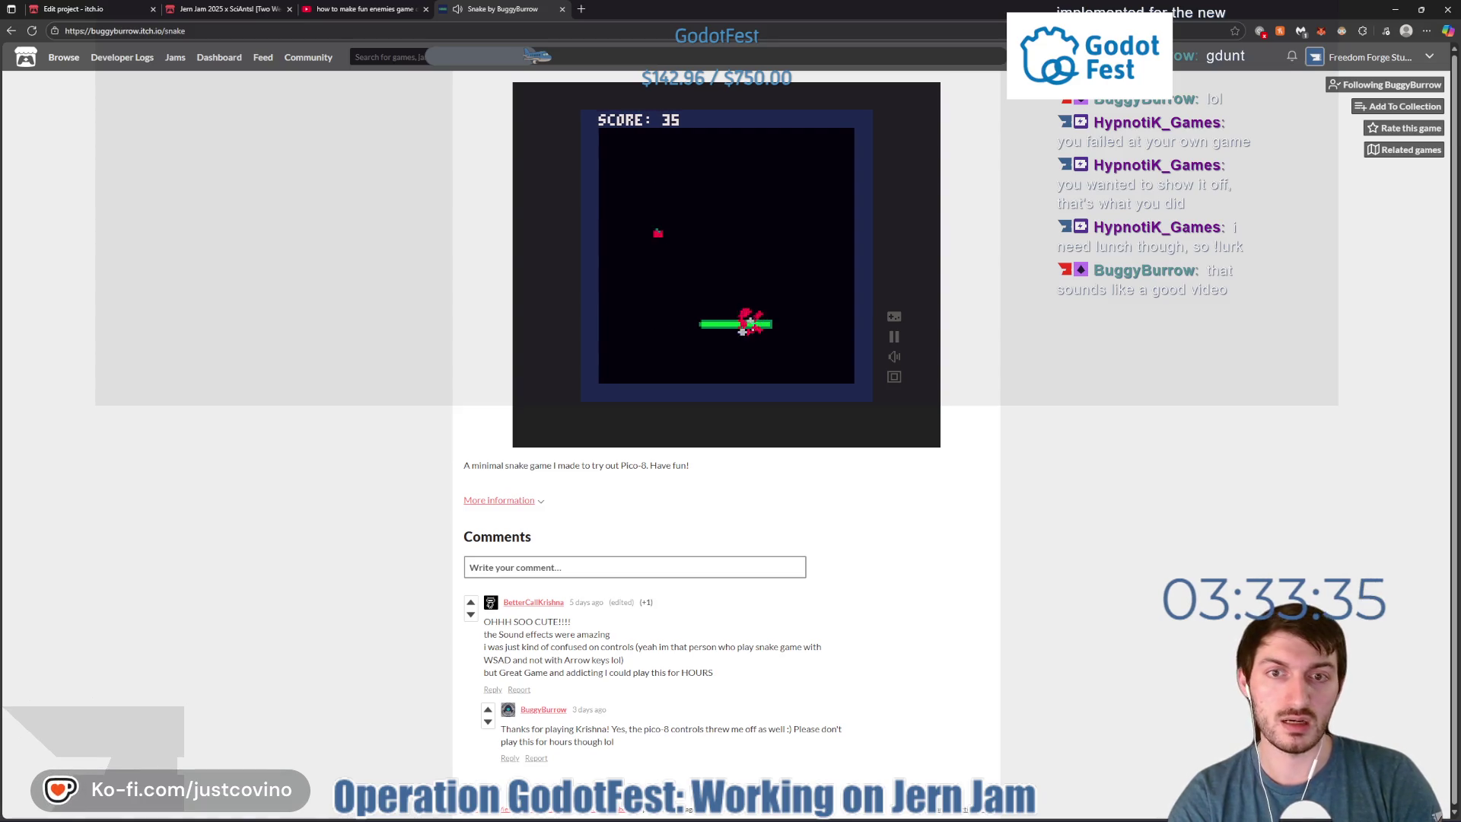
{"action": "key", "text": "Left"}
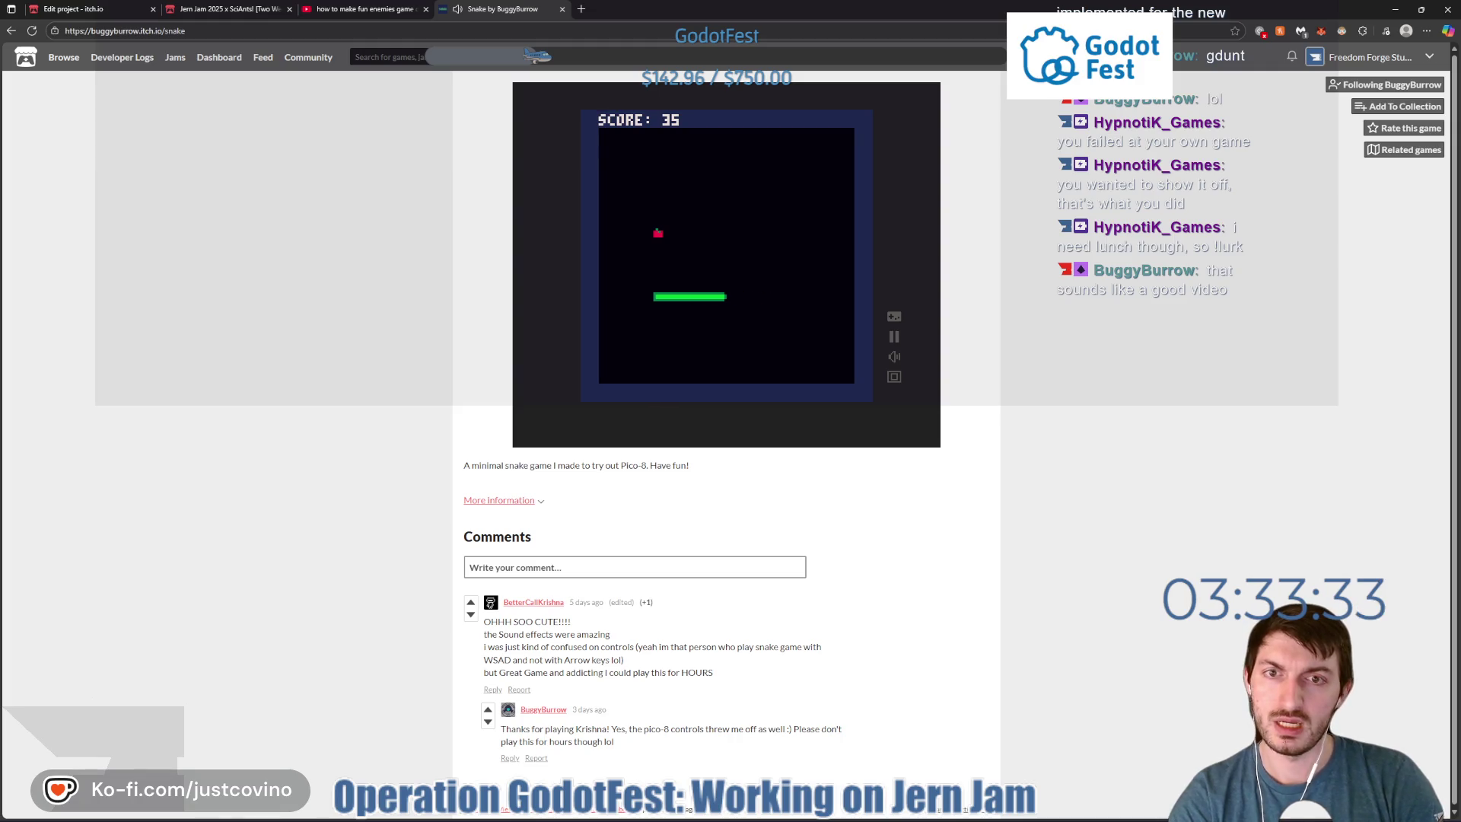
{"action": "key", "text": "Right"}
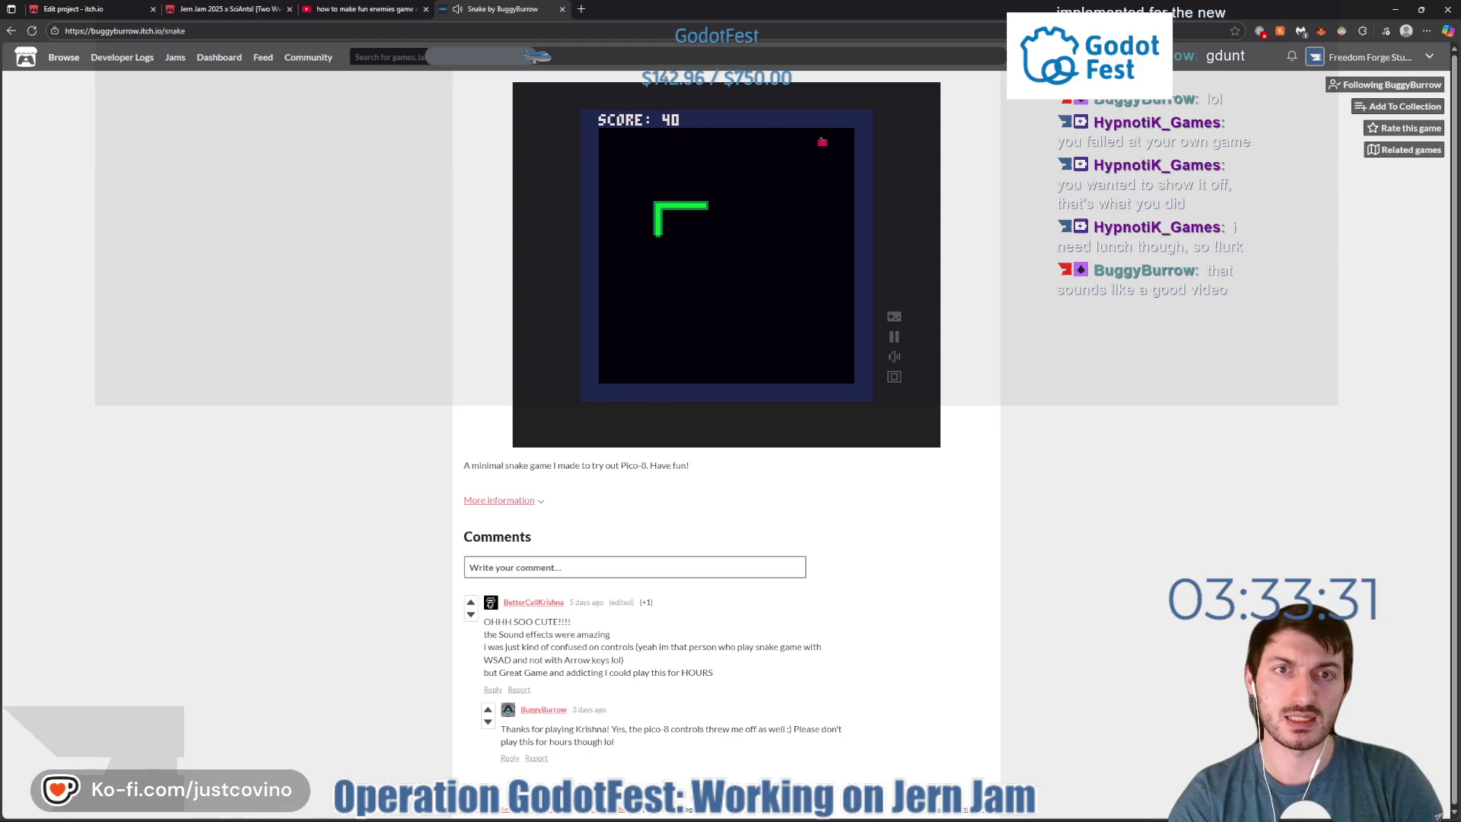
{"action": "key", "text": "Up"}
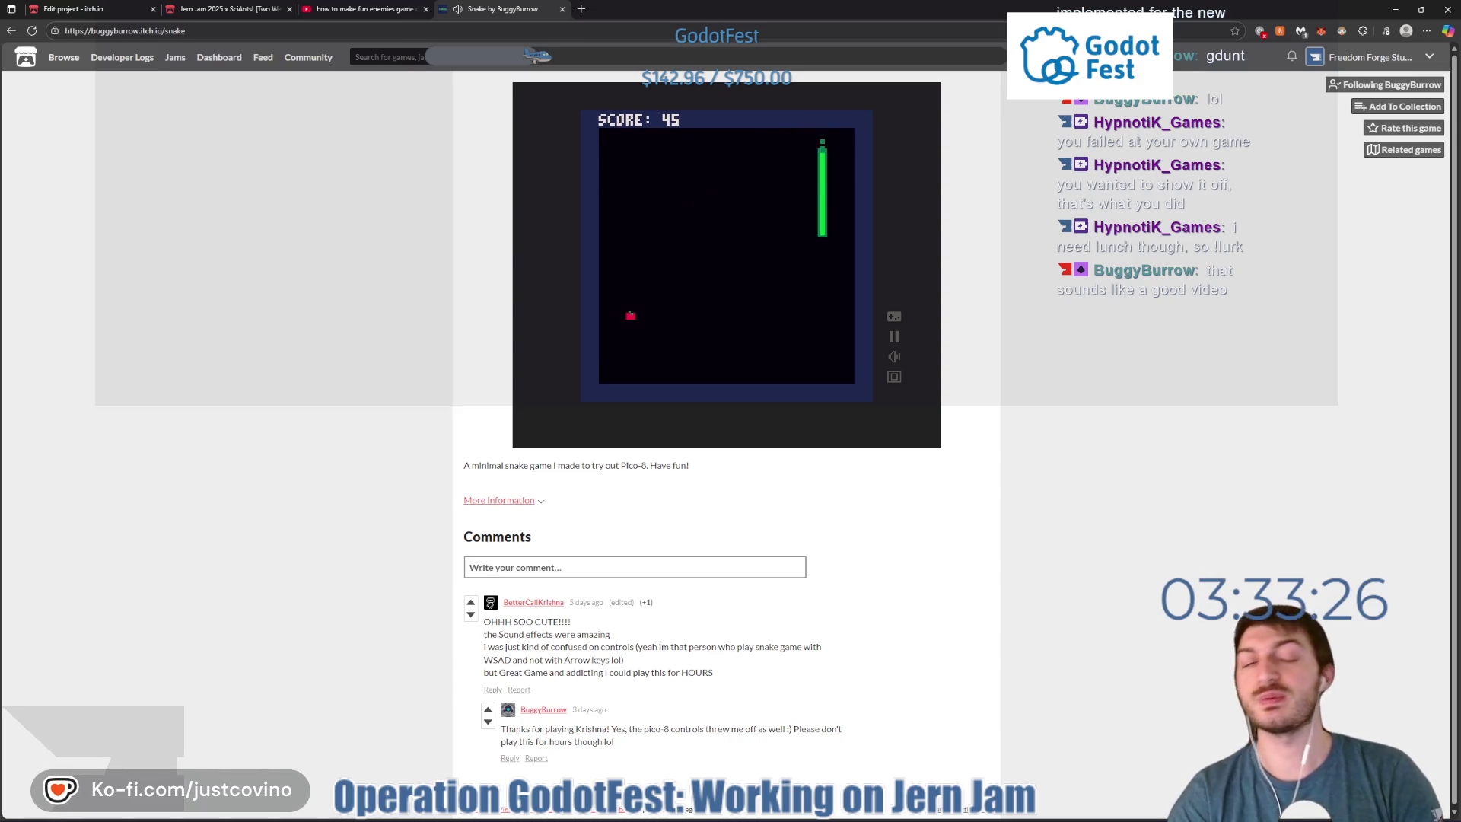
{"action": "key", "text": "Left"}
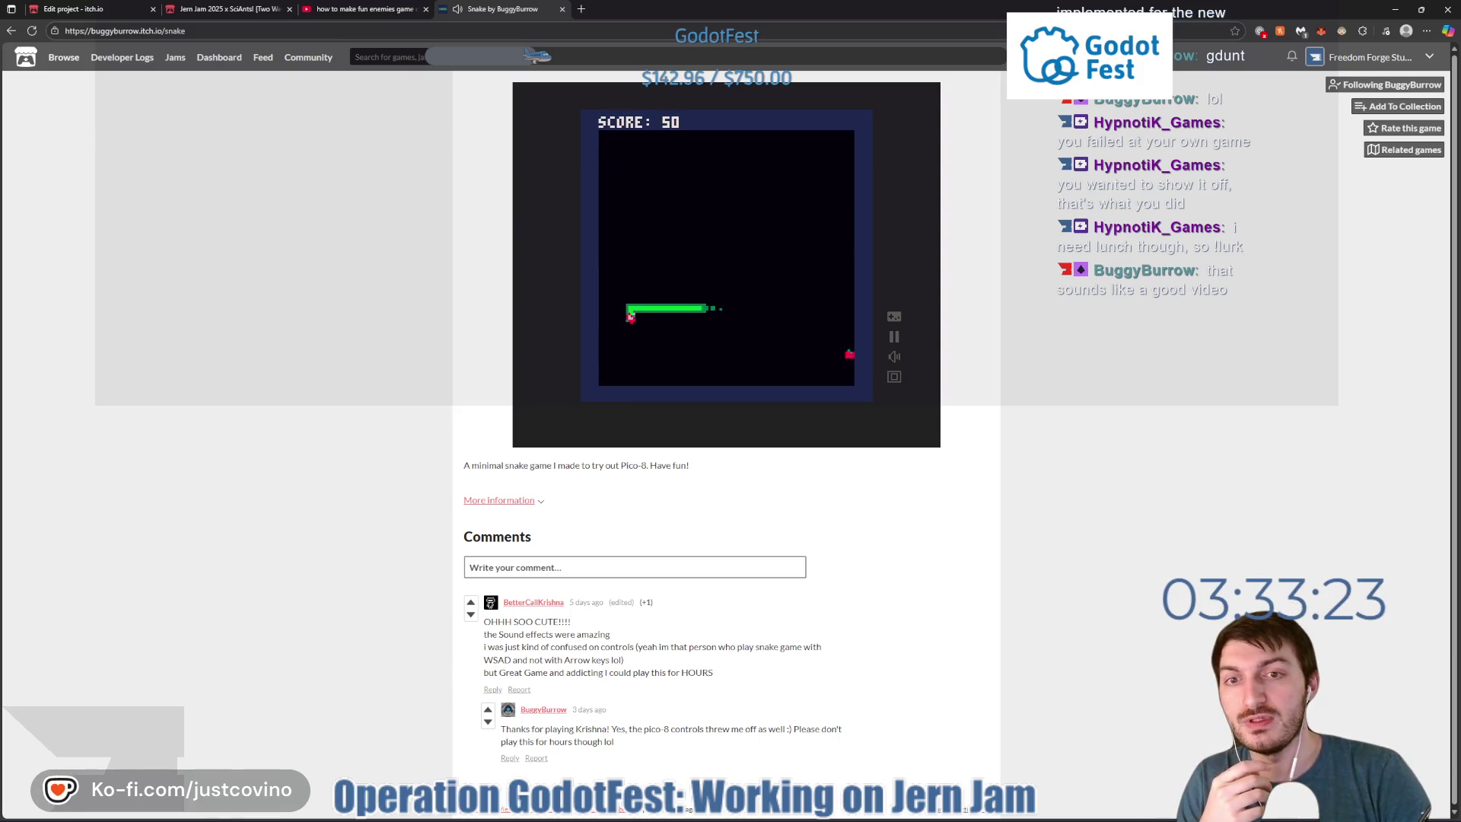
{"action": "key", "text": "Down"}
{"action": "key", "text": "Right"}
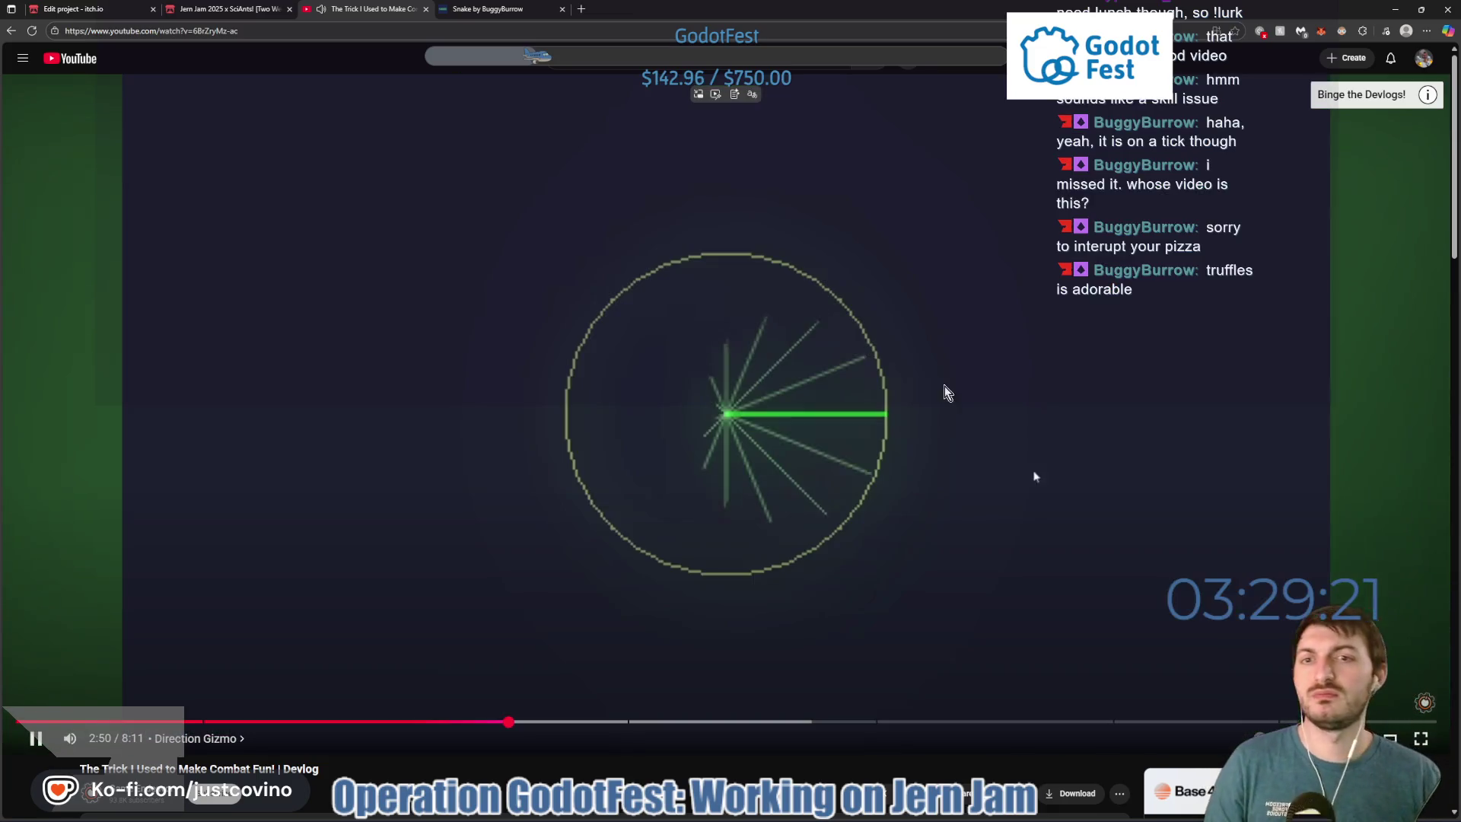
Pause the combat devlog, play it briefly, and pause again at 2:53 of 8:11.
{"action": "left_click", "coordinate": [825, 423]}
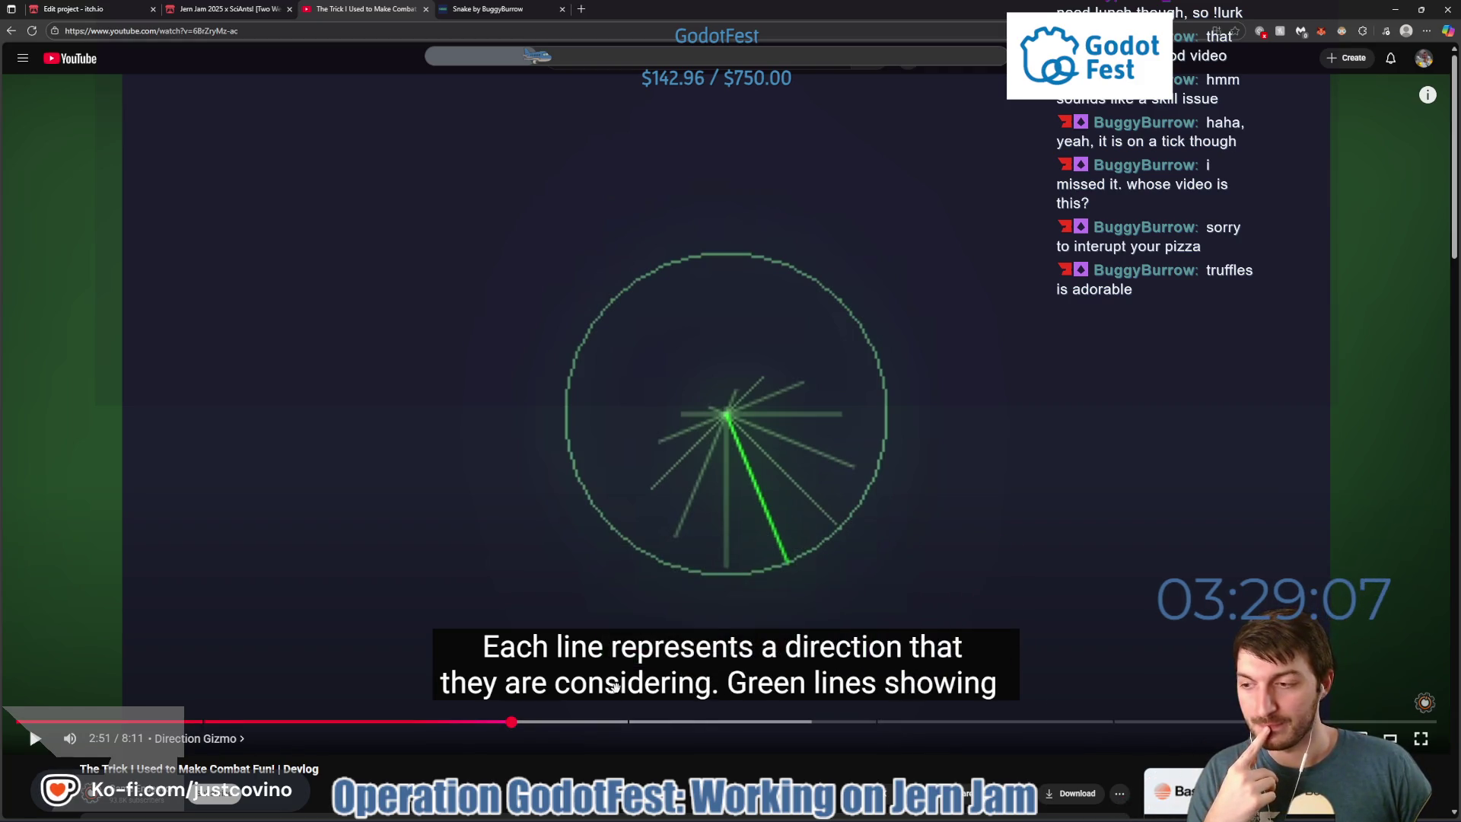
{"action": "left_click", "coordinate": [610, 521]}
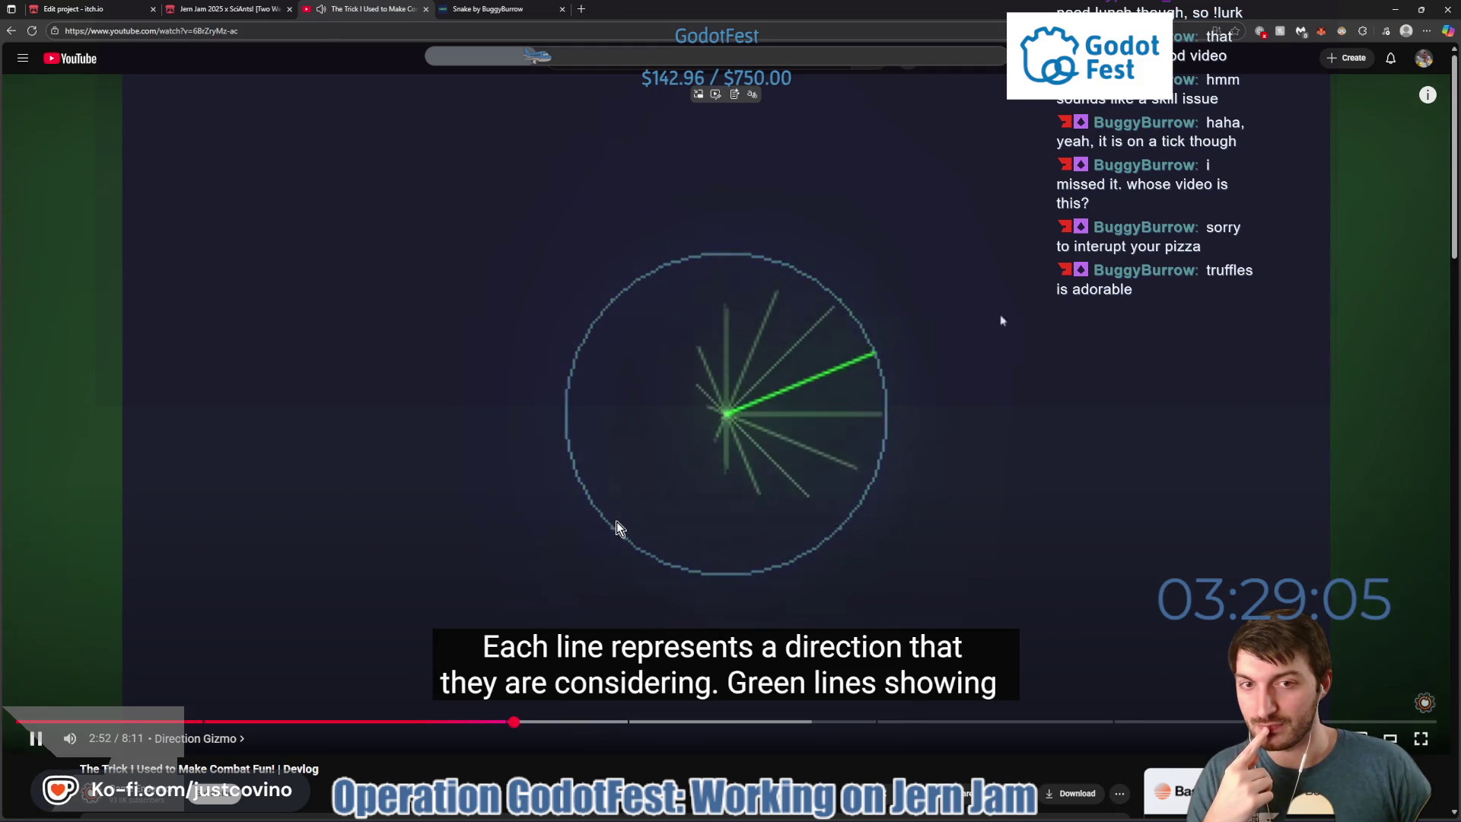
{"action": "left_click", "coordinate": [621, 532]}
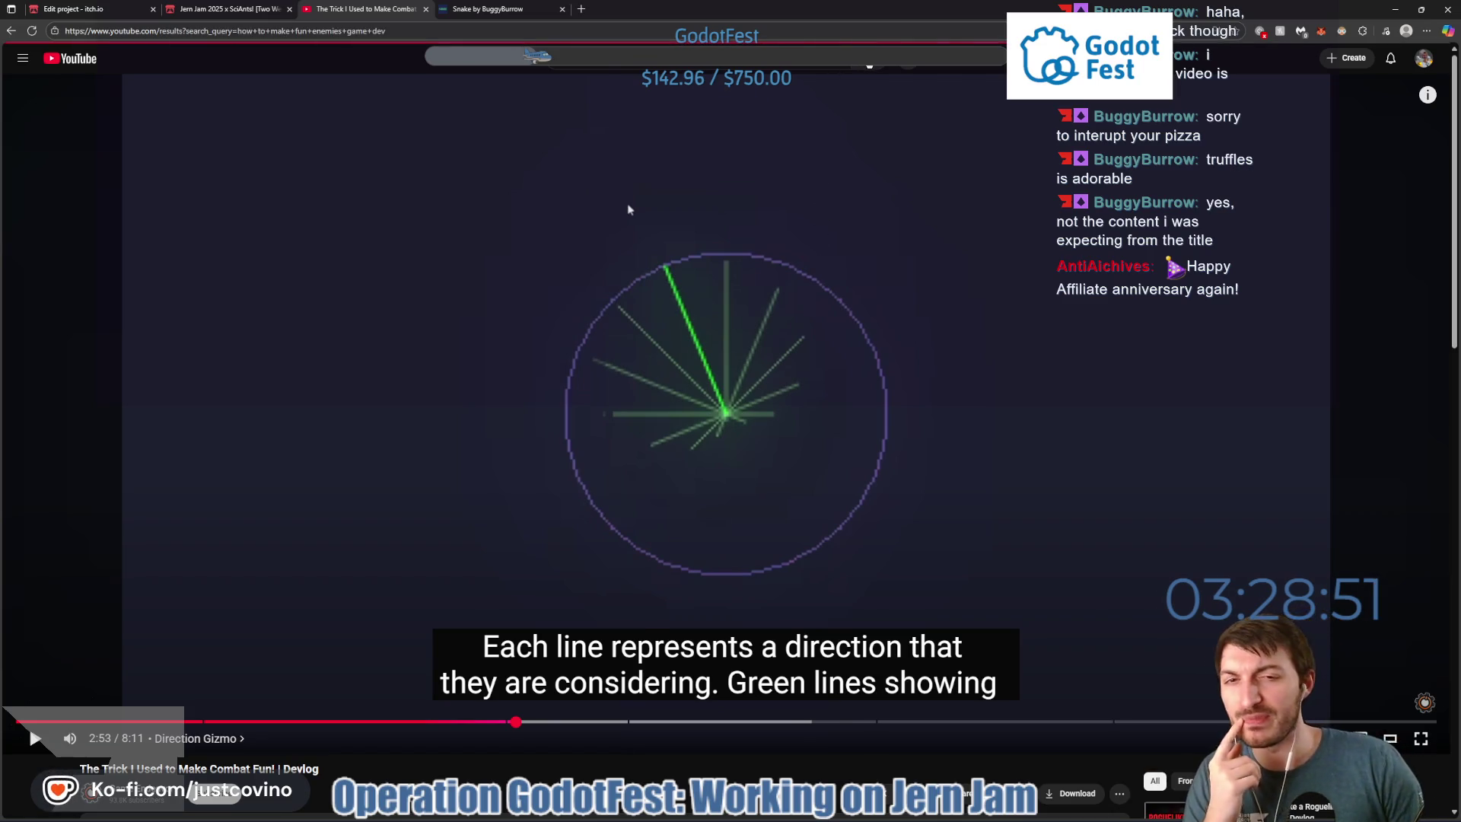
Scroll the results and open 'Adding Enemies That Are ACTUALLY FUN To My Indie Game (Devlog)'.
{"action": "scroll", "coordinate": [958, 206], "scroll_direction": "down", "scroll_amount": 3}
{"action": "scroll", "coordinate": [962, 185], "scroll_direction": "up", "scroll_amount": 3}
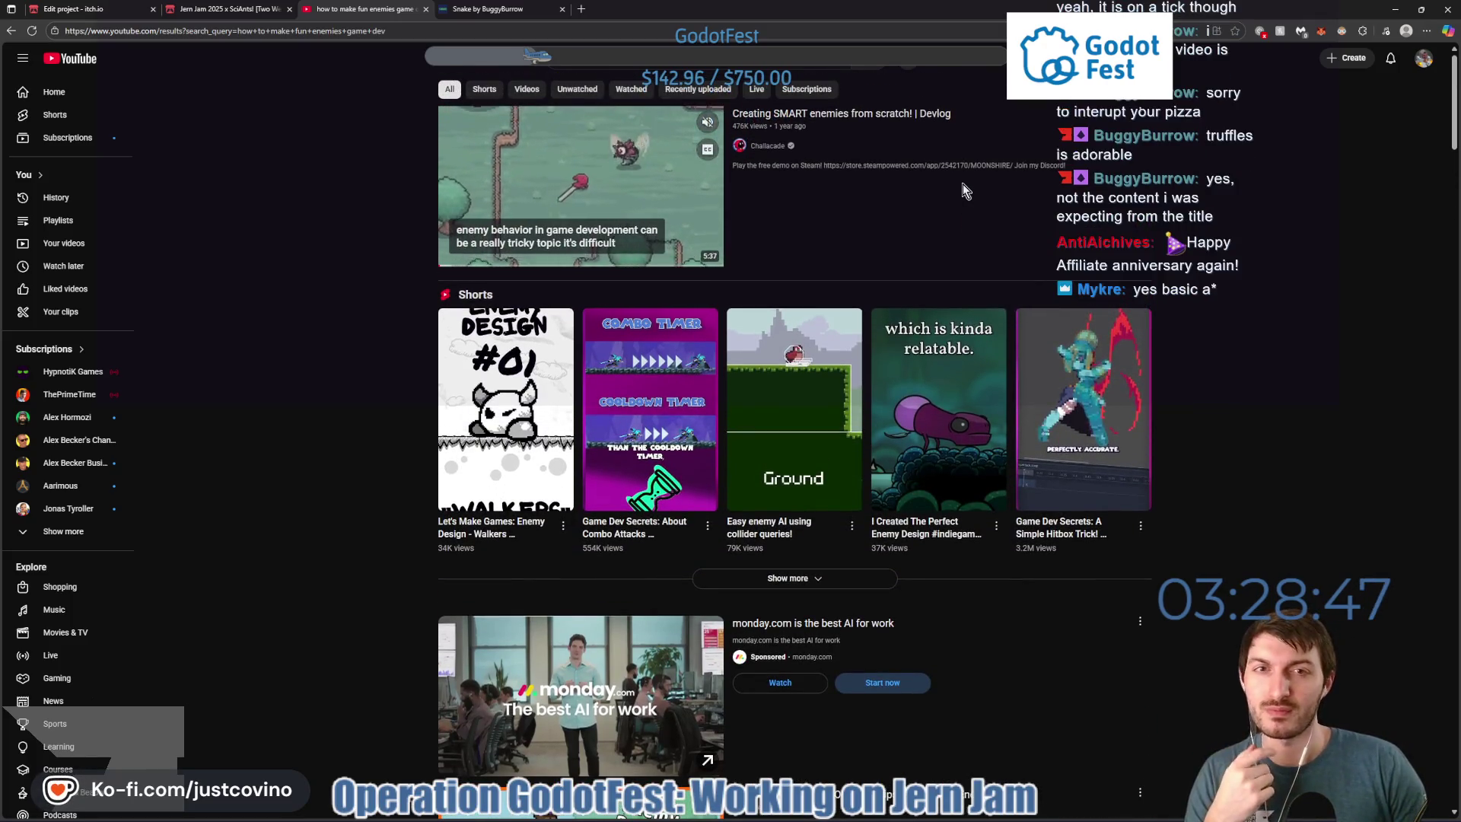
{"action": "scroll", "coordinate": [962, 184], "scroll_direction": "down", "scroll_amount": 10}
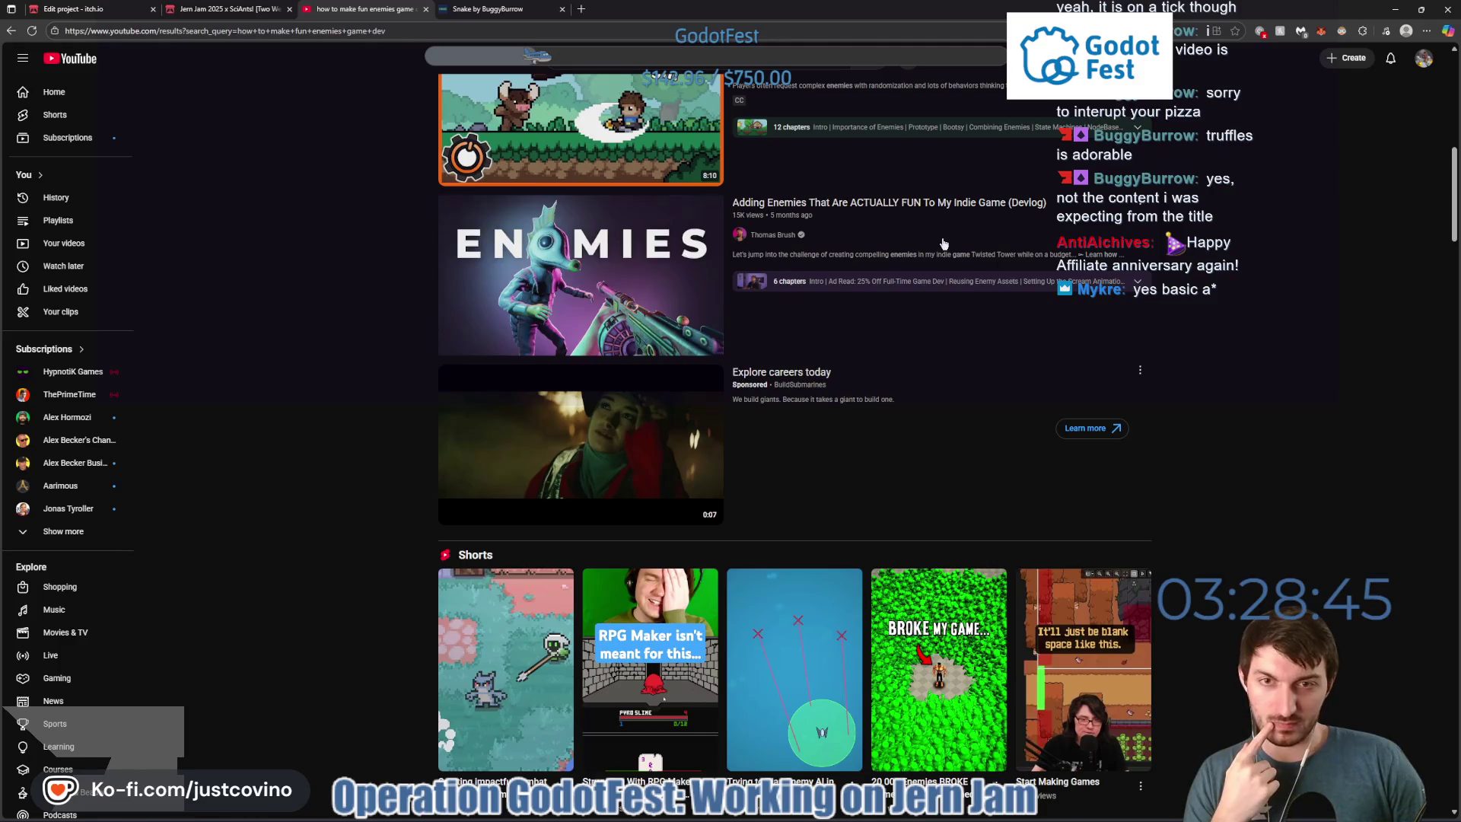
{"action": "mouse_move", "coordinate": [767, 229]}
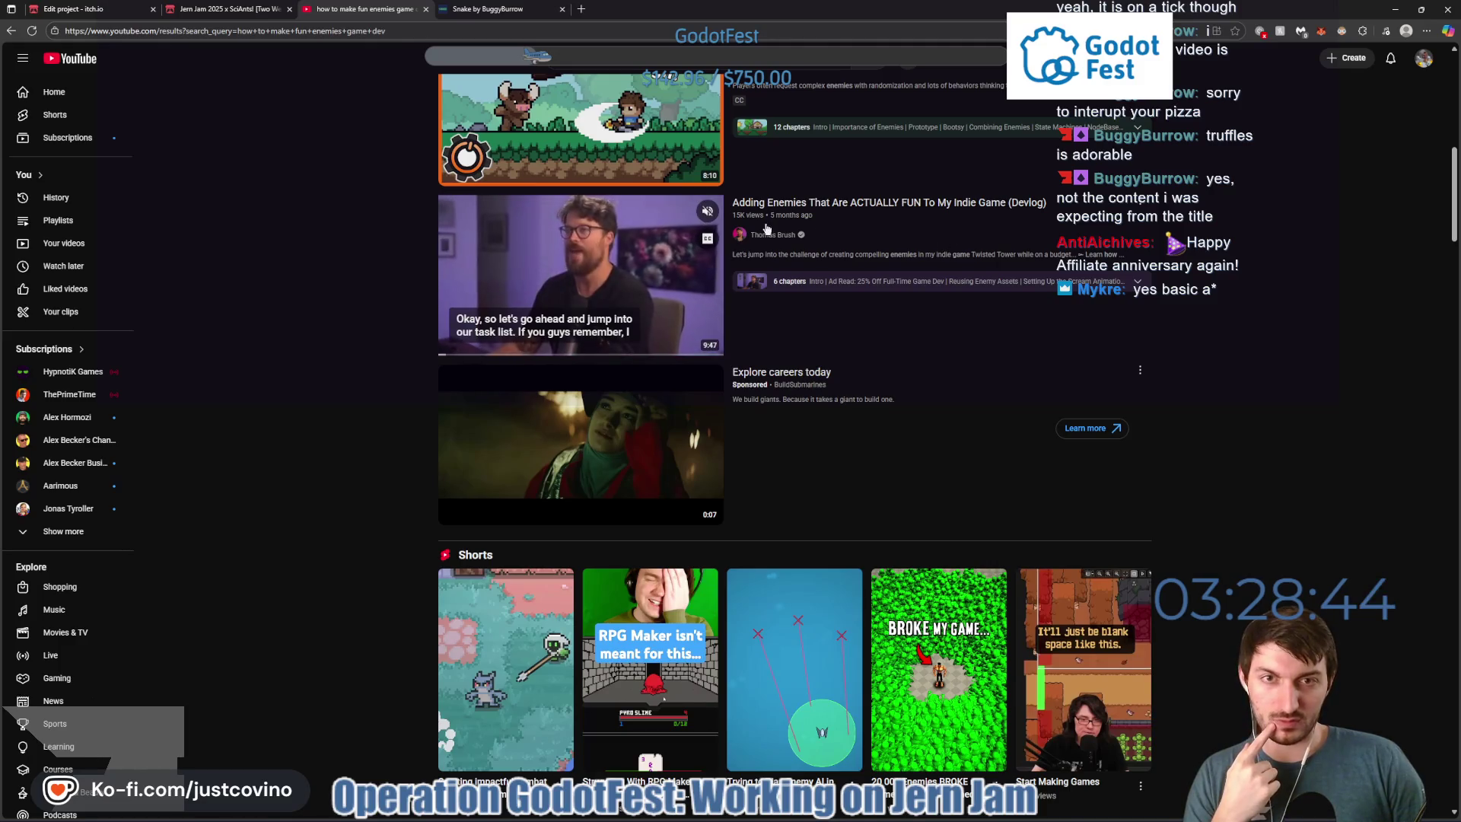
{"action": "left_click", "coordinate": [871, 208]}
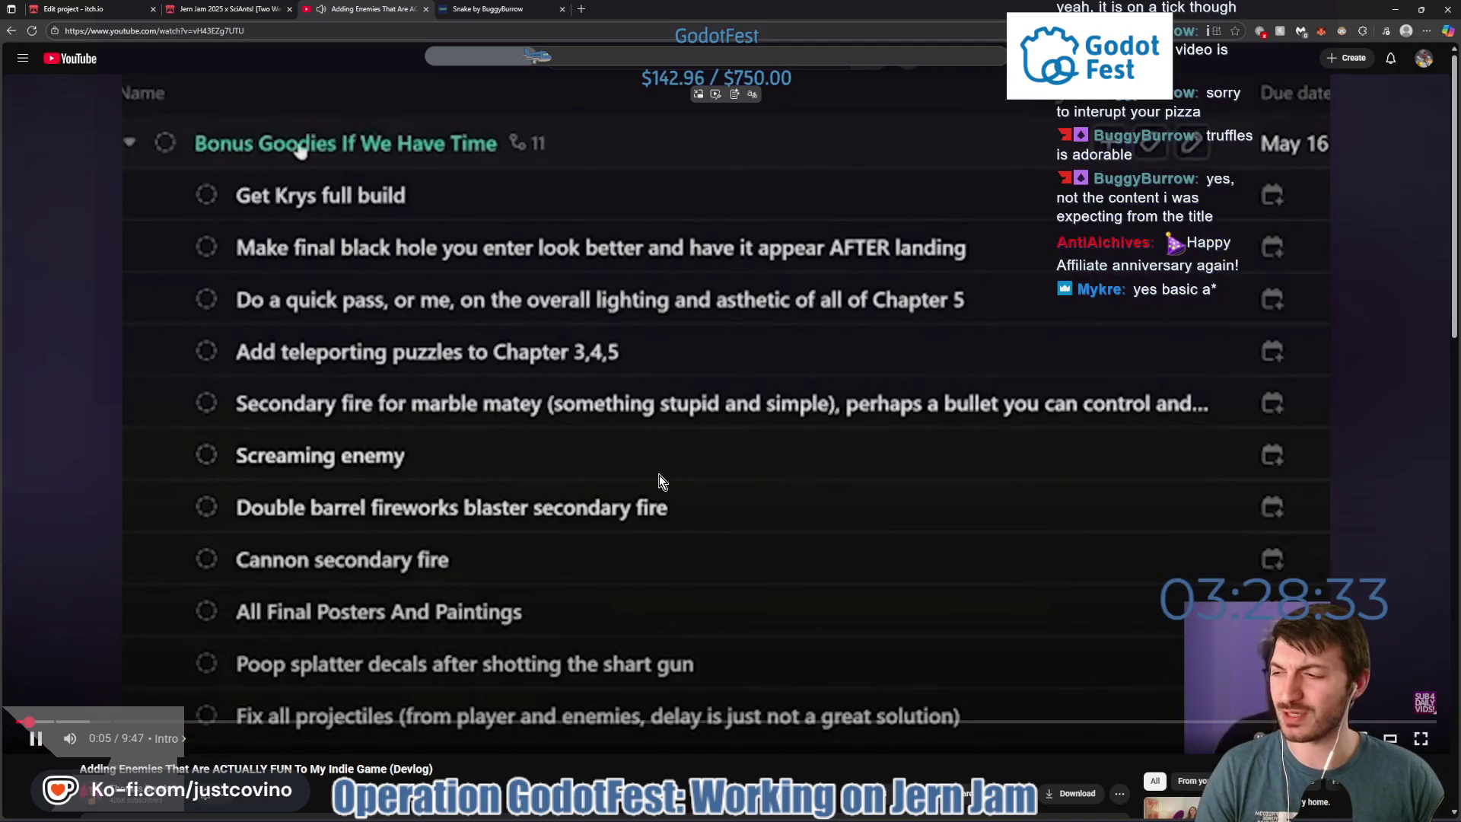
Pause and resume the Adding Enemies devlog, then jump to 6:04 and pause there.
{"action": "left_click", "coordinate": [645, 478]}
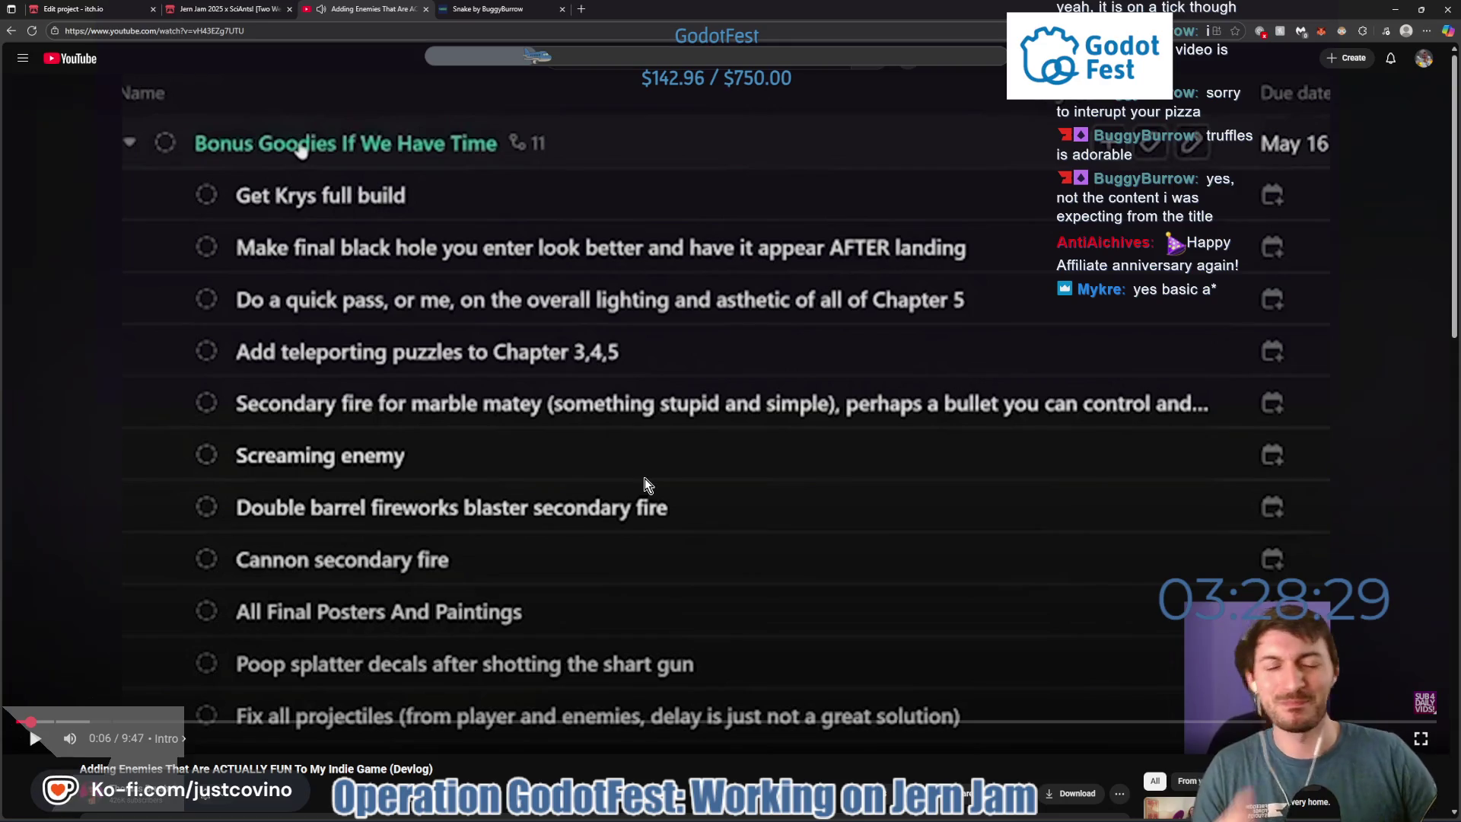
{"action": "left_click", "coordinate": [552, 438]}
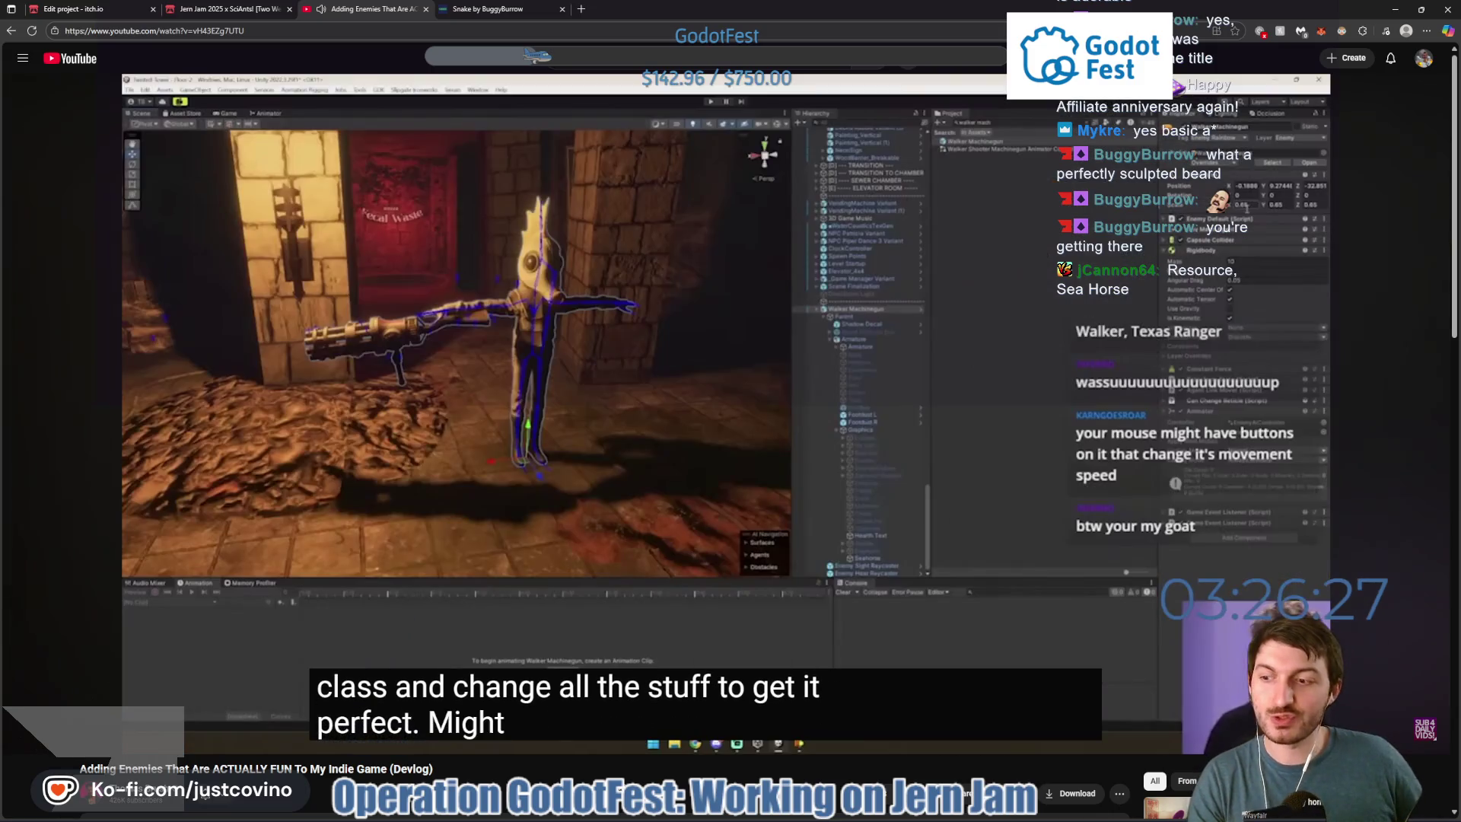
{"action": "mouse_move", "coordinate": [623, 742]}
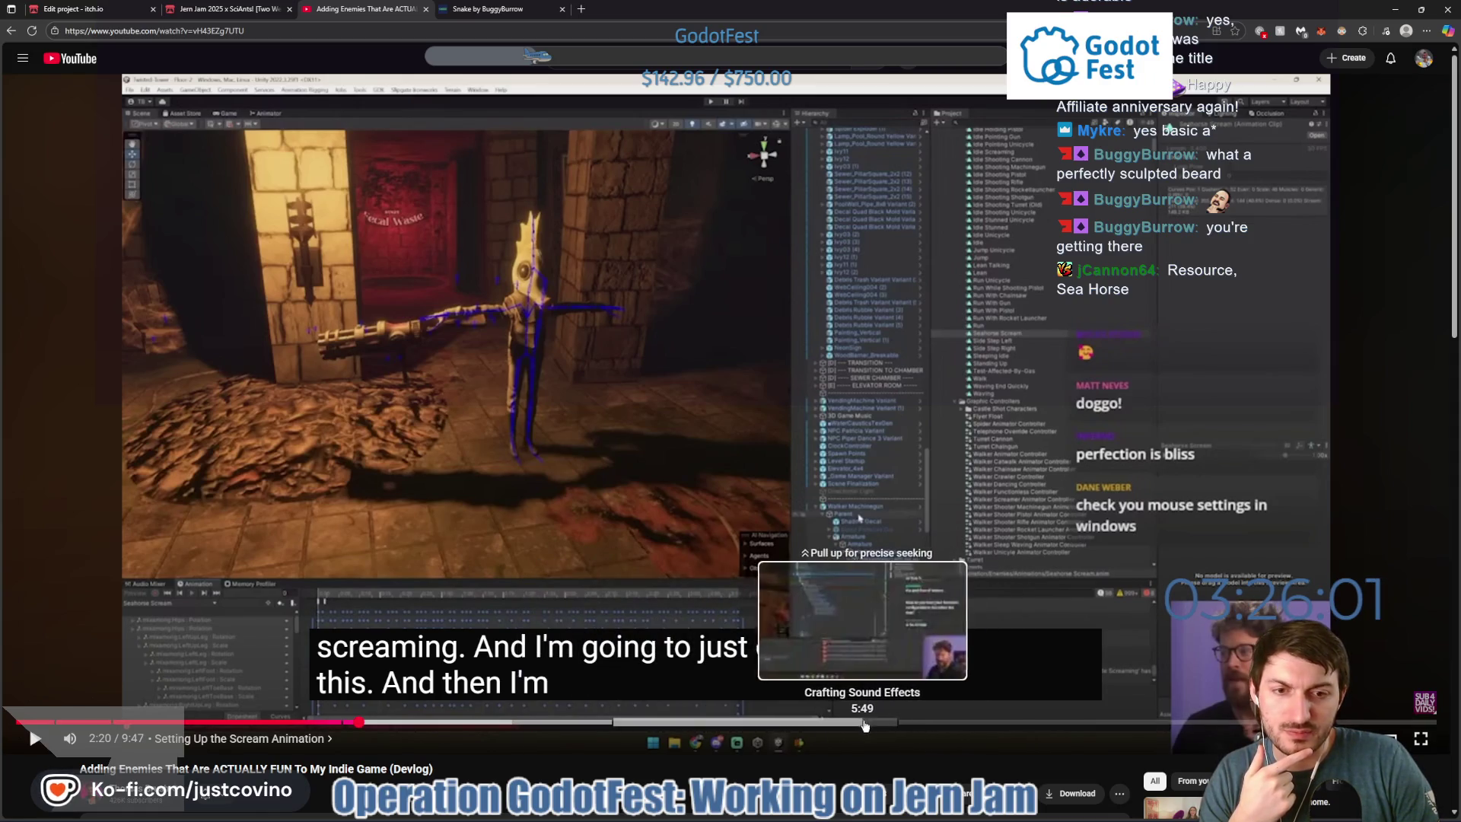
{"action": "left_click", "coordinate": [900, 724]}
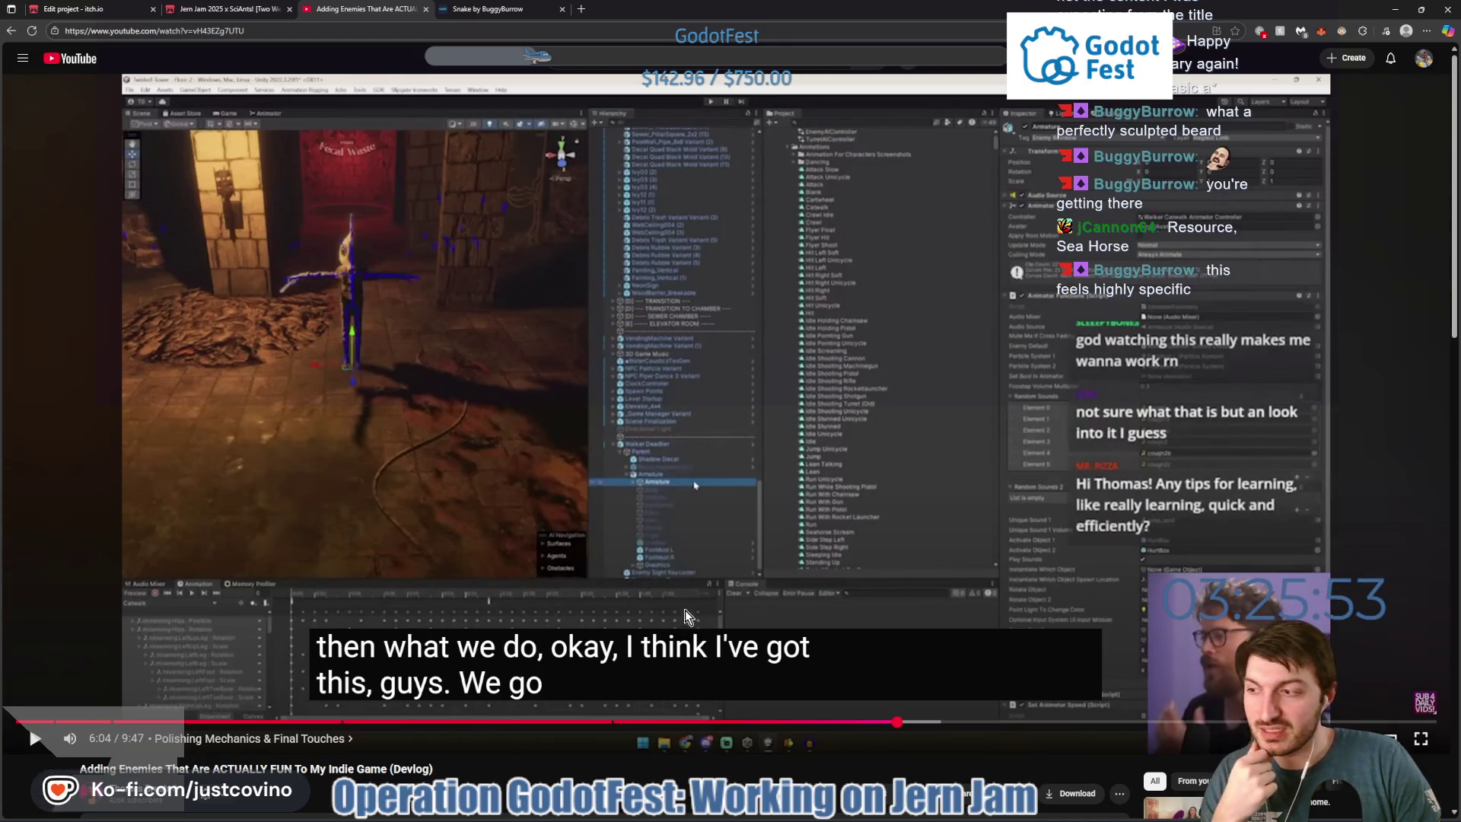
{"action": "left_click", "coordinate": [678, 518]}
{"action": "left_click", "coordinate": [677, 517]}
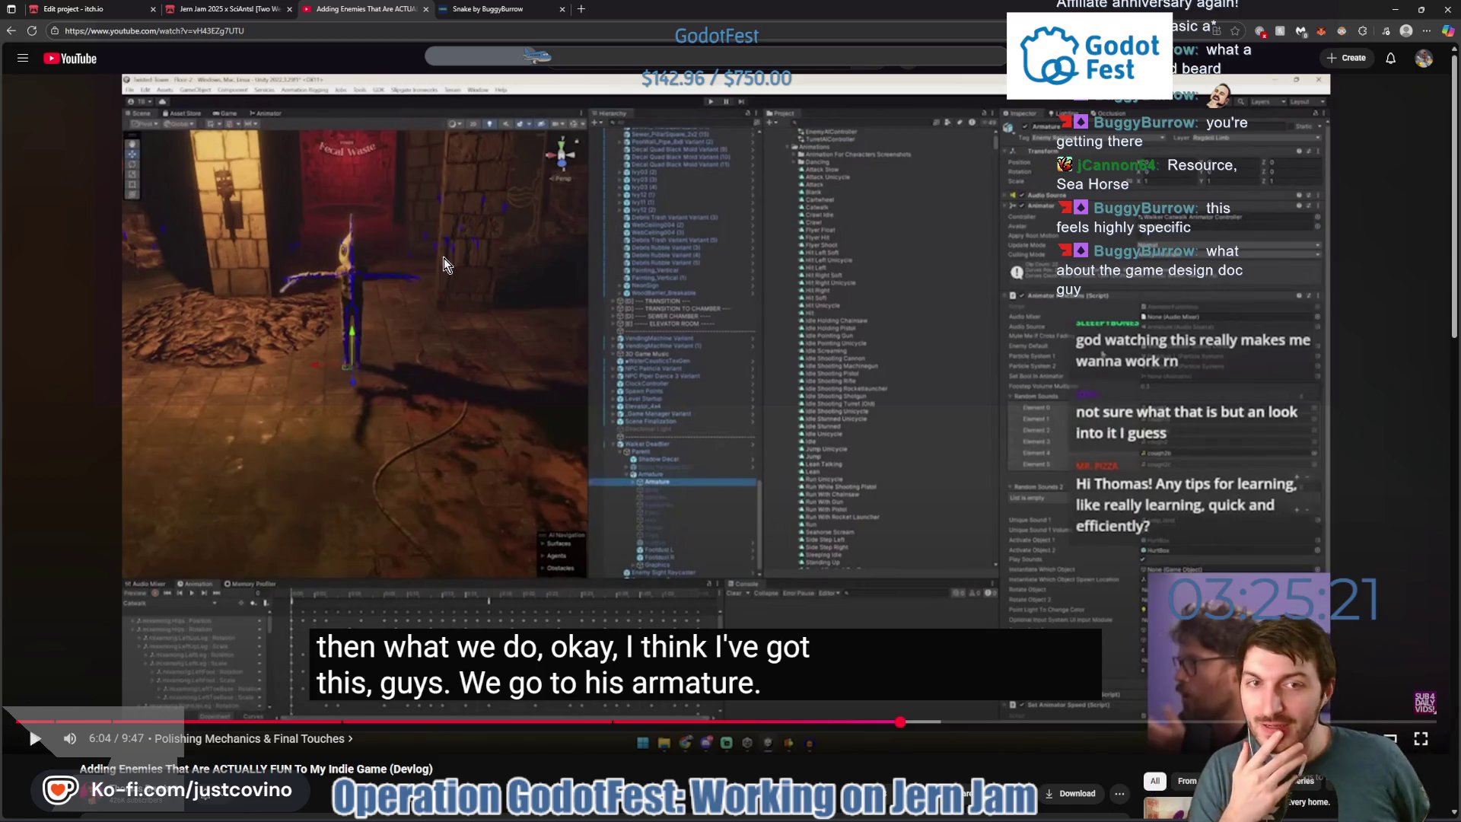
Bring up the 'how to make fun enemies' search results and close the Snake game tab.
{"action": "key", "text": "alt+Left"}
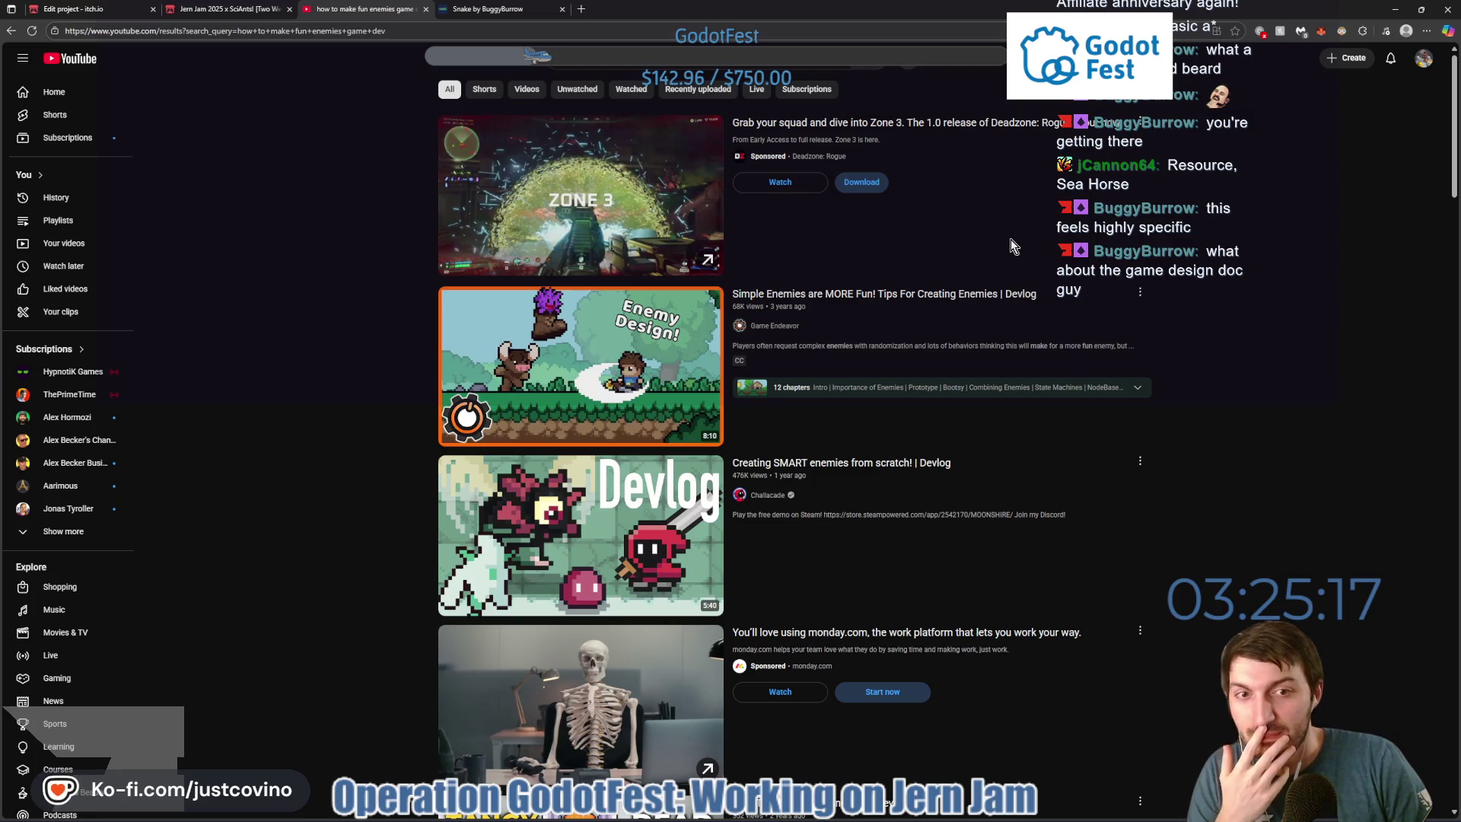
{"action": "mouse_move", "coordinate": [876, 467]}
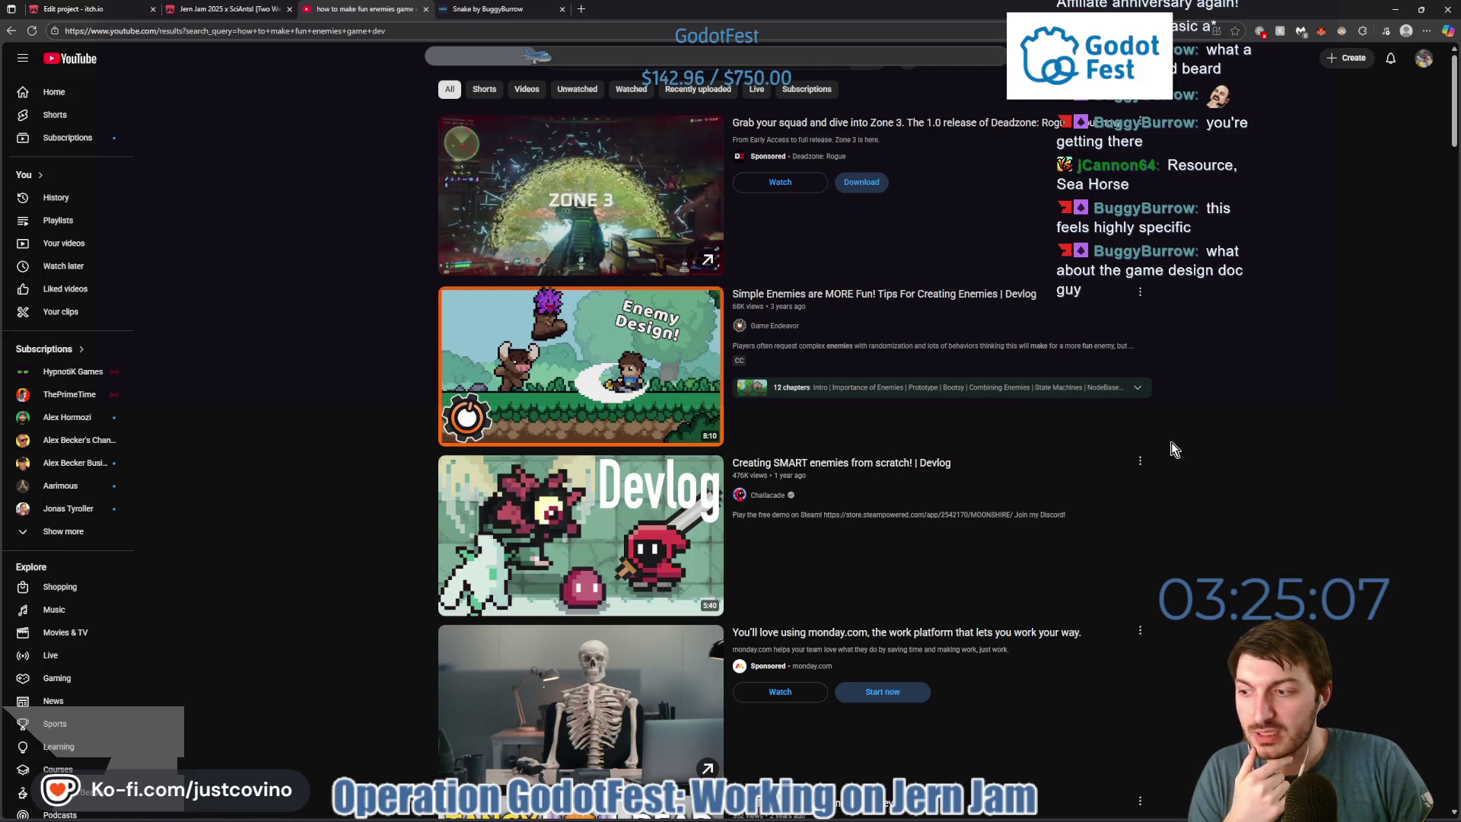
{"action": "scroll", "coordinate": [1171, 441], "scroll_direction": "down", "scroll_amount": 3}
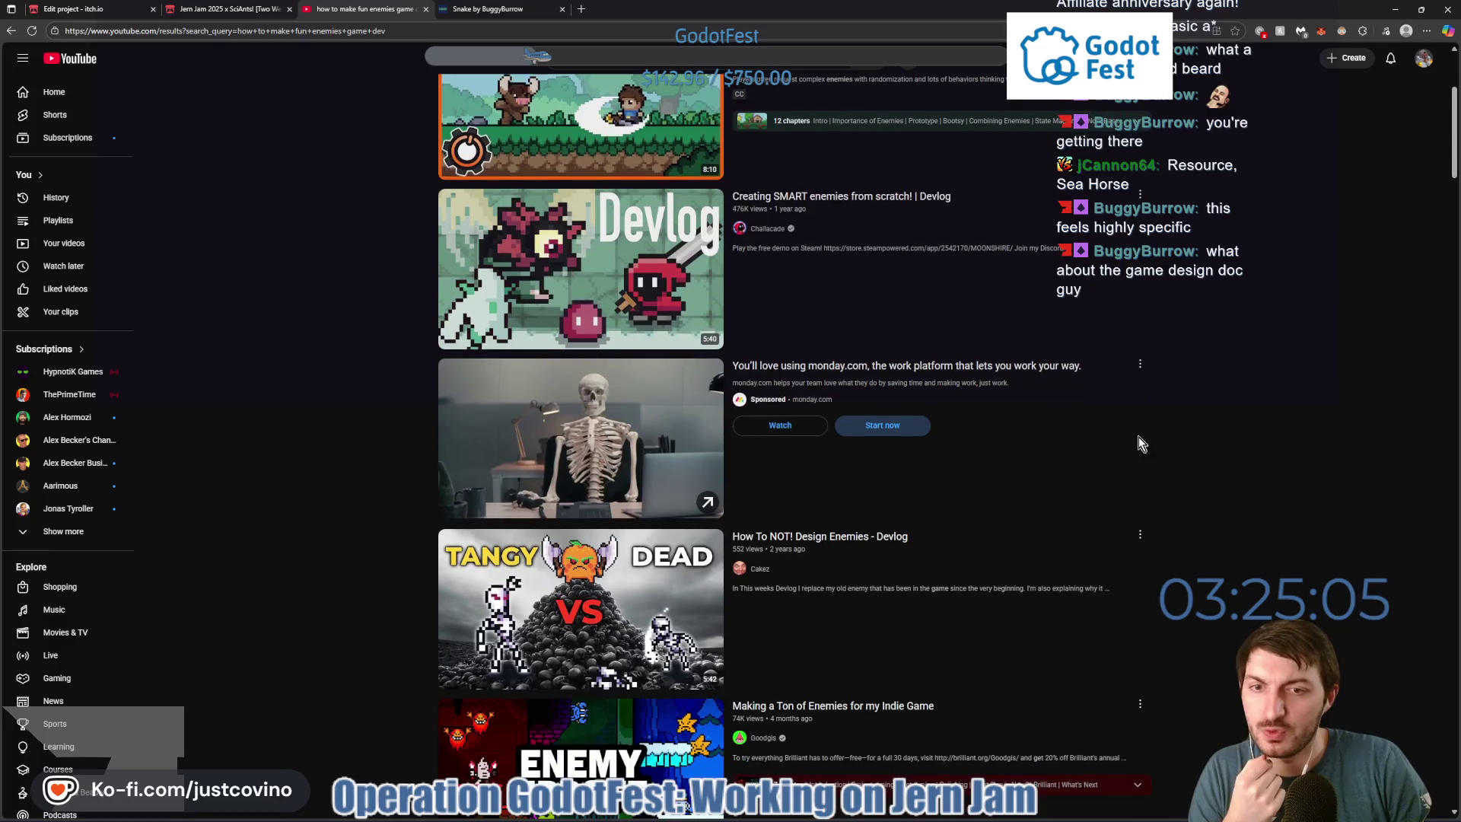
{"action": "left_click", "coordinate": [562, 14]}
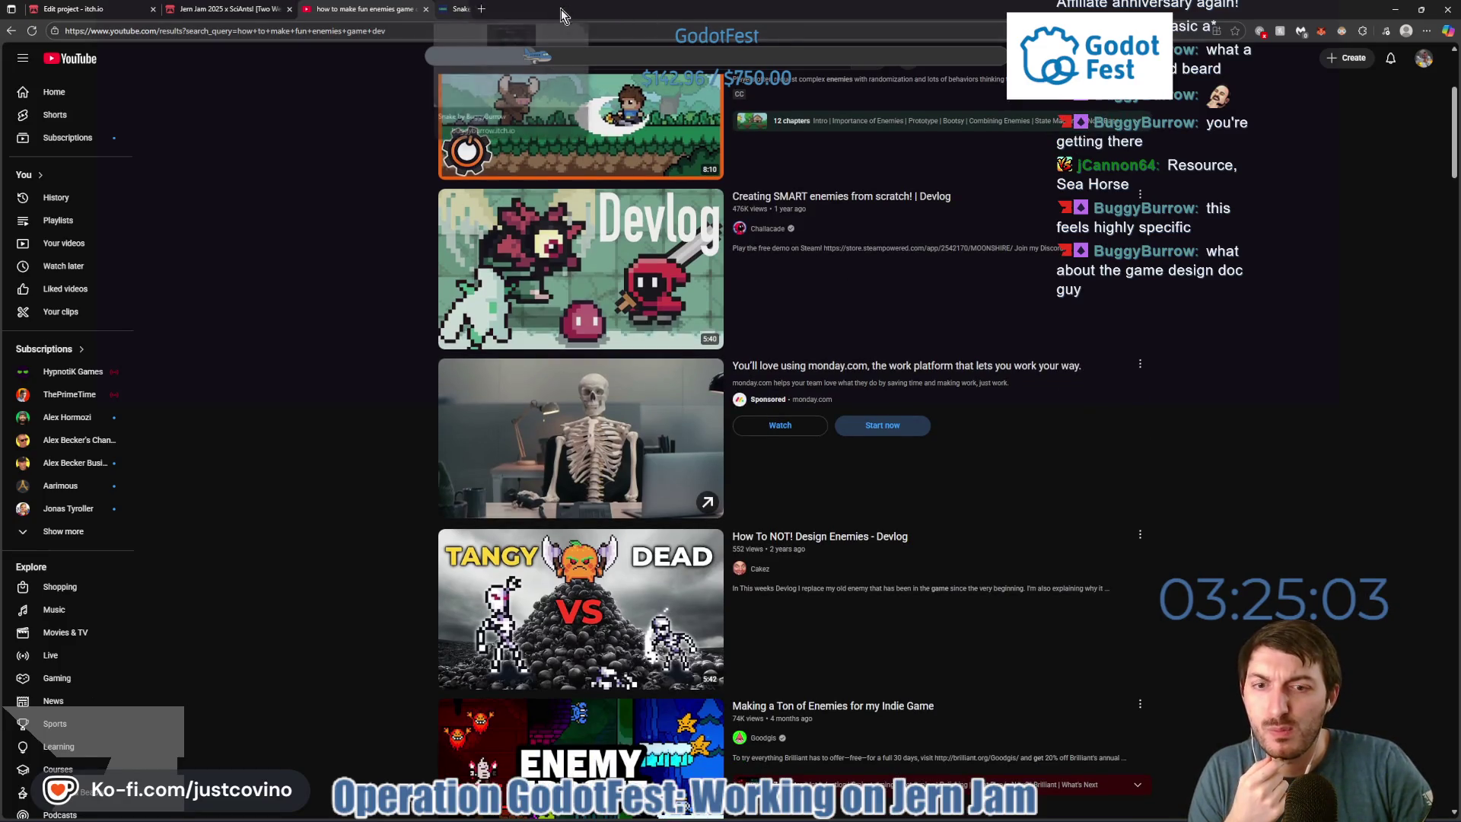
Browse down the fun-enemies search results, then select the page address to replace it.
{"action": "scroll", "coordinate": [1199, 376], "scroll_direction": "down", "scroll_amount": 1}
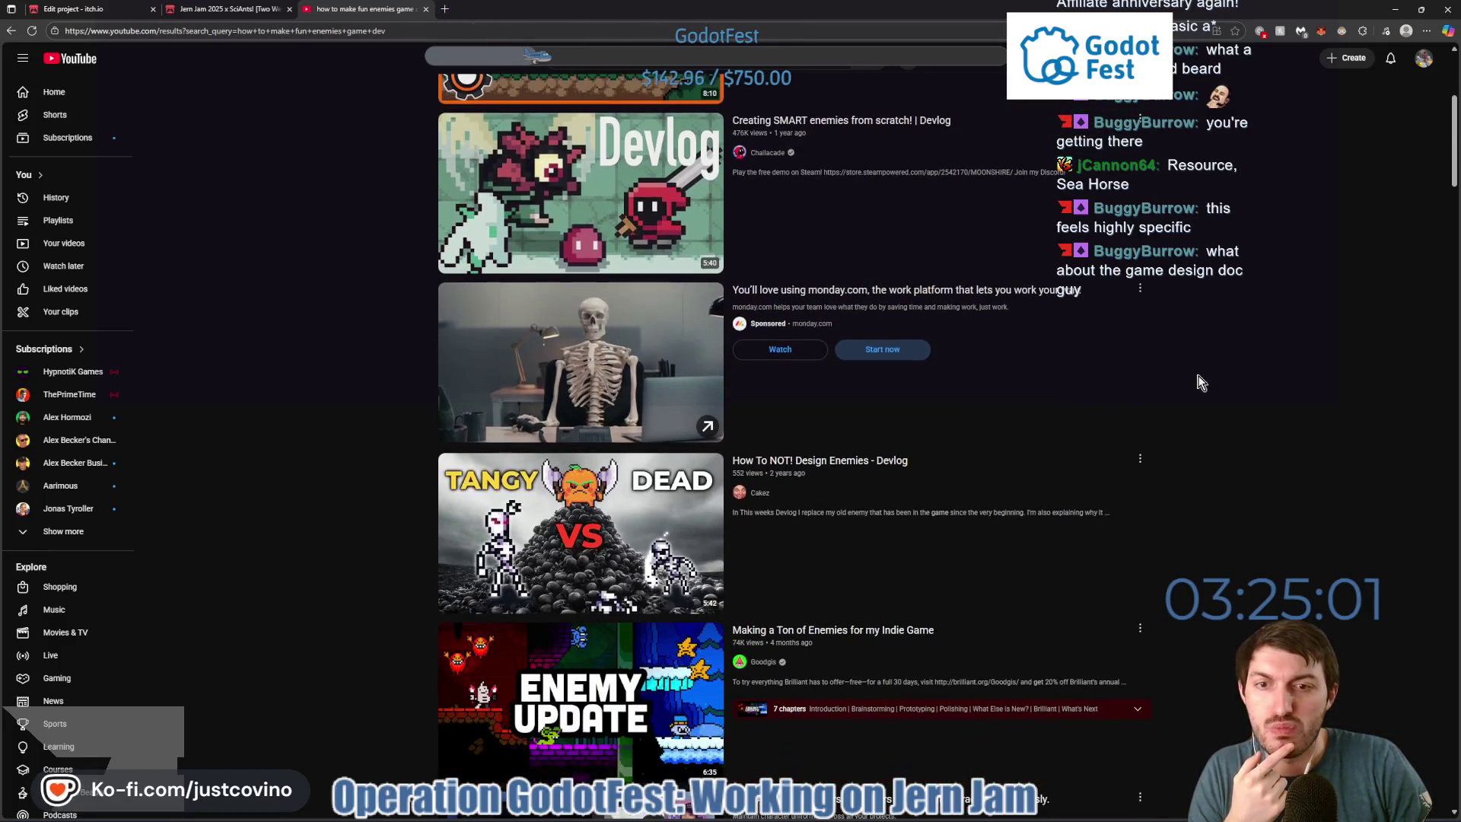
{"action": "scroll", "coordinate": [1153, 400], "scroll_direction": "down", "scroll_amount": 3}
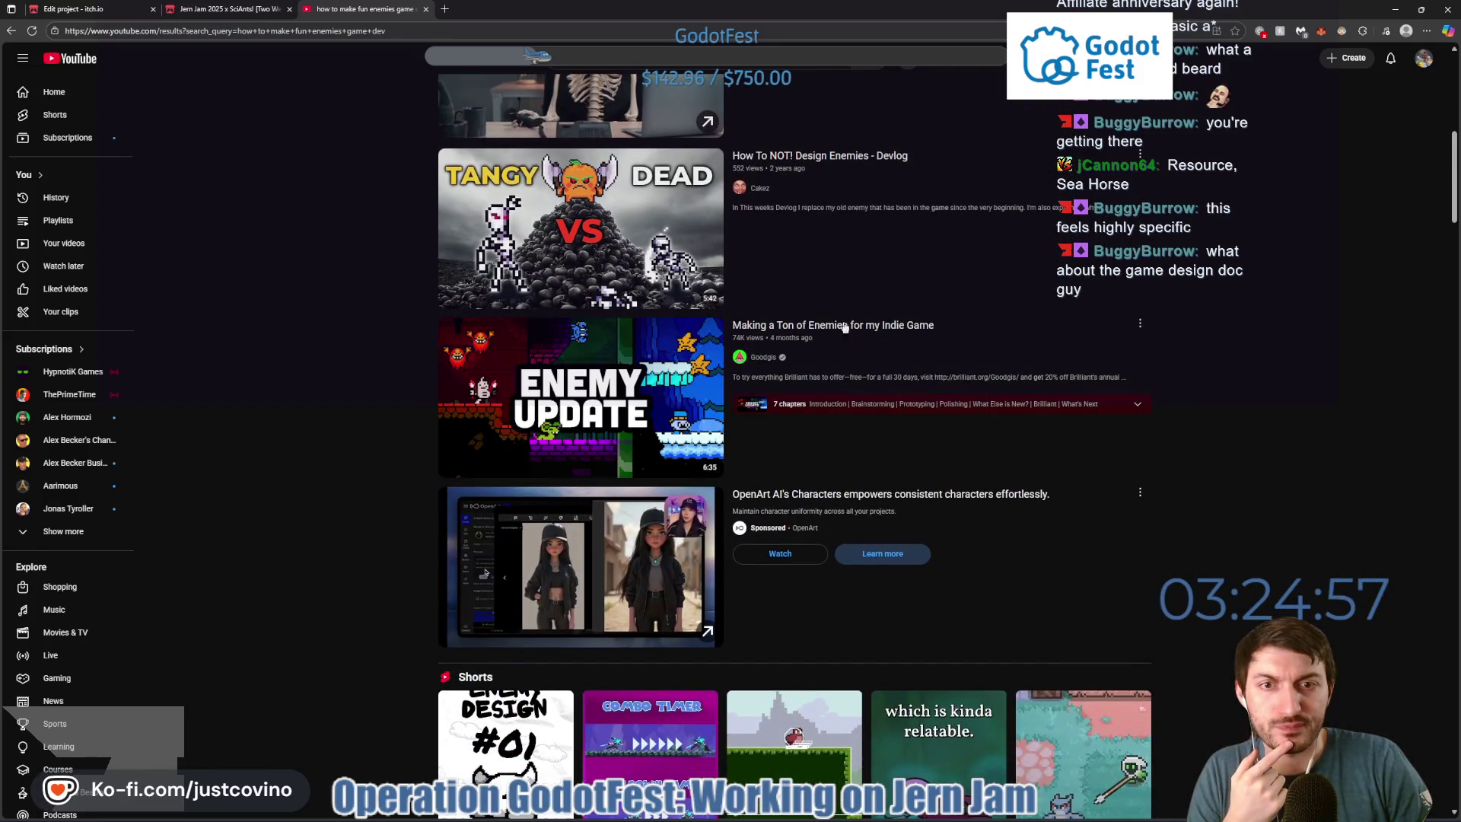
{"action": "scroll", "coordinate": [987, 373], "scroll_direction": "down", "scroll_amount": 3}
{"action": "scroll", "coordinate": [1217, 362], "scroll_direction": "down", "scroll_amount": 3}
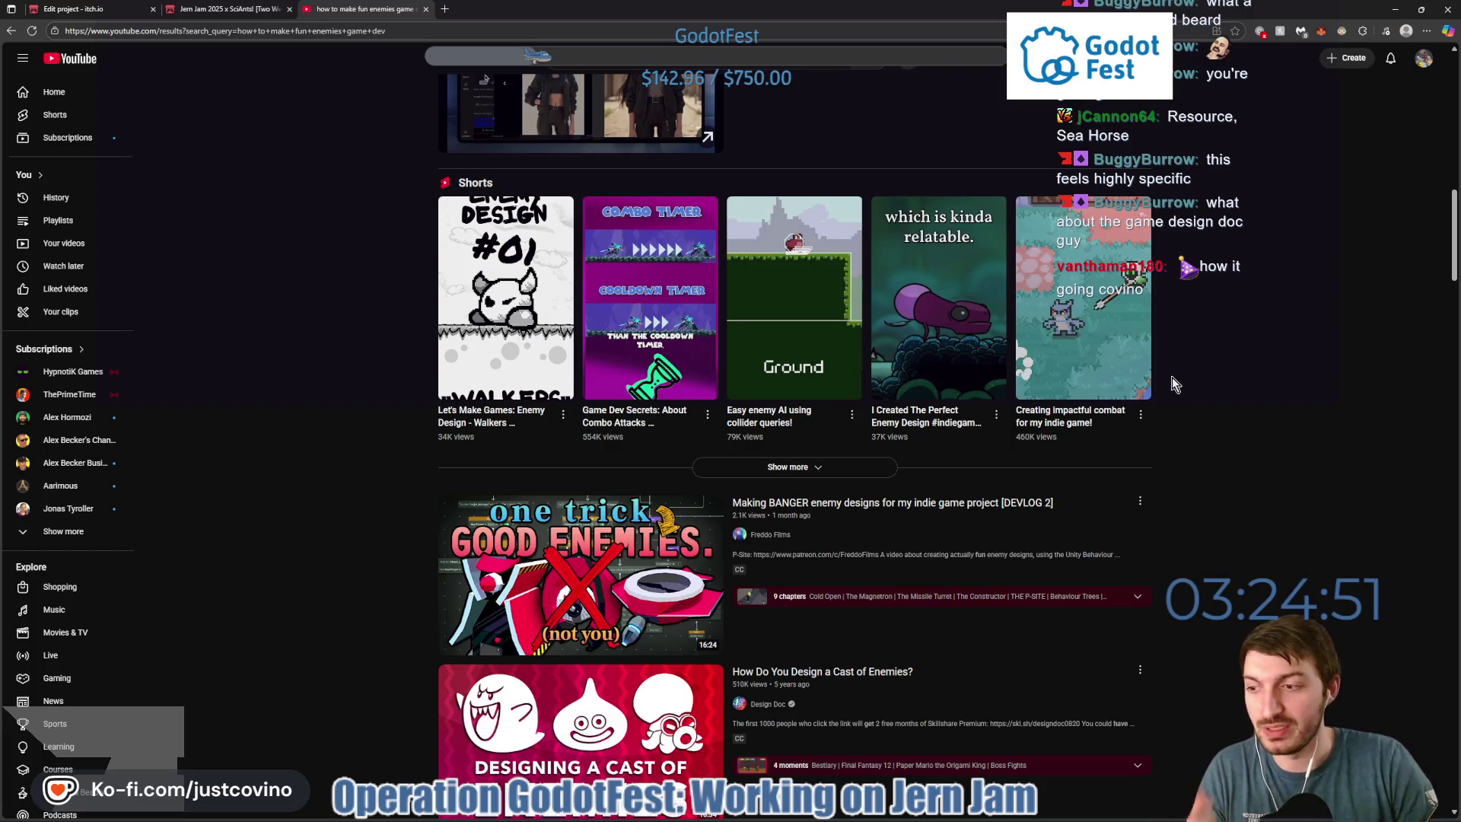
{"action": "scroll", "coordinate": [1126, 392], "scroll_direction": "down", "scroll_amount": 4}
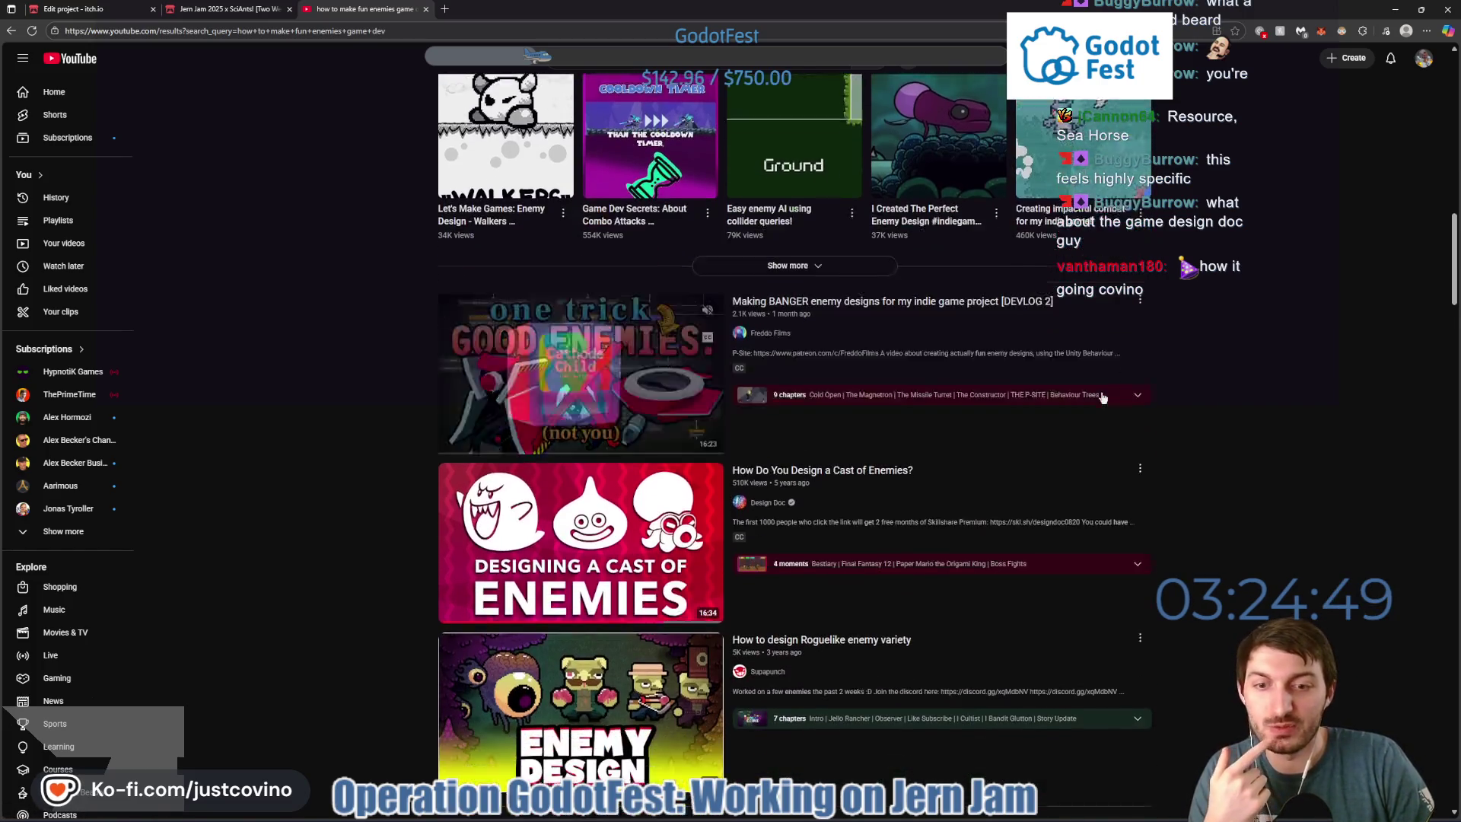
{"action": "mouse_move", "coordinate": [1101, 407]}
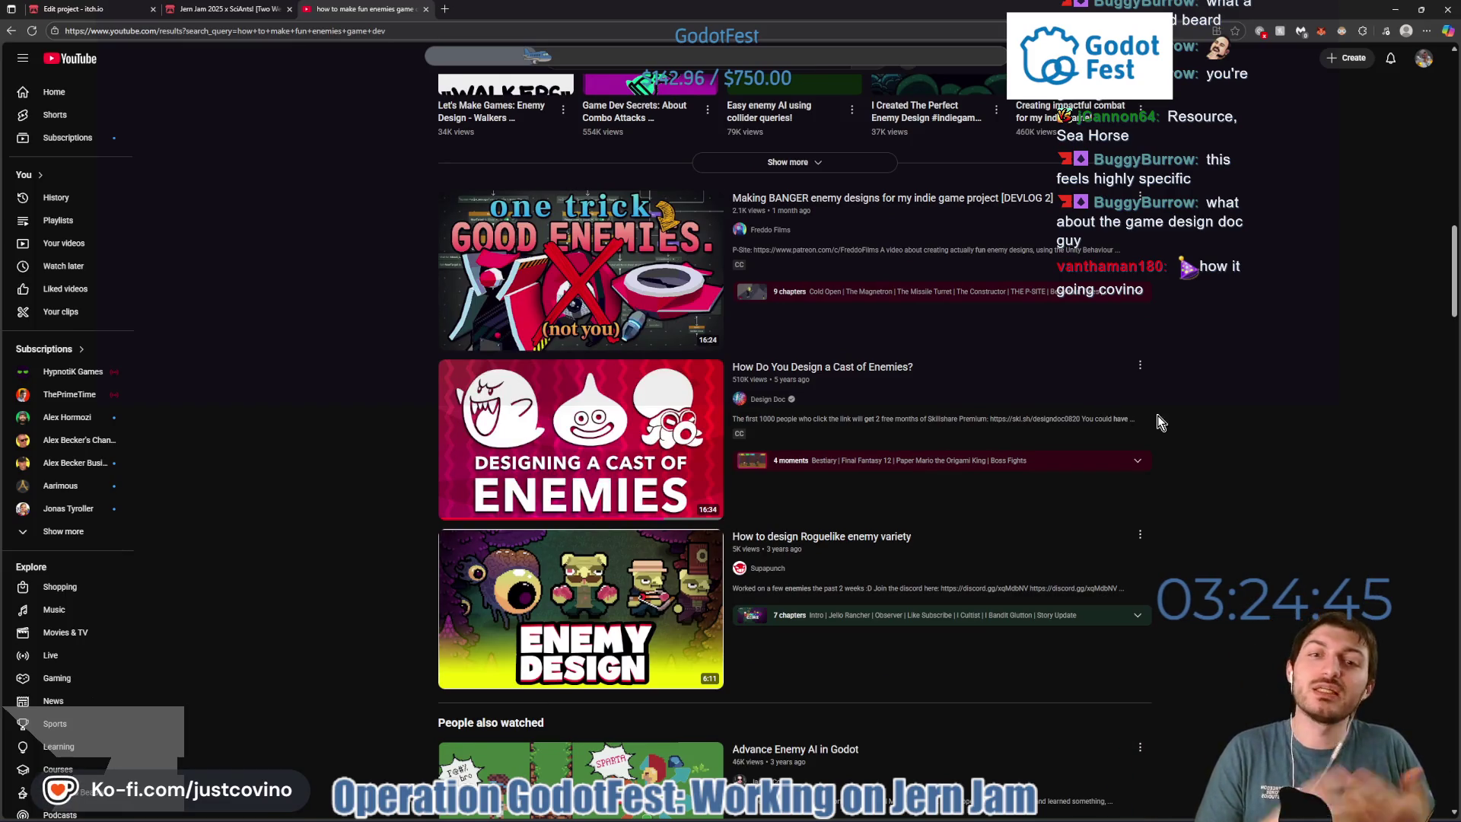
{"action": "mouse_move", "coordinate": [670, 458]}
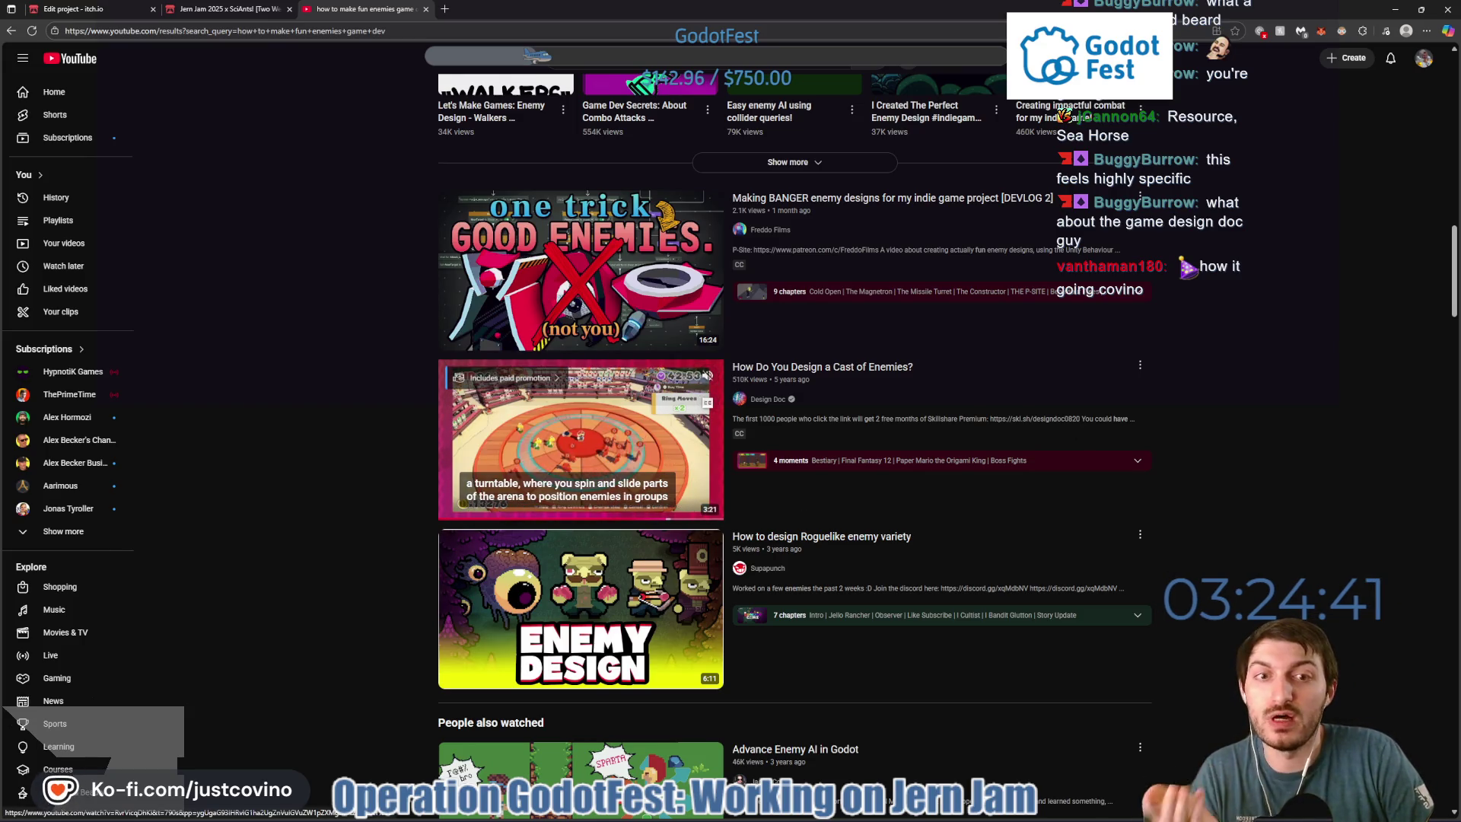
{"action": "scroll", "coordinate": [1032, 386], "scroll_direction": "down", "scroll_amount": 5}
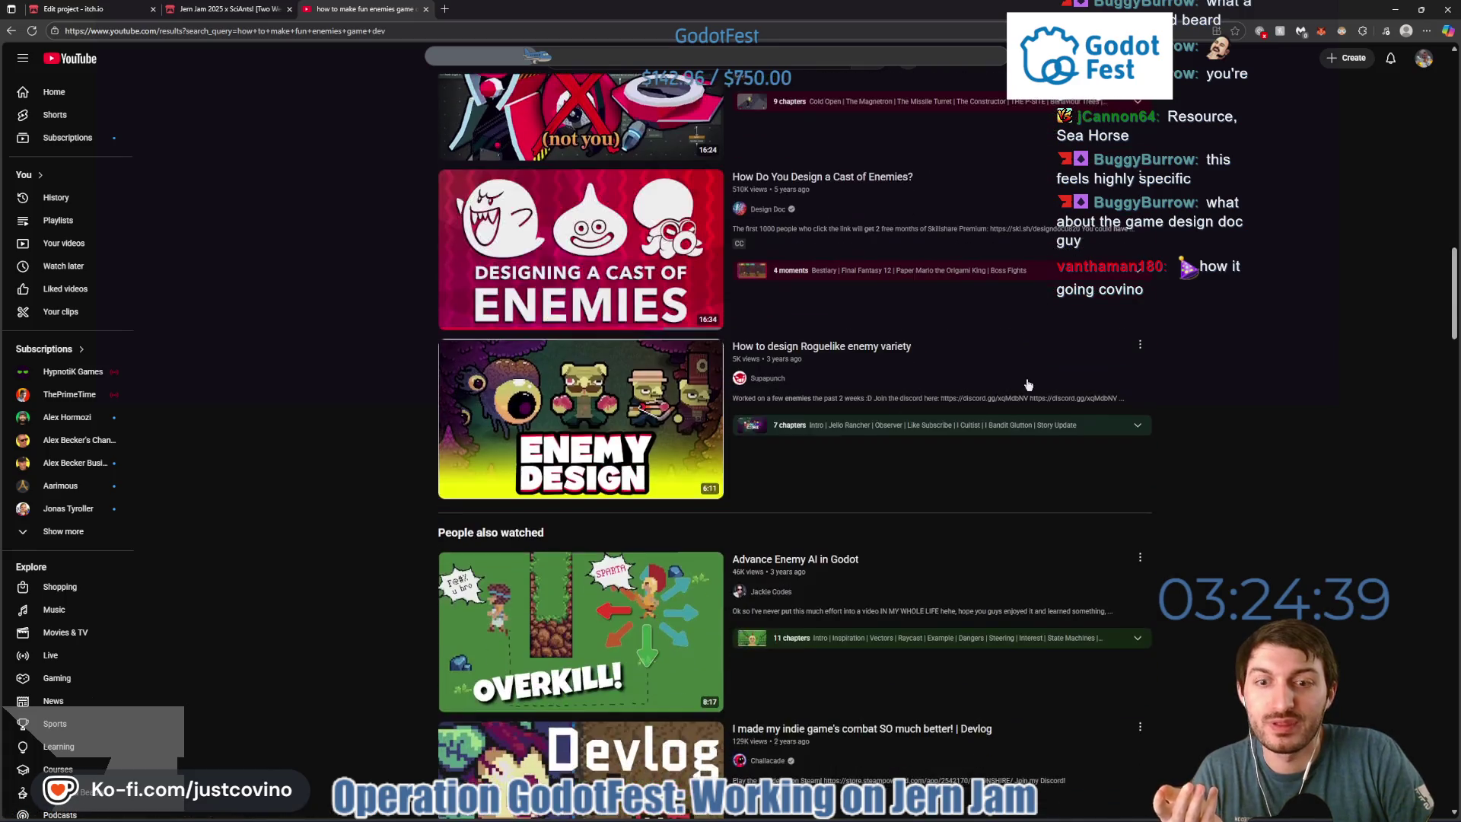
{"action": "mouse_move", "coordinate": [1127, 396]}
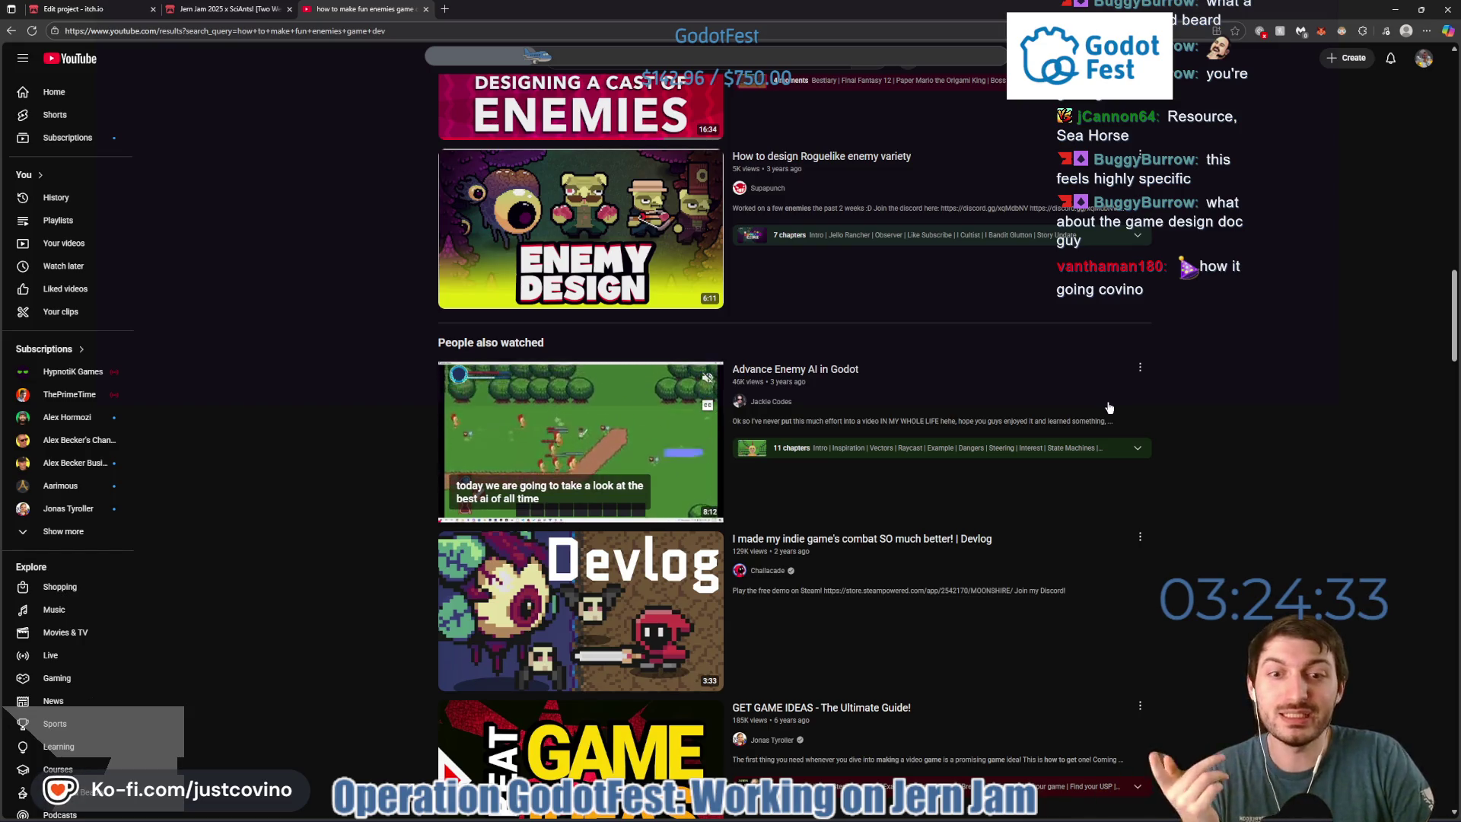
{"action": "scroll", "coordinate": [1114, 405], "scroll_direction": "down", "scroll_amount": 3}
{"action": "scroll", "coordinate": [1106, 411], "scroll_direction": "down", "scroll_amount": 7}
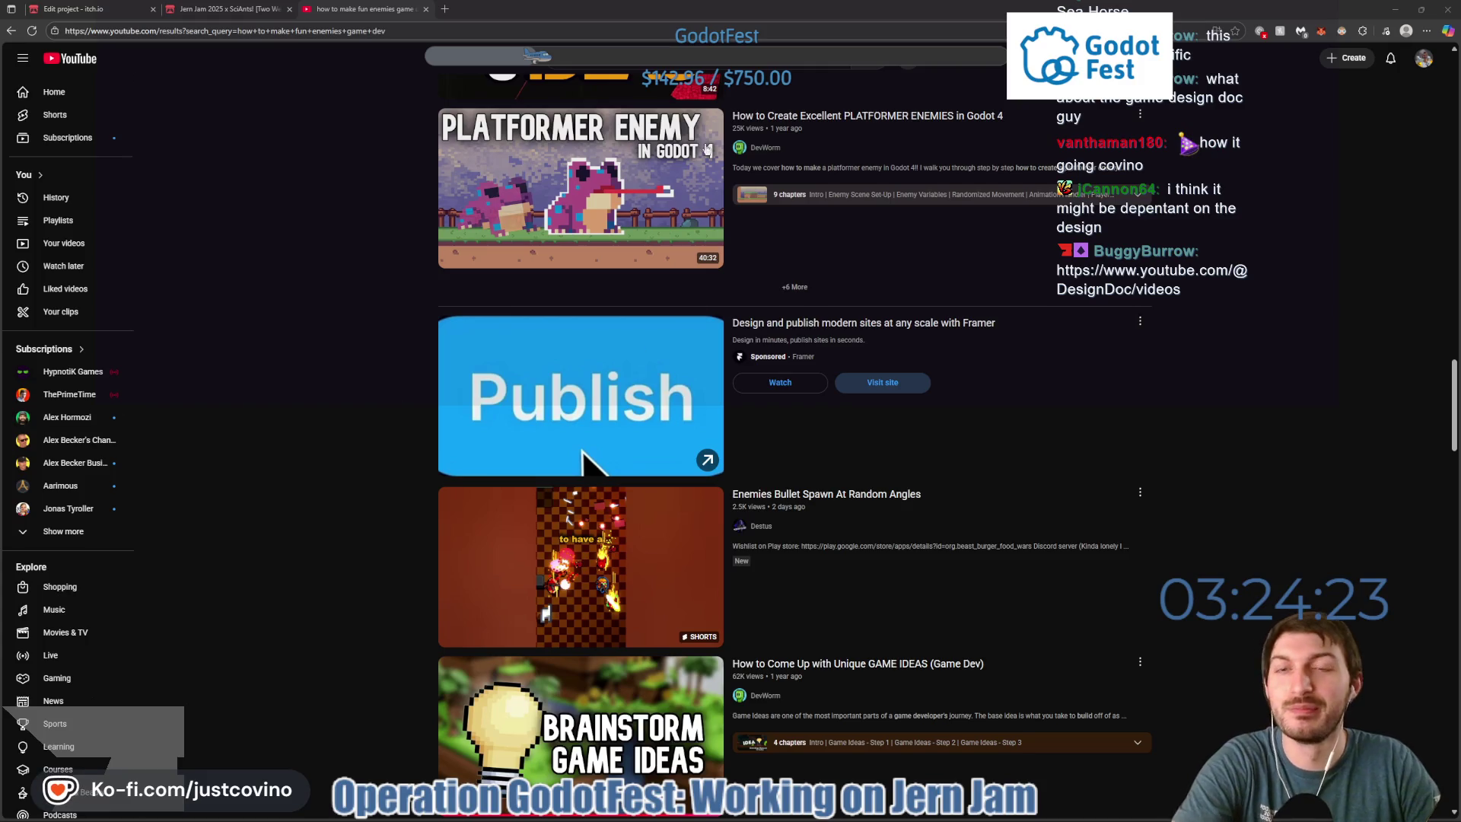
{"action": "left_click", "coordinate": [541, 31]}
{"action": "type", "text": "https://www.youtube.com/@DesignDoc/videos"}
{"action": "key", "text": "Return"}
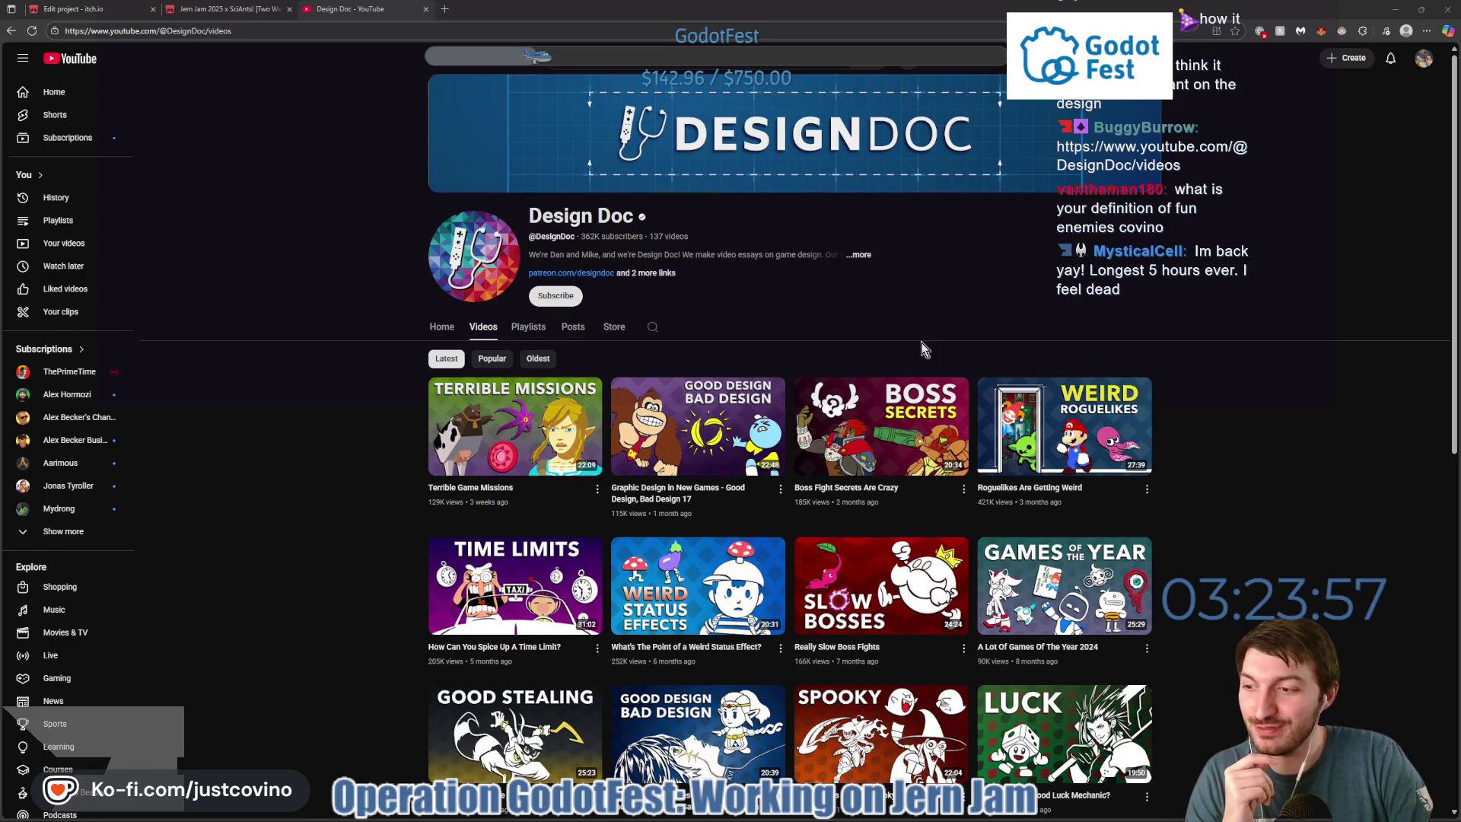
{"action": "scroll", "coordinate": [958, 351], "scroll_direction": "down", "scroll_amount": 4}
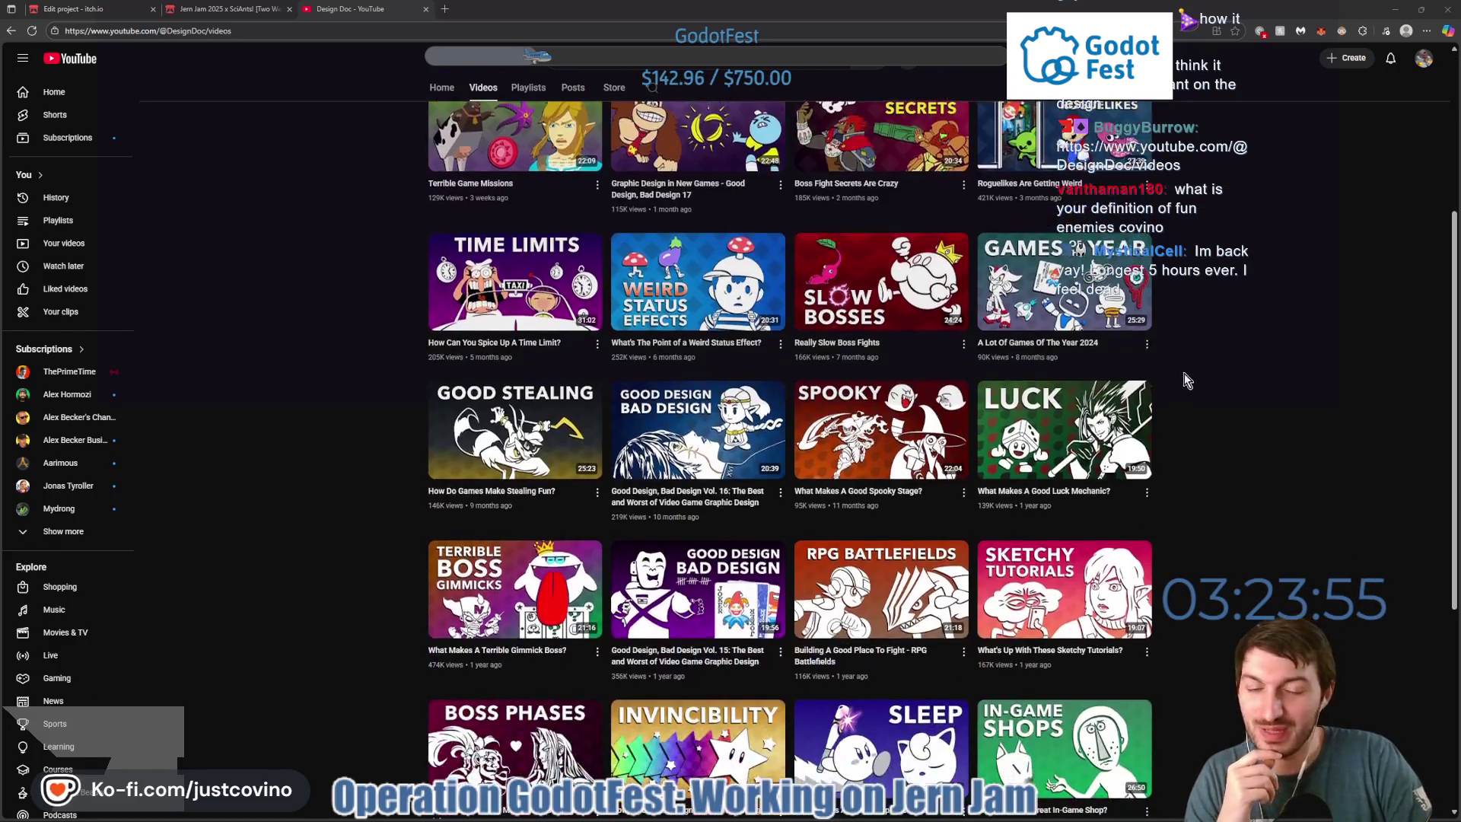
{"action": "scroll", "coordinate": [1187, 381], "scroll_direction": "down", "scroll_amount": 2}
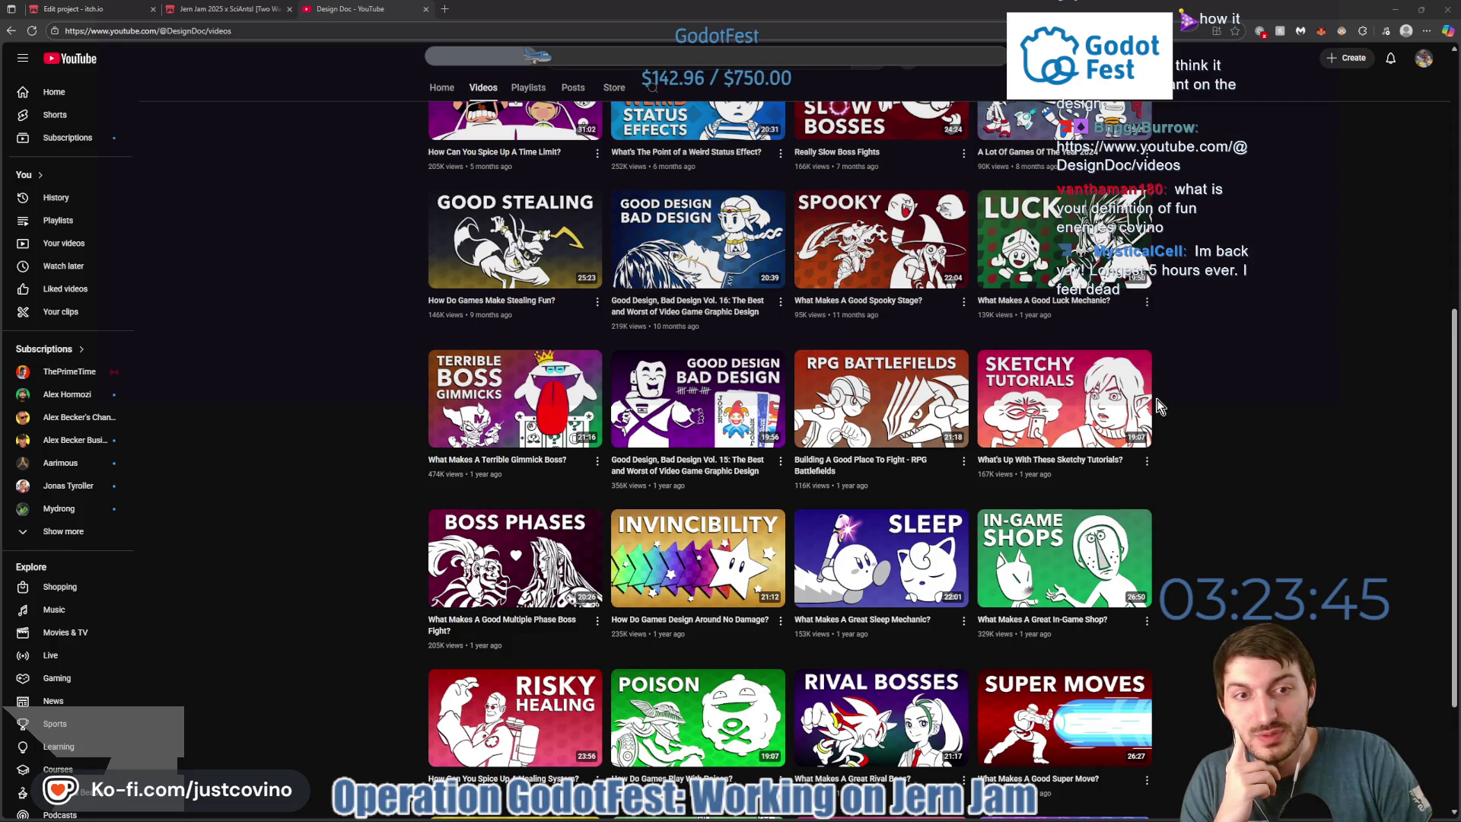
{"action": "mouse_move", "coordinate": [894, 473]}
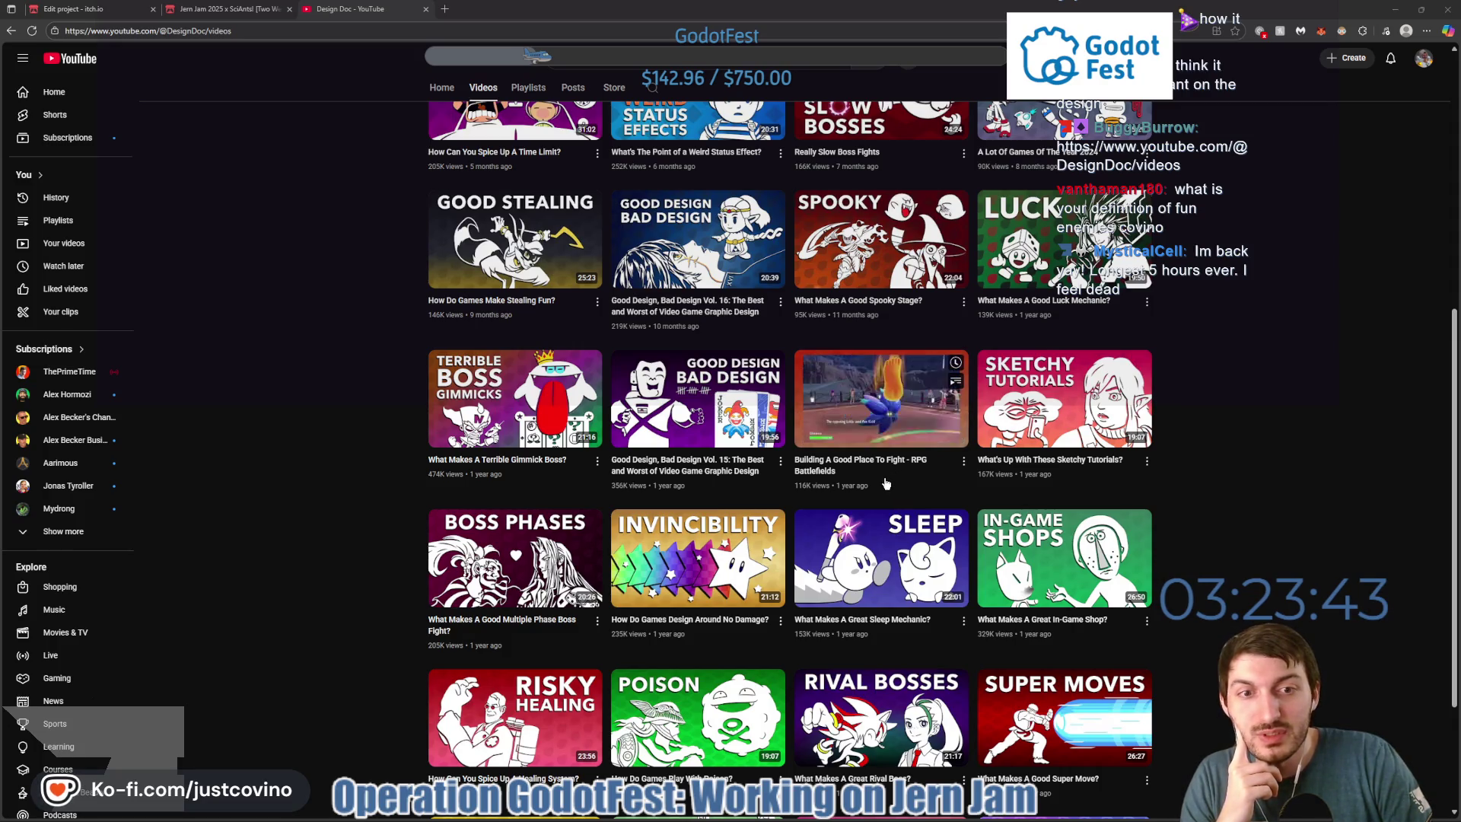
{"action": "mouse_move", "coordinate": [729, 478]}
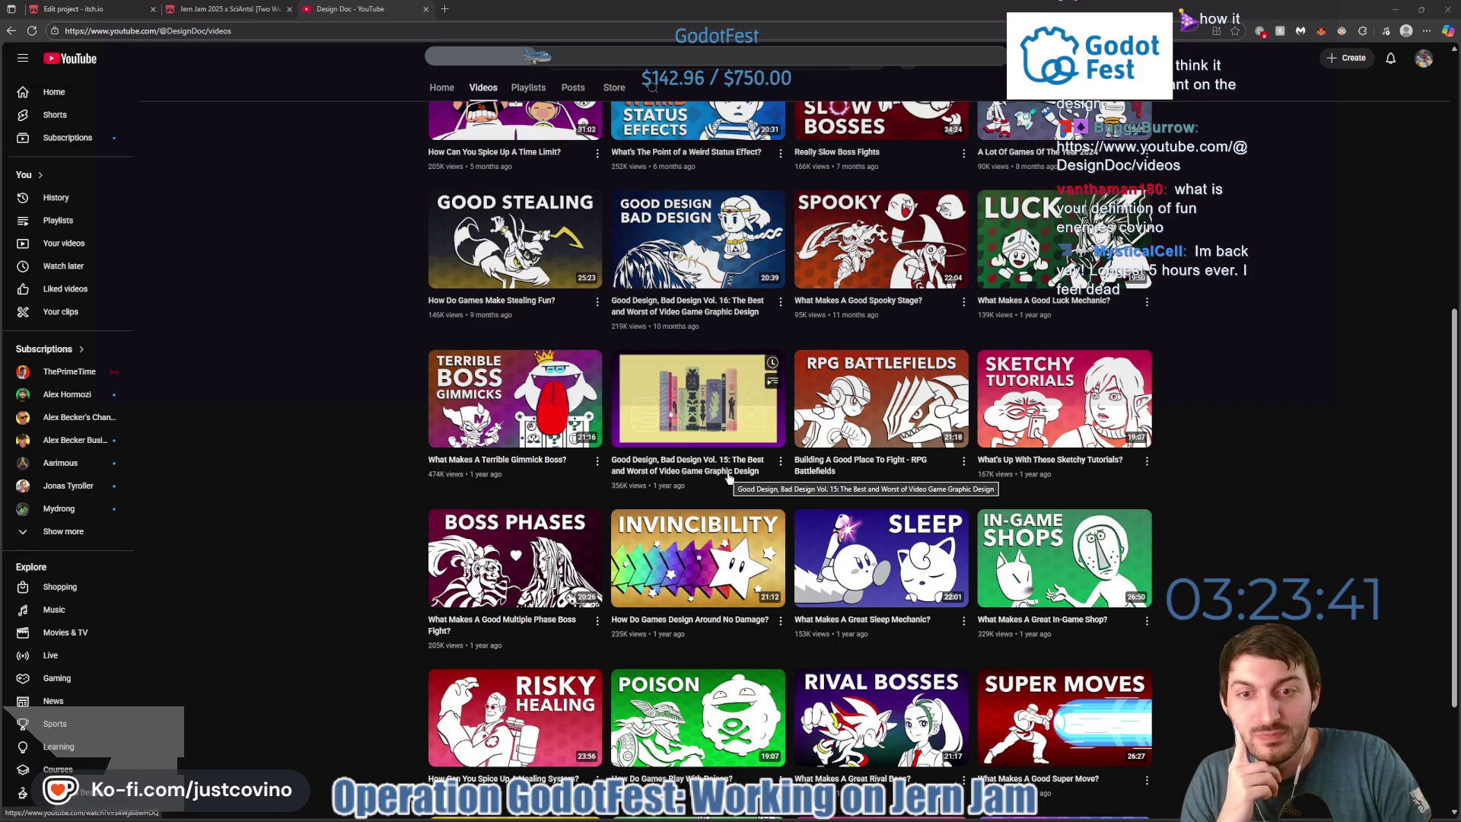
{"action": "mouse_move", "coordinate": [514, 467]}
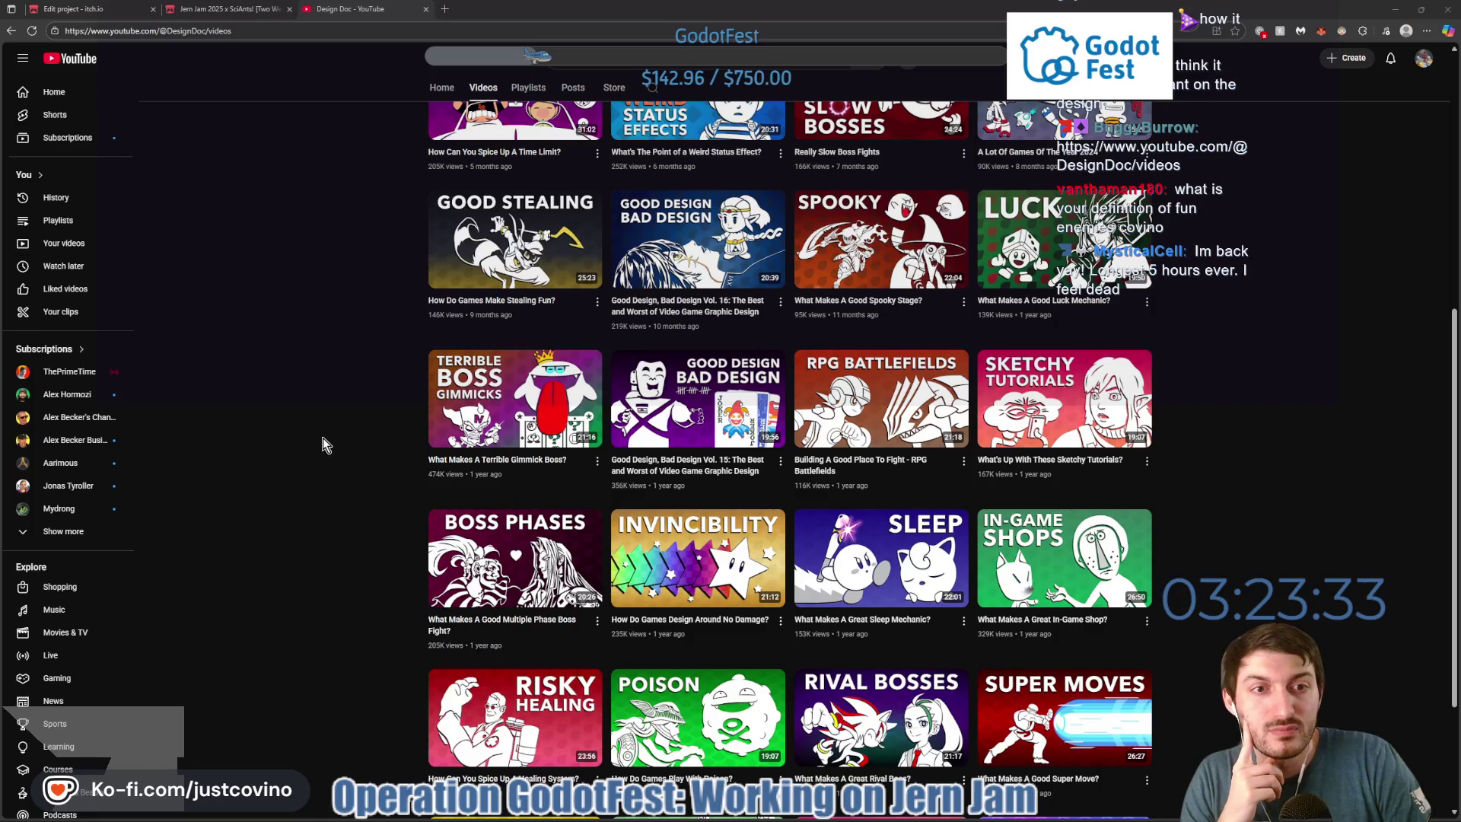
{"action": "scroll", "coordinate": [321, 437], "scroll_direction": "up", "scroll_amount": 1}
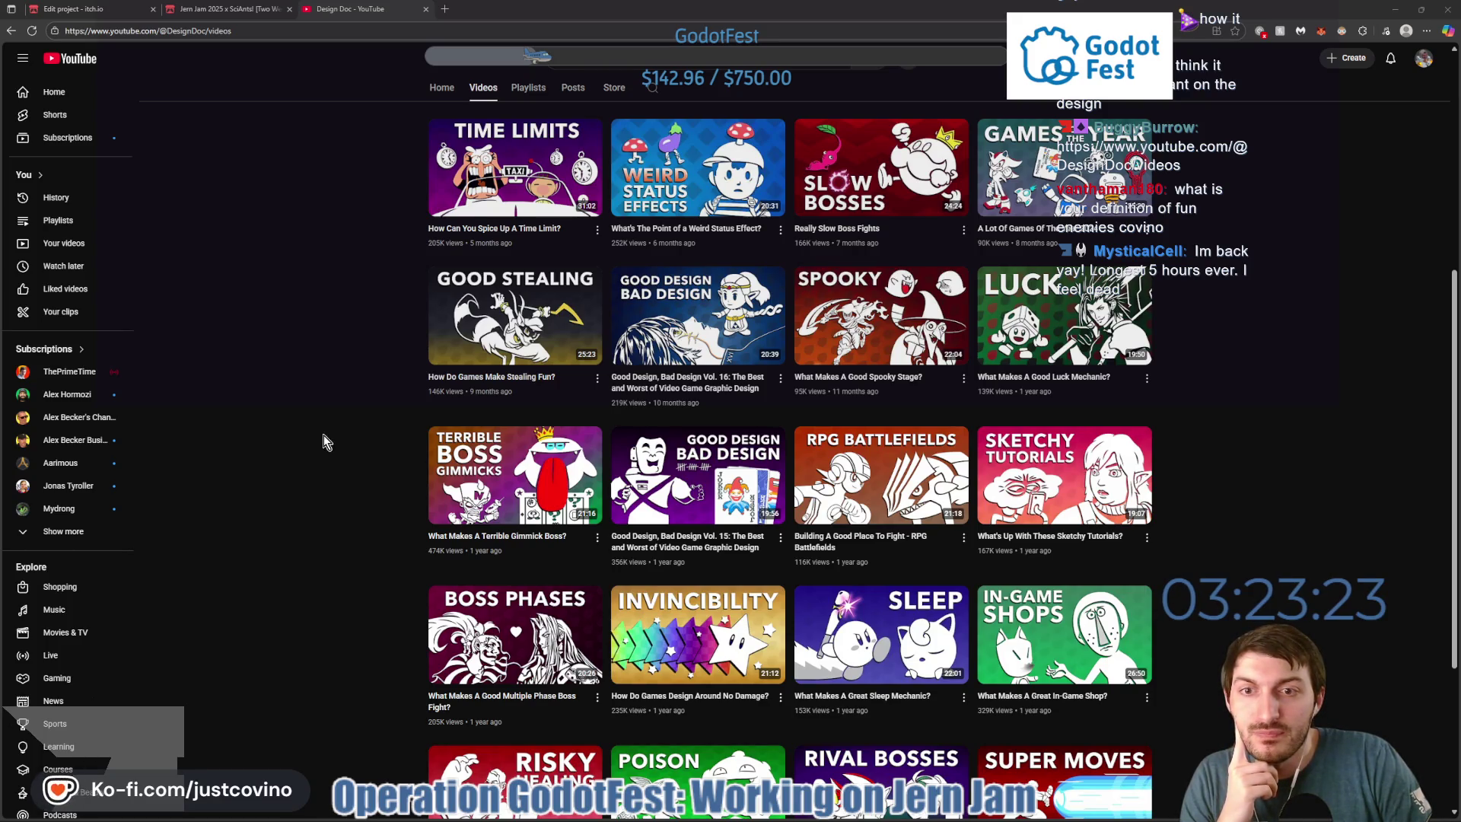
{"action": "scroll", "coordinate": [322, 435], "scroll_direction": "down", "scroll_amount": 2}
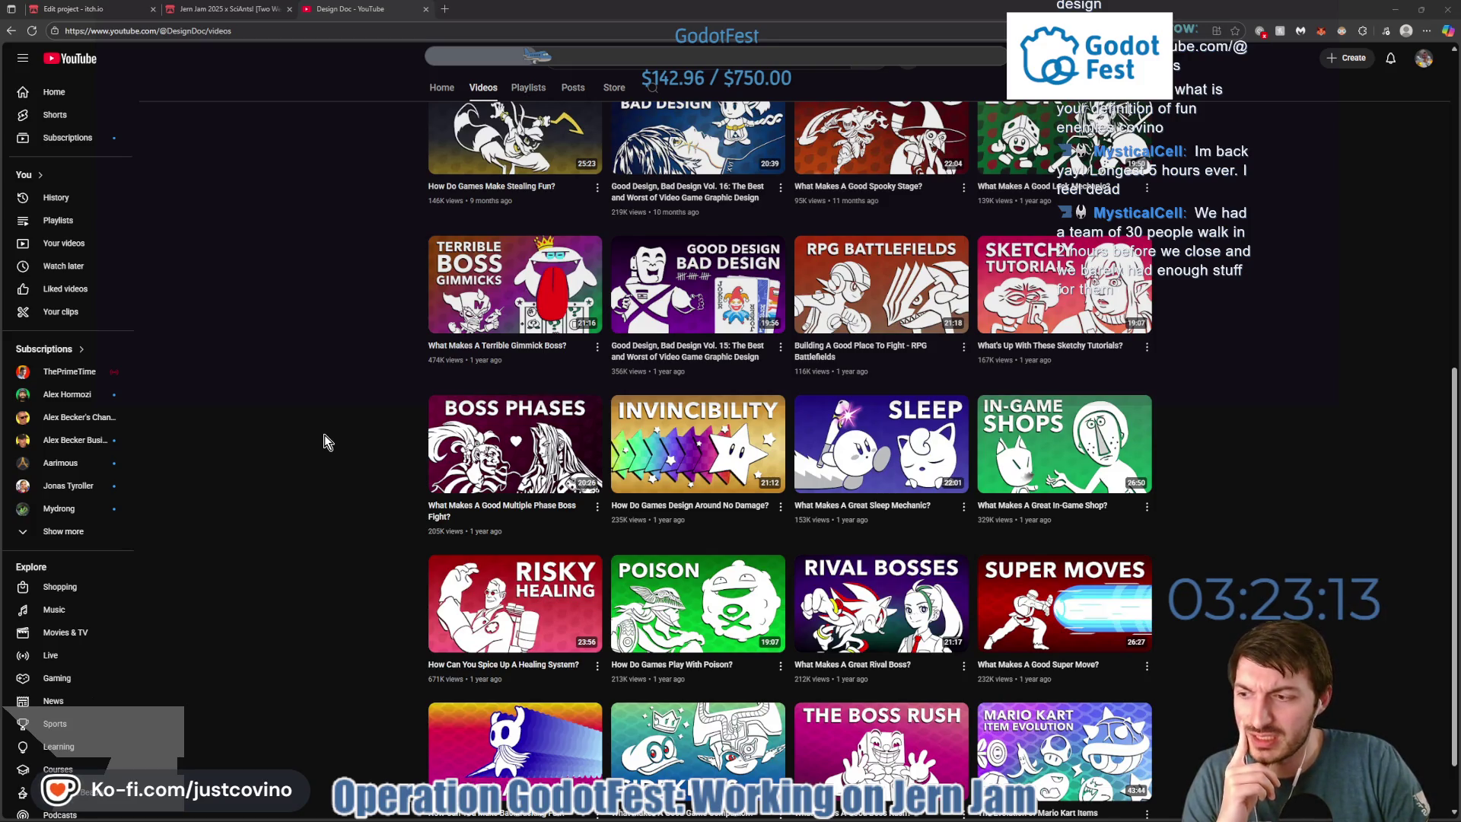
Scroll far down Design Doc's uploads, past Designing A.I. Allies, to The Evolution of Roguelike Design.
{"action": "scroll", "coordinate": [324, 440], "scroll_direction": "down", "scroll_amount": 1}
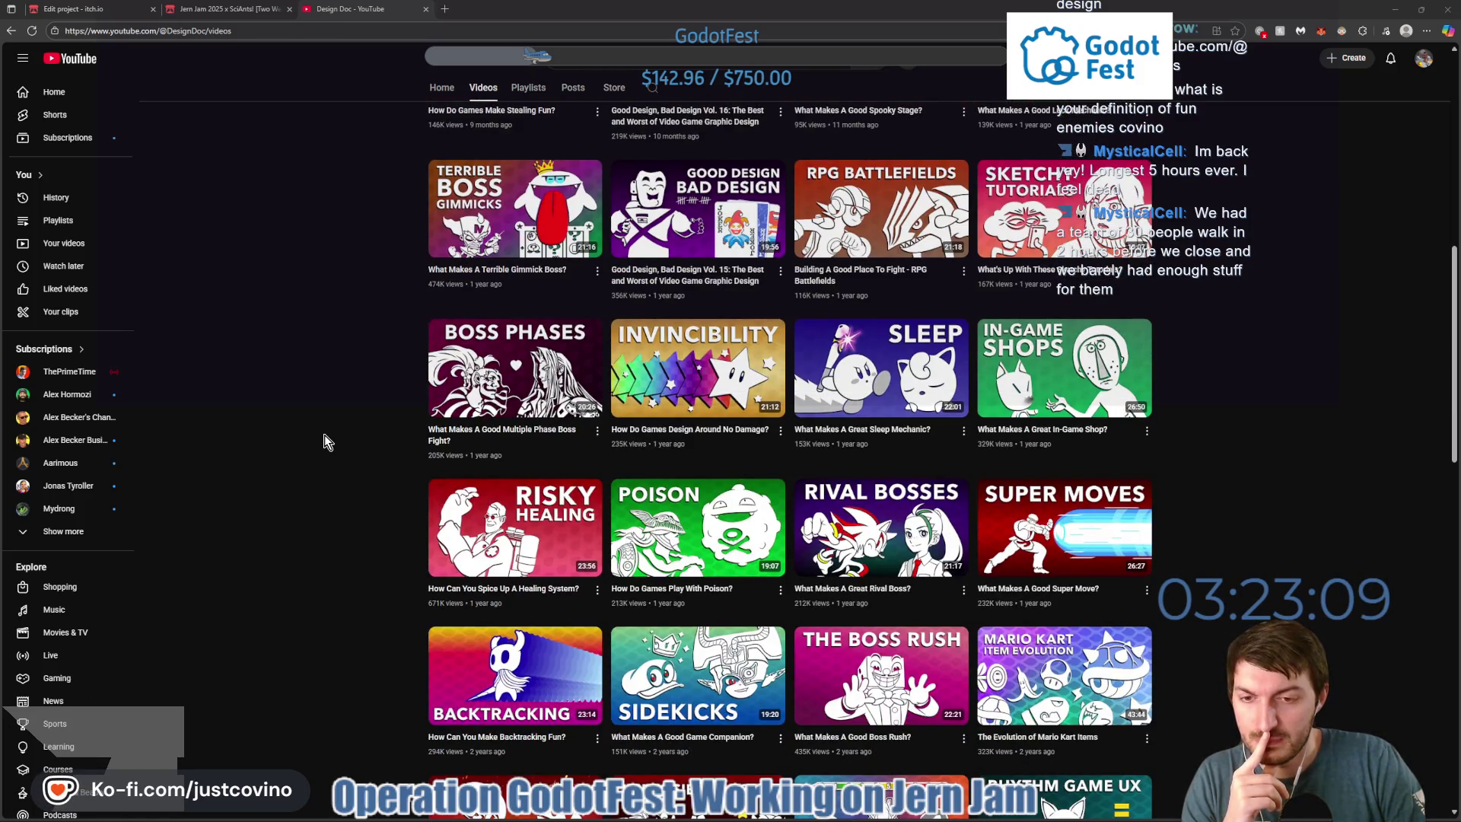
{"action": "scroll", "coordinate": [325, 436], "scroll_direction": "down", "scroll_amount": 1}
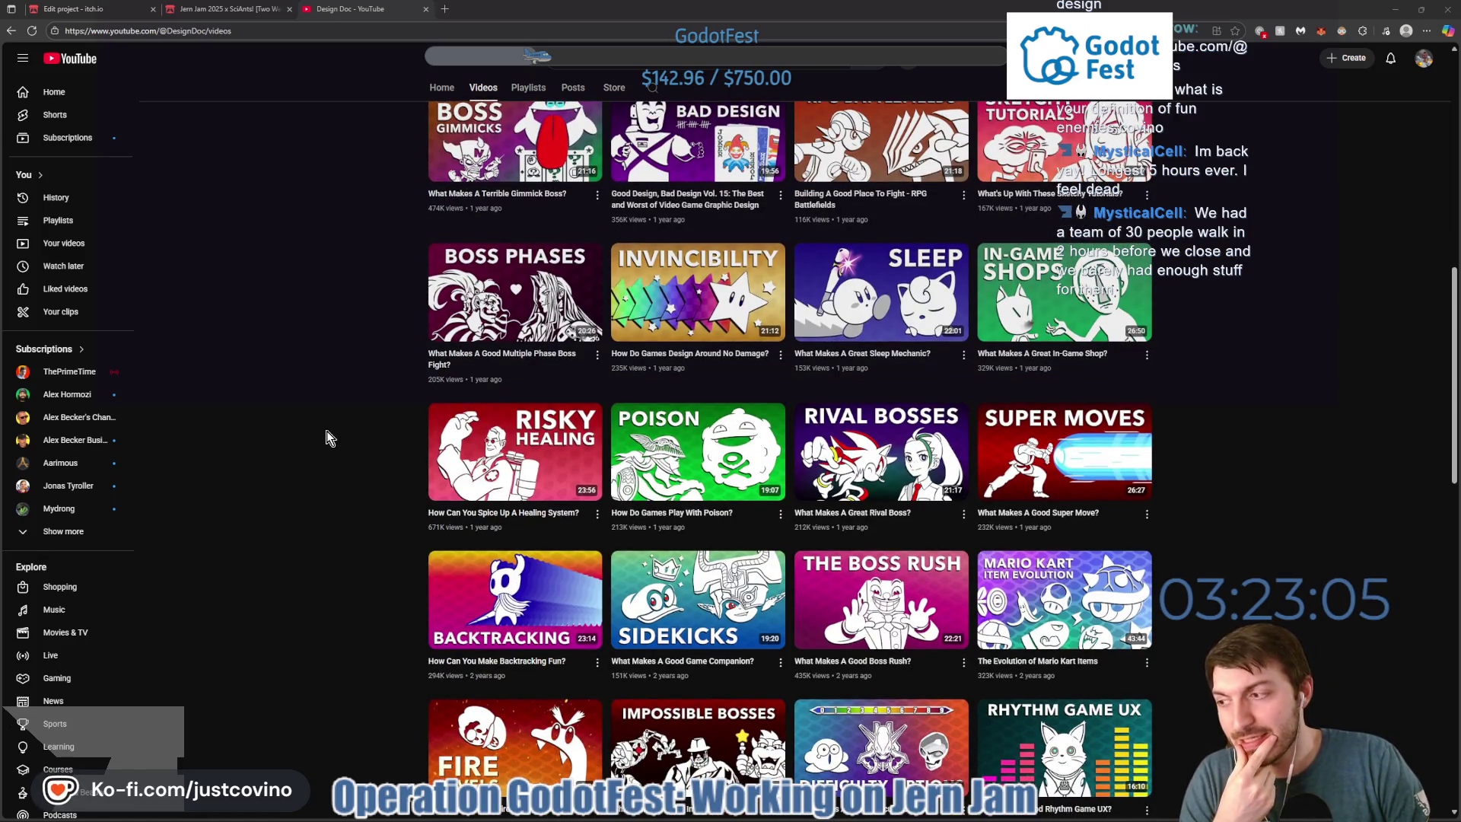
{"action": "scroll", "coordinate": [376, 437], "scroll_direction": "down", "scroll_amount": 1}
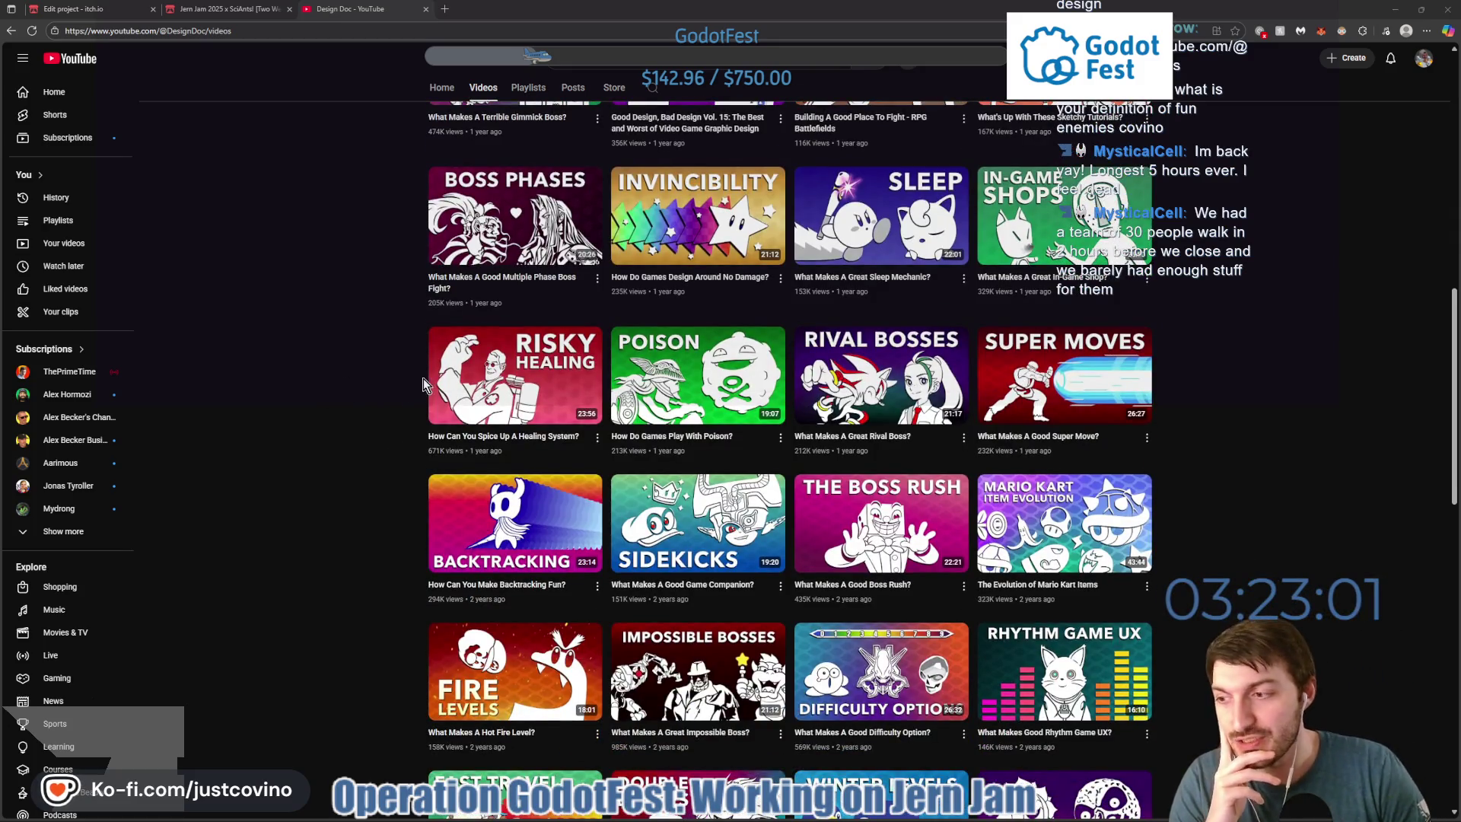
{"action": "scroll", "coordinate": [426, 405], "scroll_direction": "down", "scroll_amount": 2}
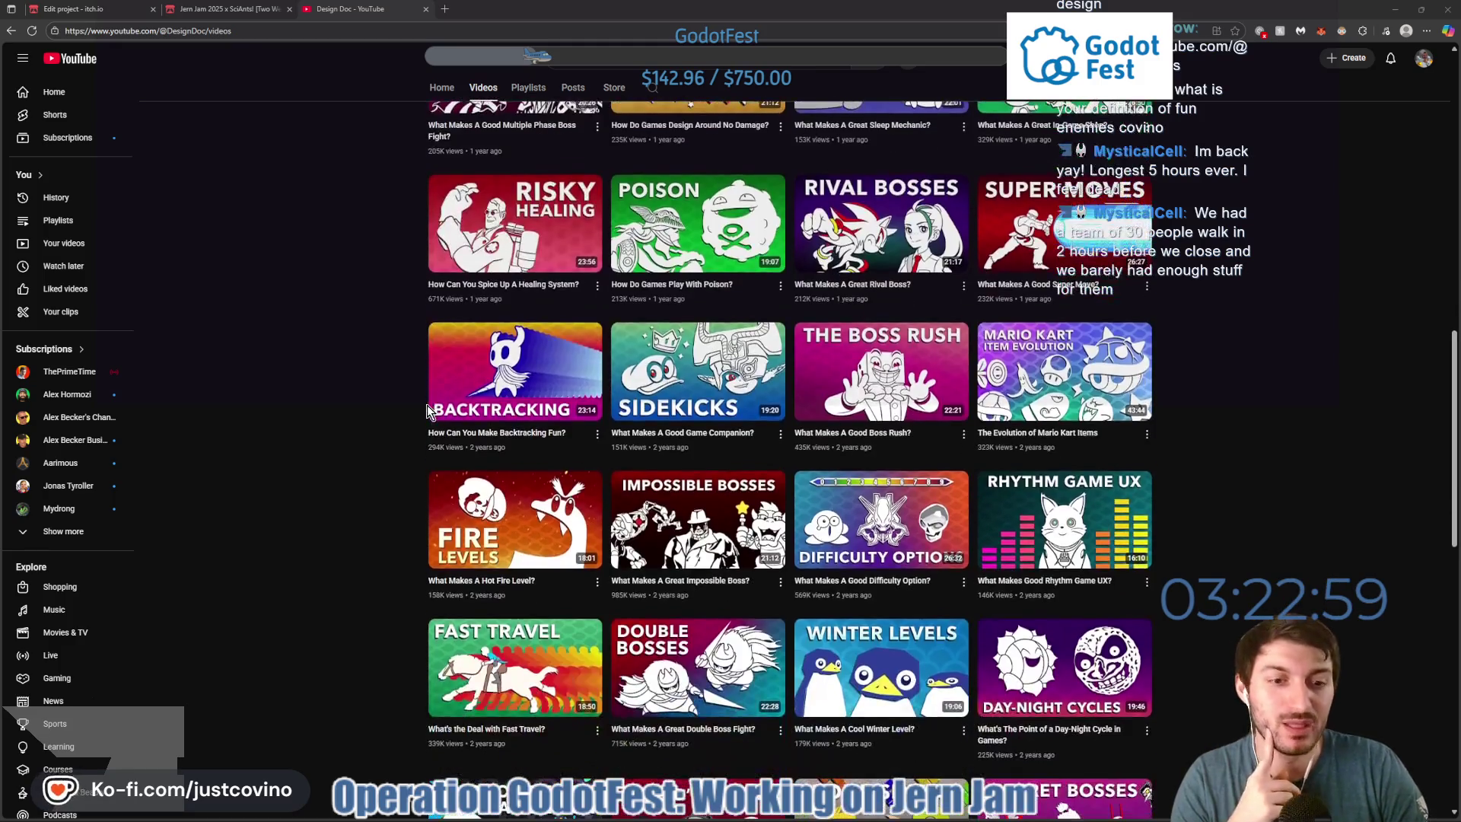
{"action": "scroll", "coordinate": [427, 405], "scroll_direction": "down", "scroll_amount": 2}
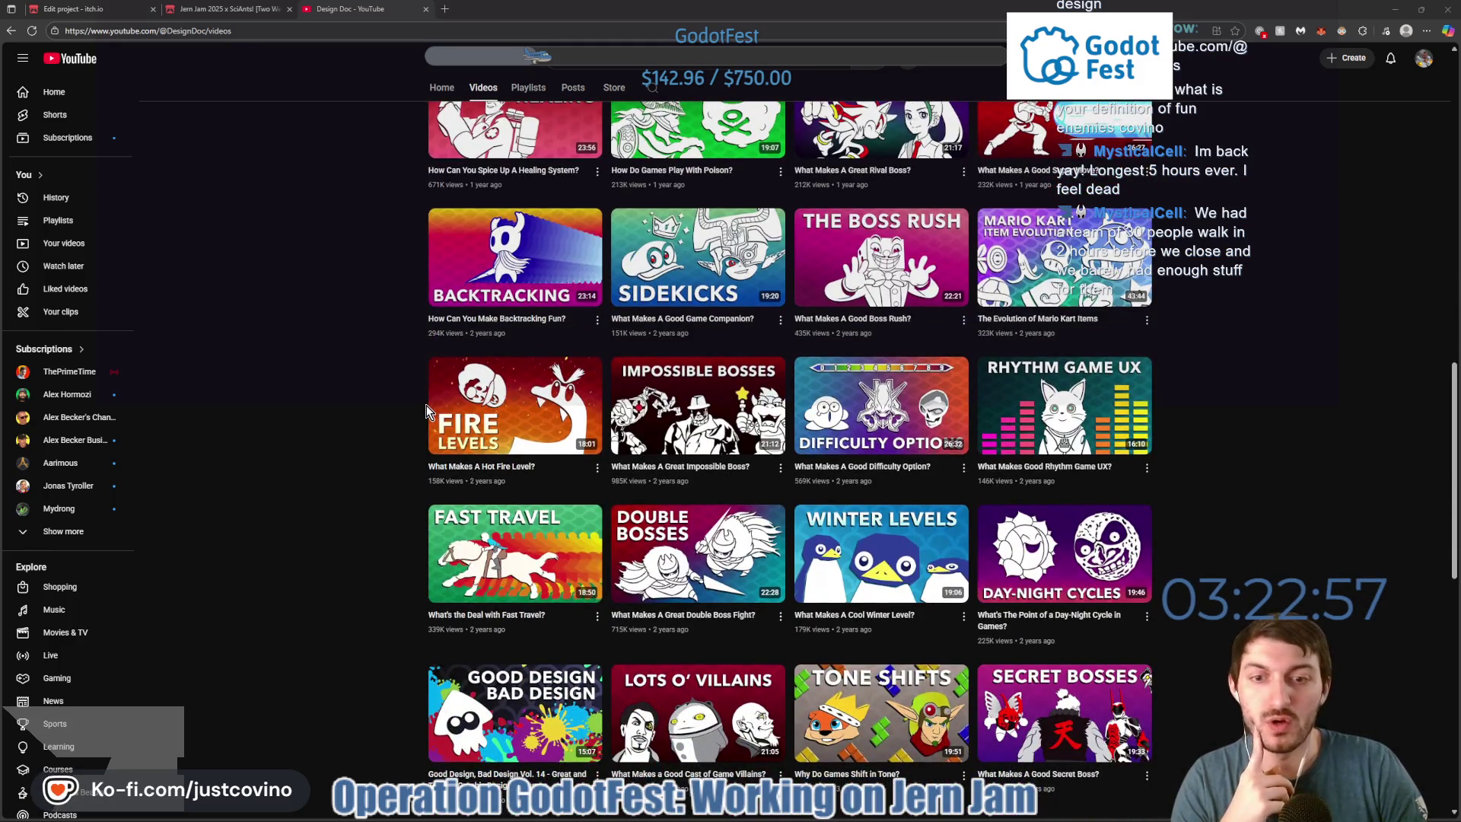
{"action": "scroll", "coordinate": [427, 405], "scroll_direction": "down", "scroll_amount": 2}
{"action": "scroll", "coordinate": [426, 404], "scroll_direction": "down", "scroll_amount": 1}
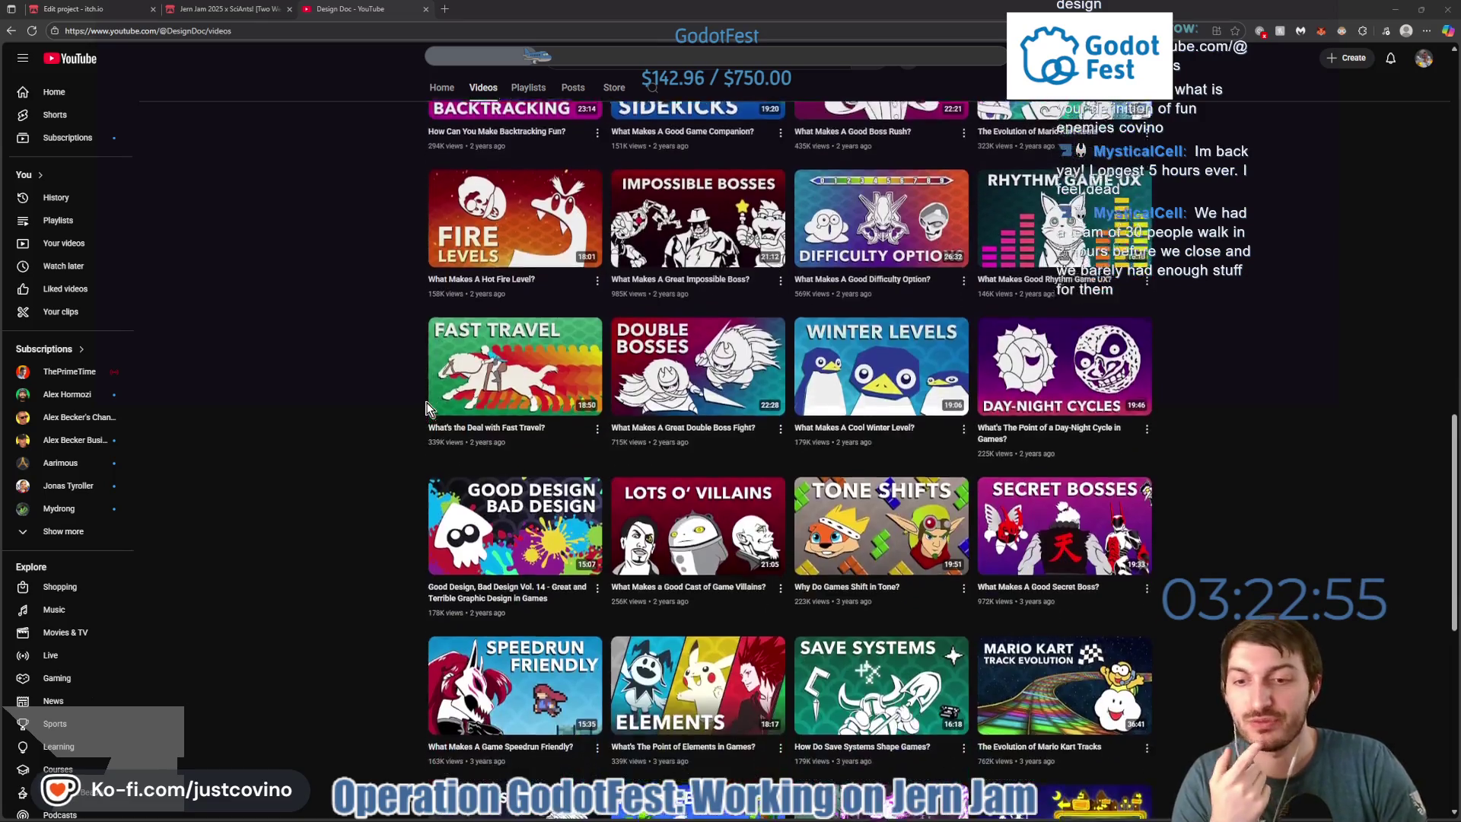
{"action": "scroll", "coordinate": [427, 408], "scroll_direction": "down", "scroll_amount": 2}
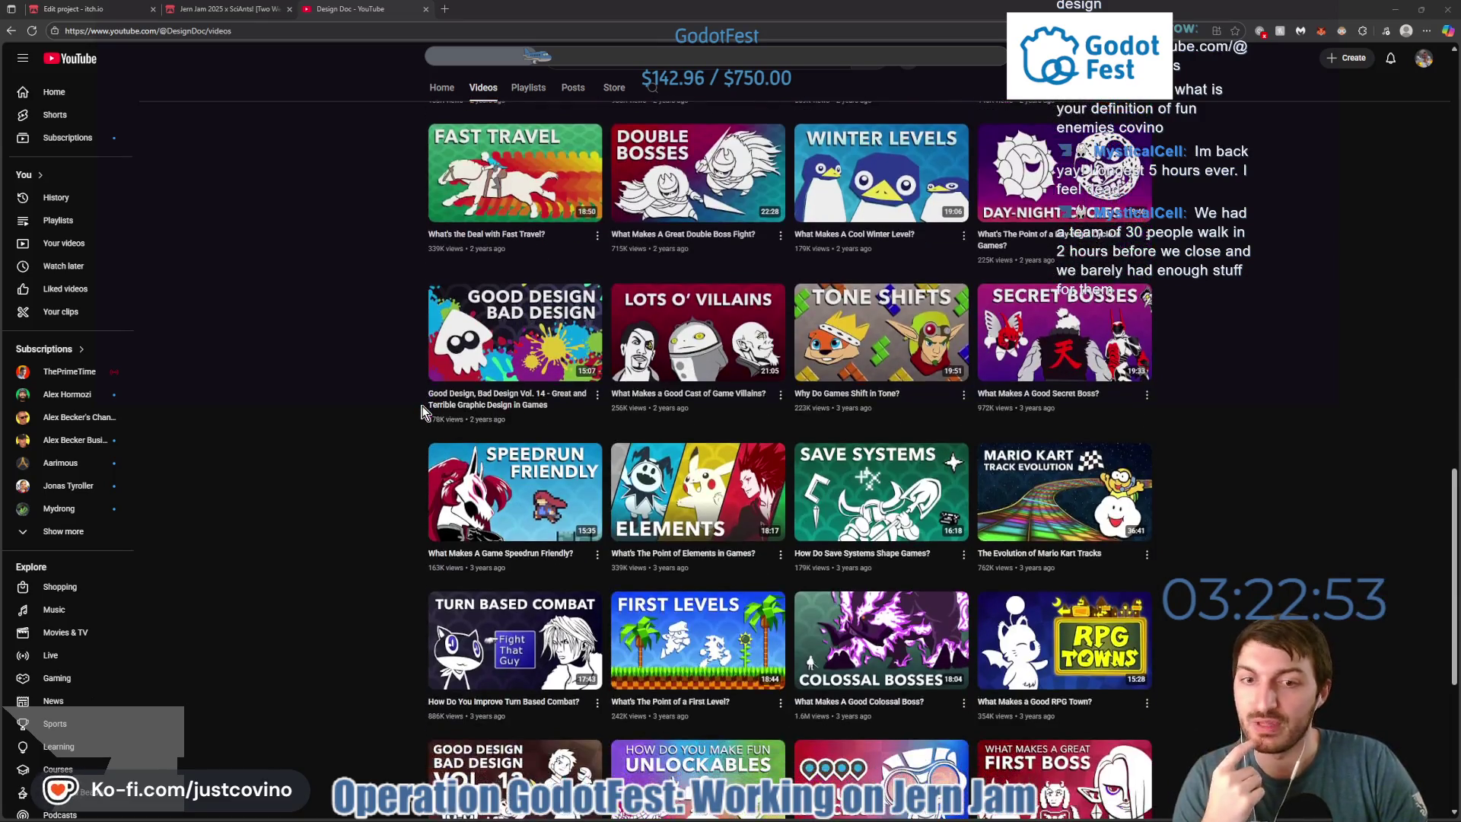
{"action": "scroll", "coordinate": [424, 412], "scroll_direction": "down", "scroll_amount": 1}
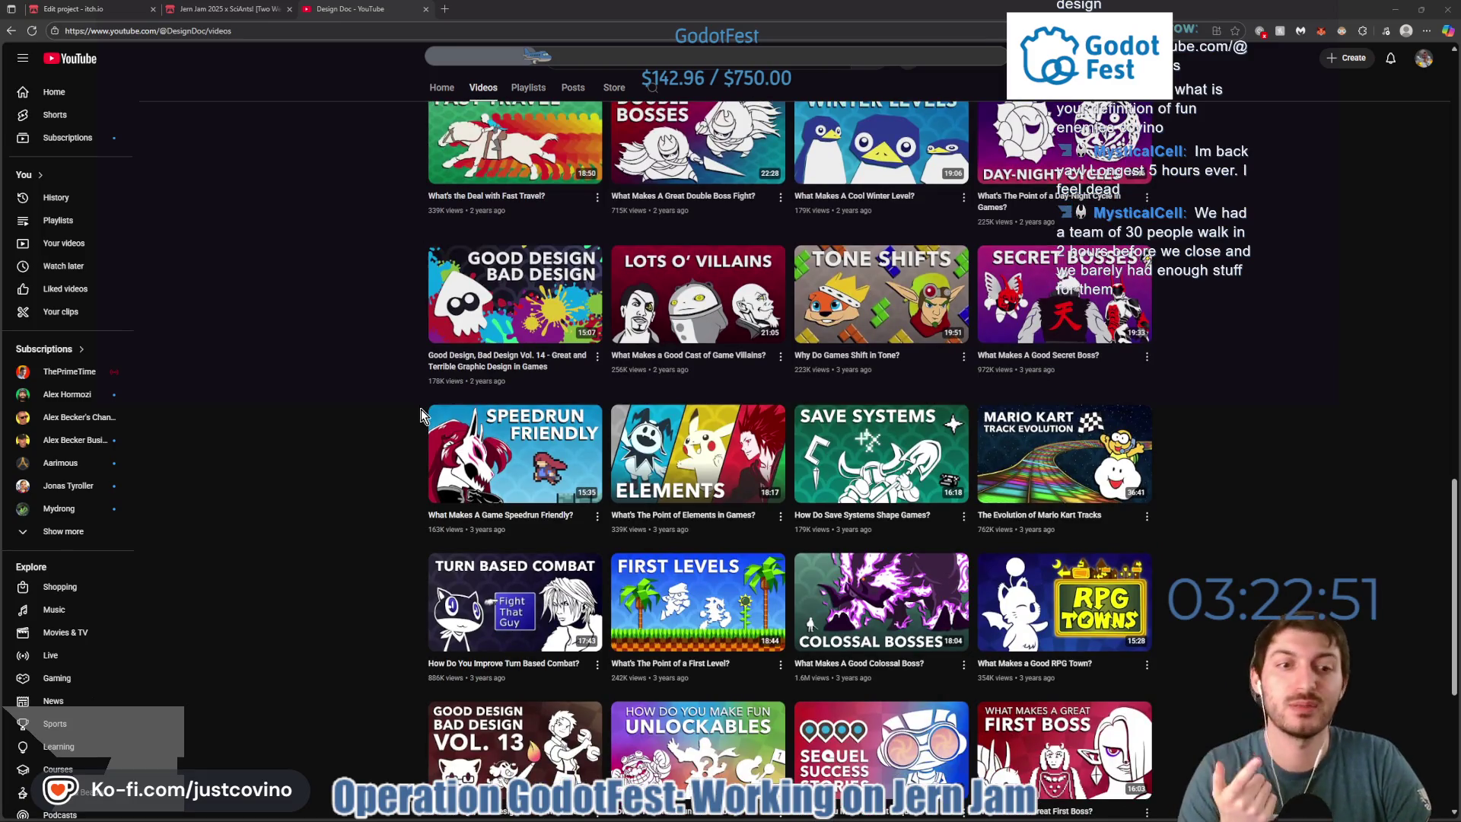
{"action": "scroll", "coordinate": [424, 413], "scroll_direction": "down", "scroll_amount": 2}
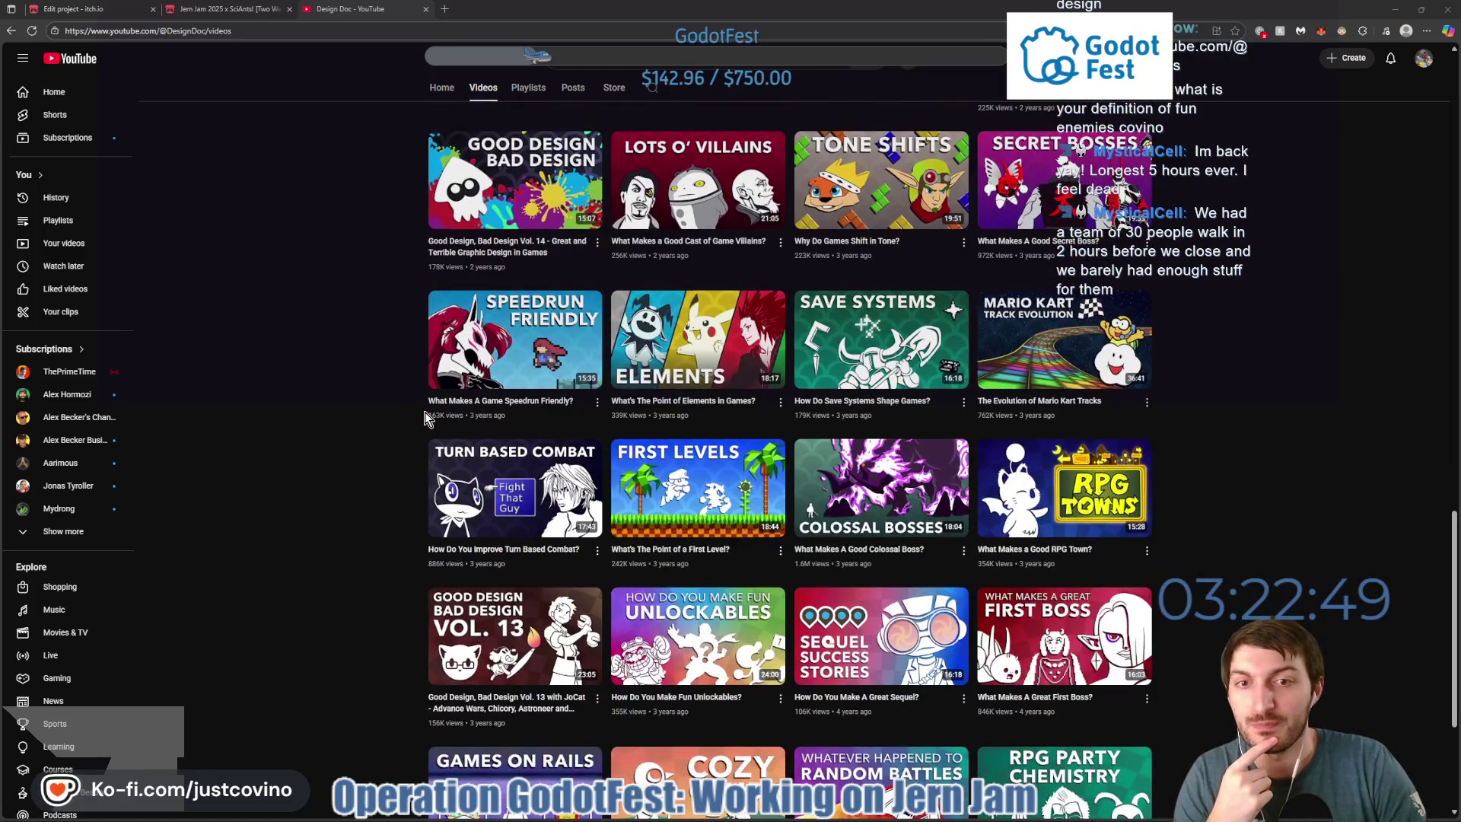
{"action": "scroll", "coordinate": [427, 416], "scroll_direction": "down", "scroll_amount": 2}
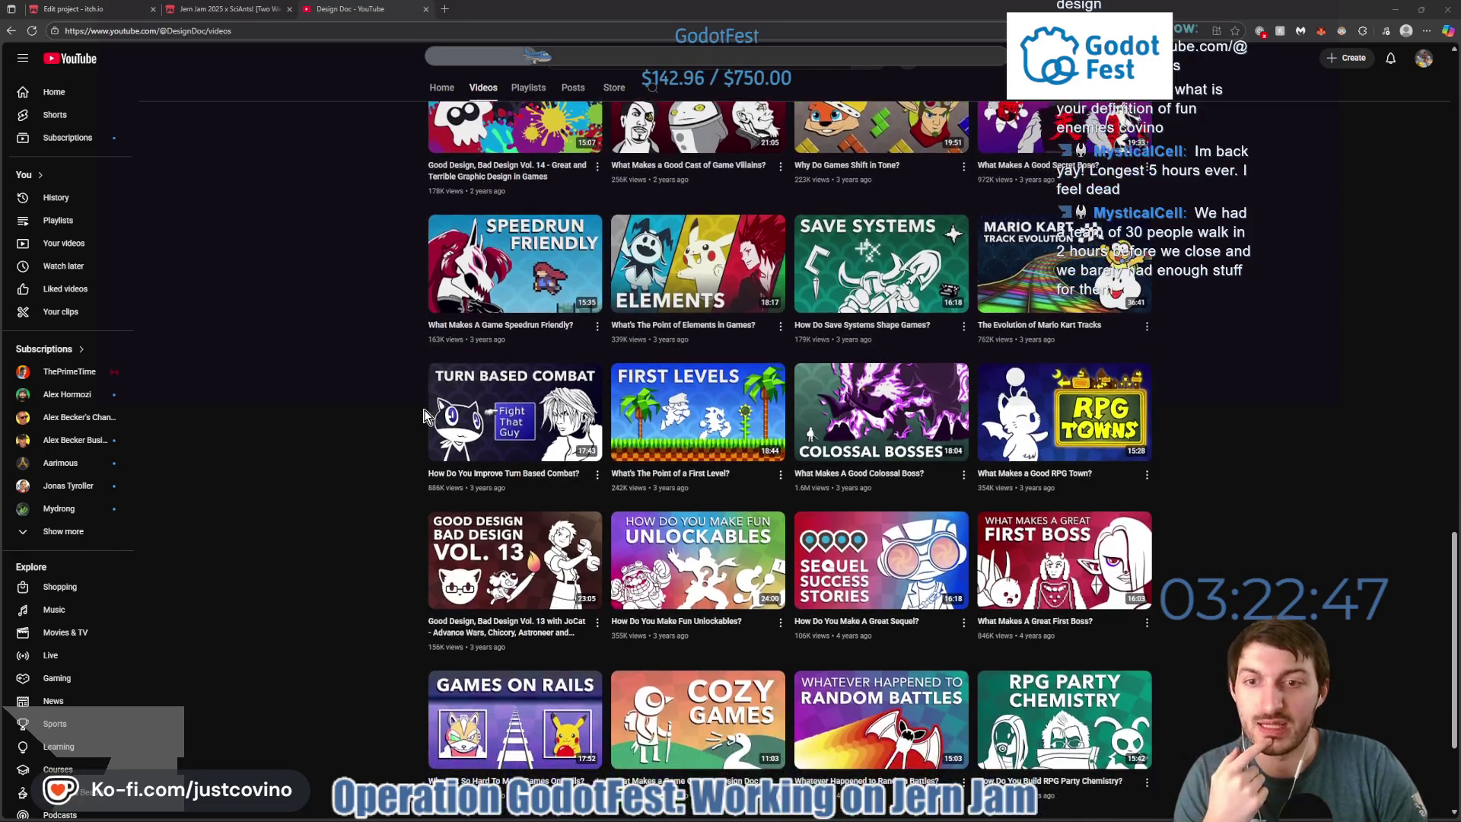
{"action": "scroll", "coordinate": [424, 414], "scroll_direction": "down", "scroll_amount": 2}
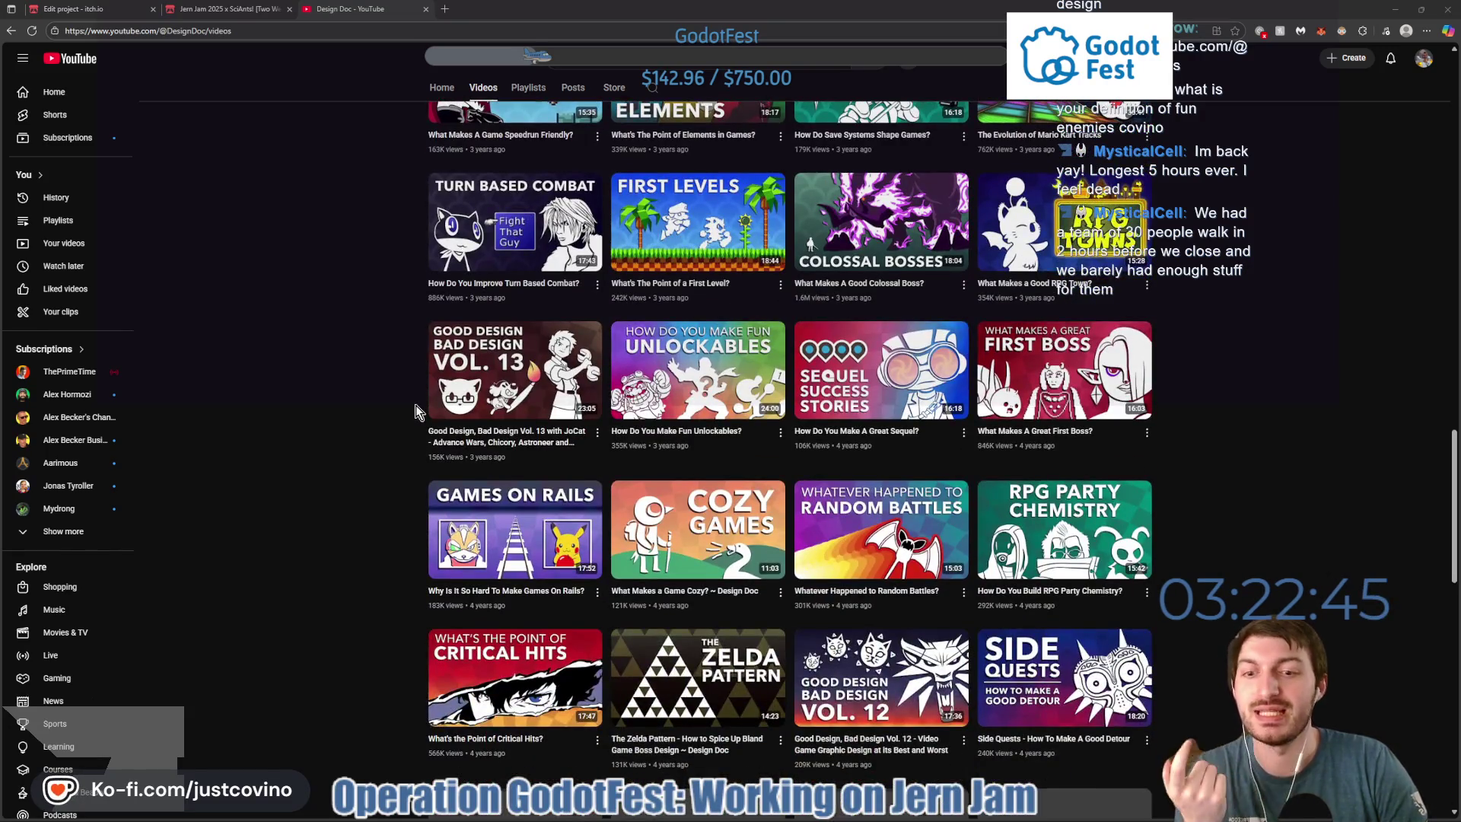
{"action": "scroll", "coordinate": [416, 405], "scroll_direction": "down", "scroll_amount": 2}
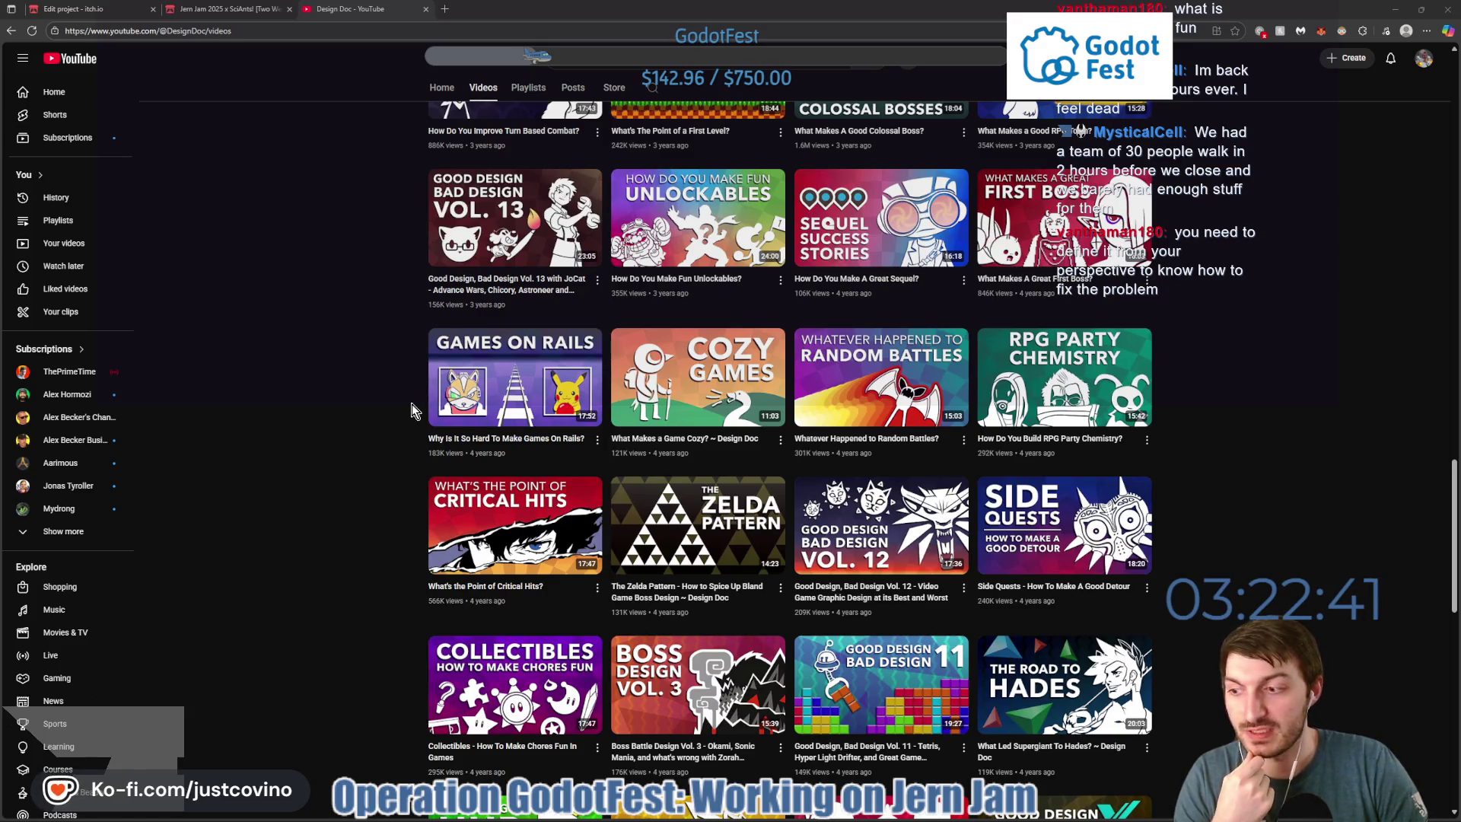
{"action": "scroll", "coordinate": [412, 404], "scroll_direction": "down", "scroll_amount": 2}
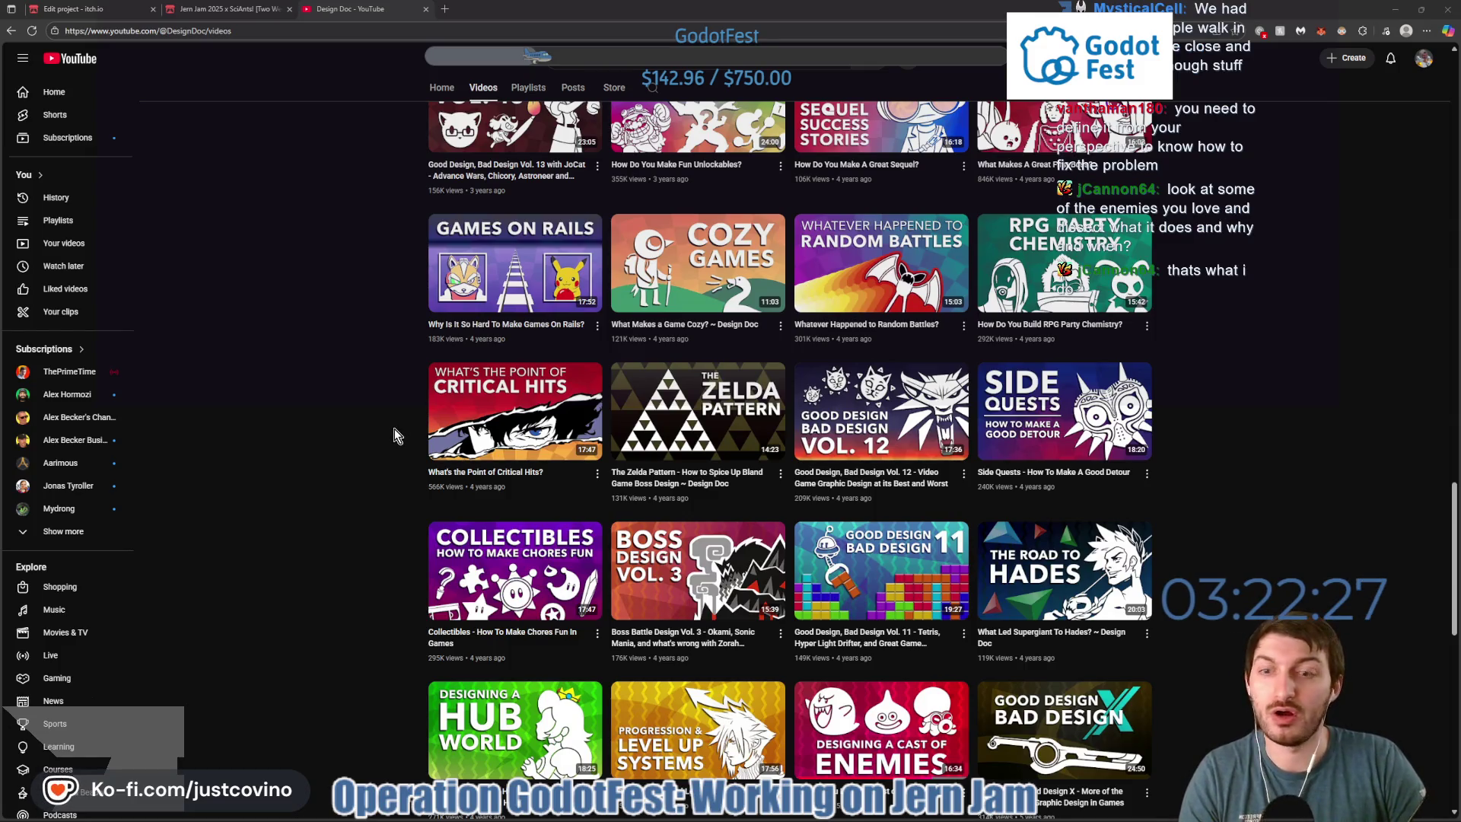
{"action": "mouse_move", "coordinate": [492, 409]}
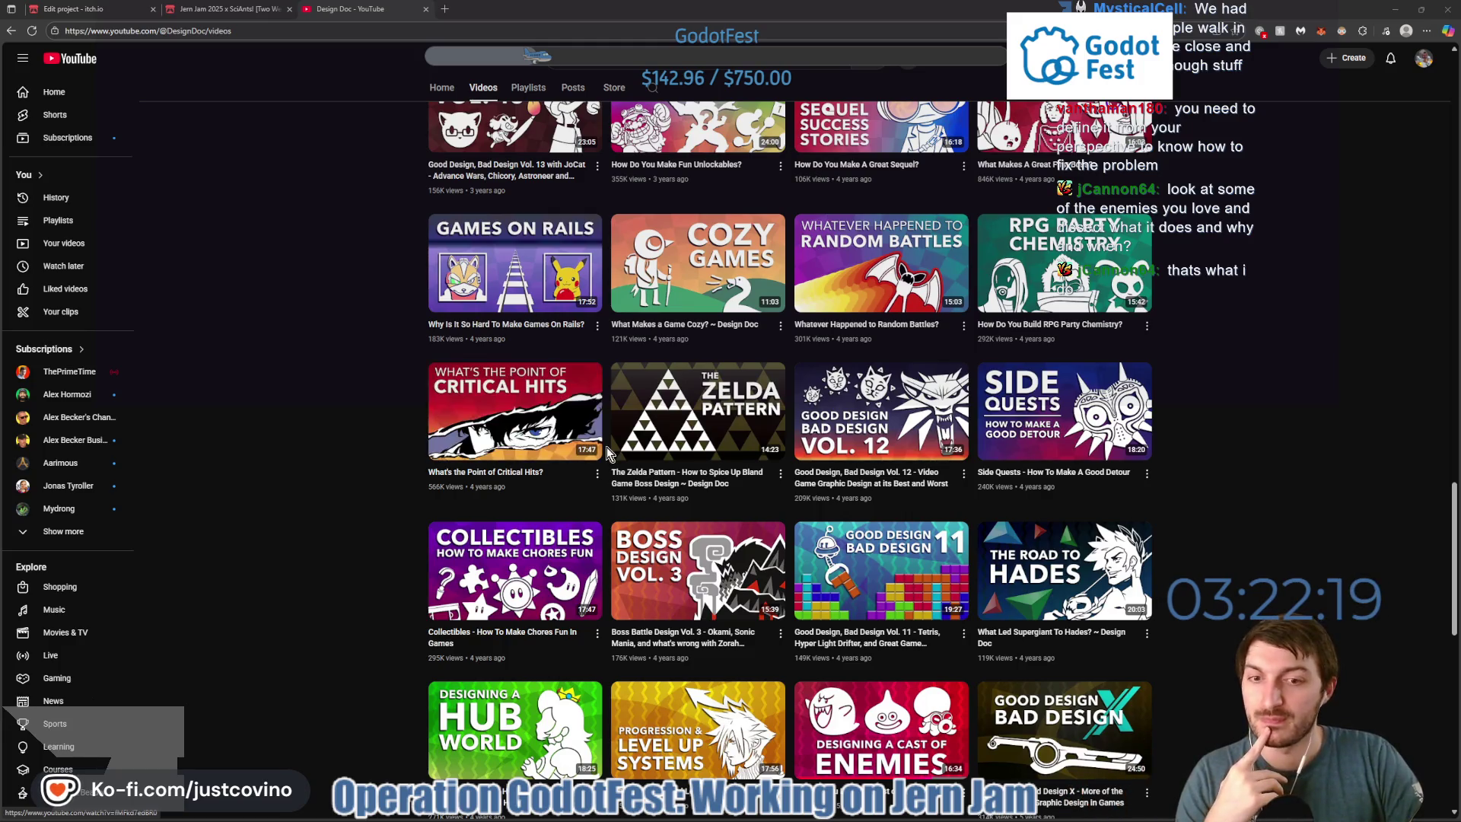
{"action": "scroll", "coordinate": [358, 506], "scroll_direction": "down", "scroll_amount": 2}
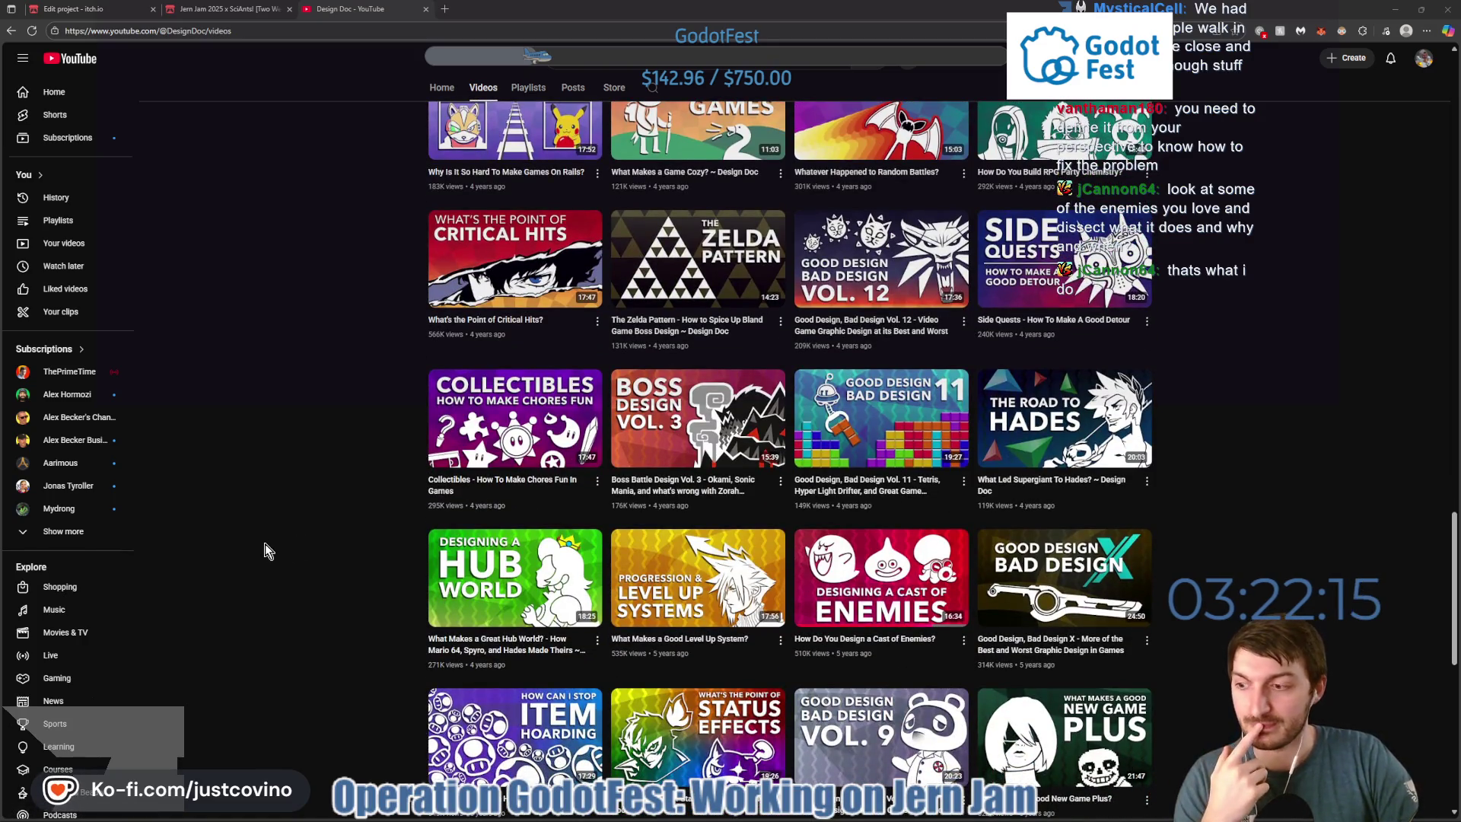
{"action": "scroll", "coordinate": [264, 543], "scroll_direction": "down", "scroll_amount": 2}
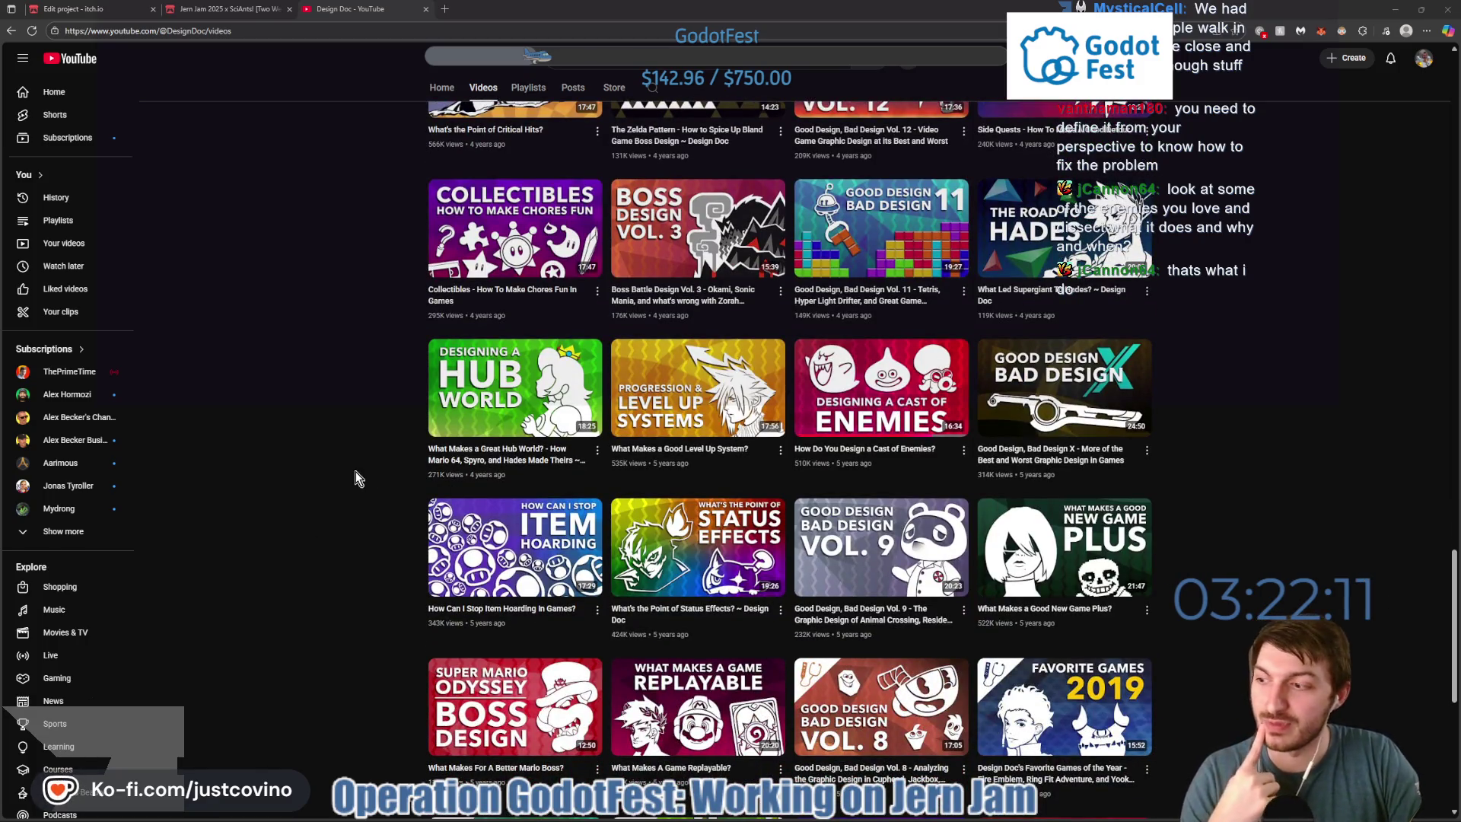
{"action": "scroll", "coordinate": [397, 472], "scroll_direction": "down", "scroll_amount": 2}
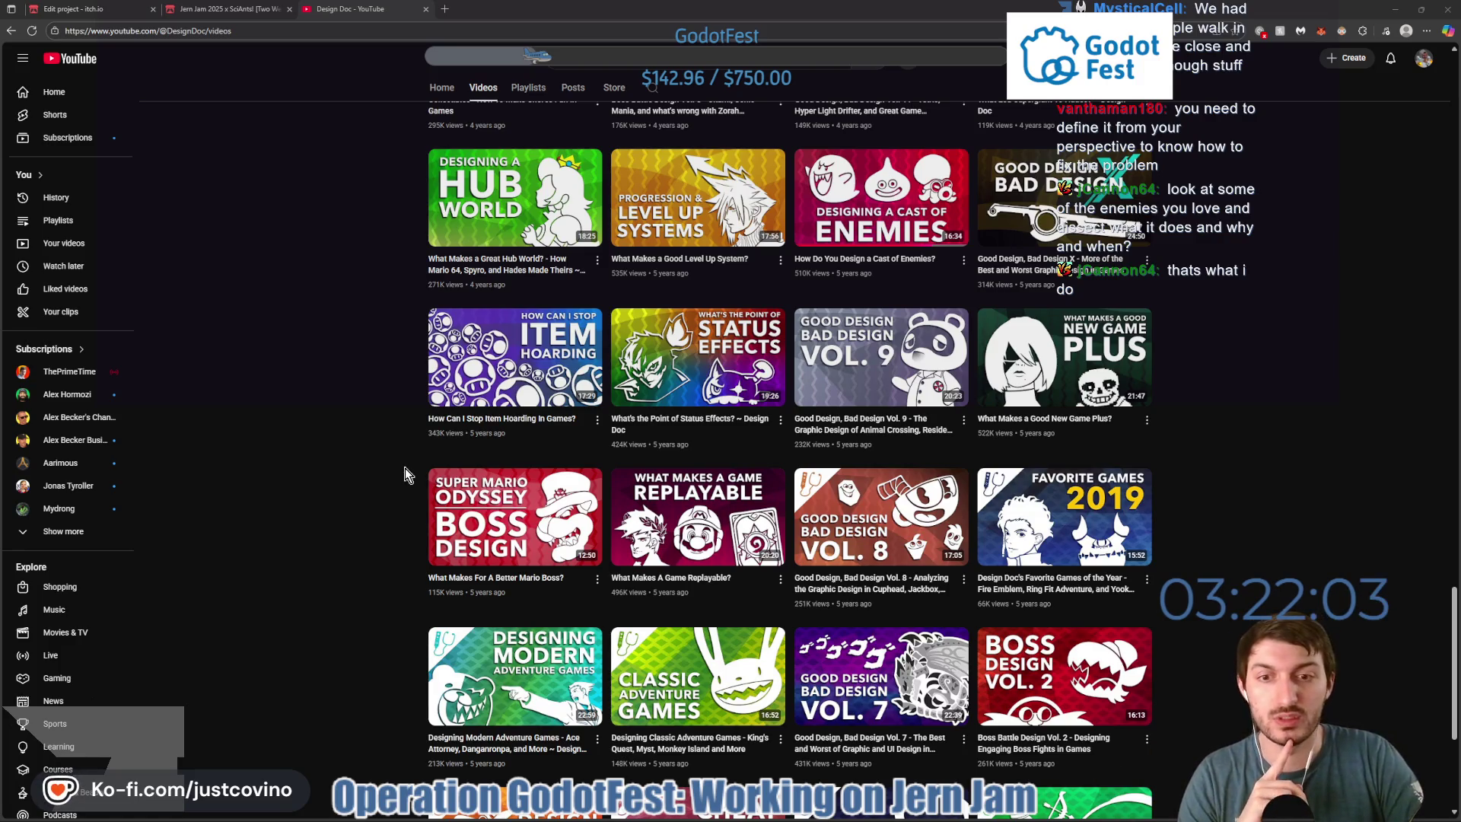
{"action": "scroll", "coordinate": [405, 468], "scroll_direction": "down", "scroll_amount": 1}
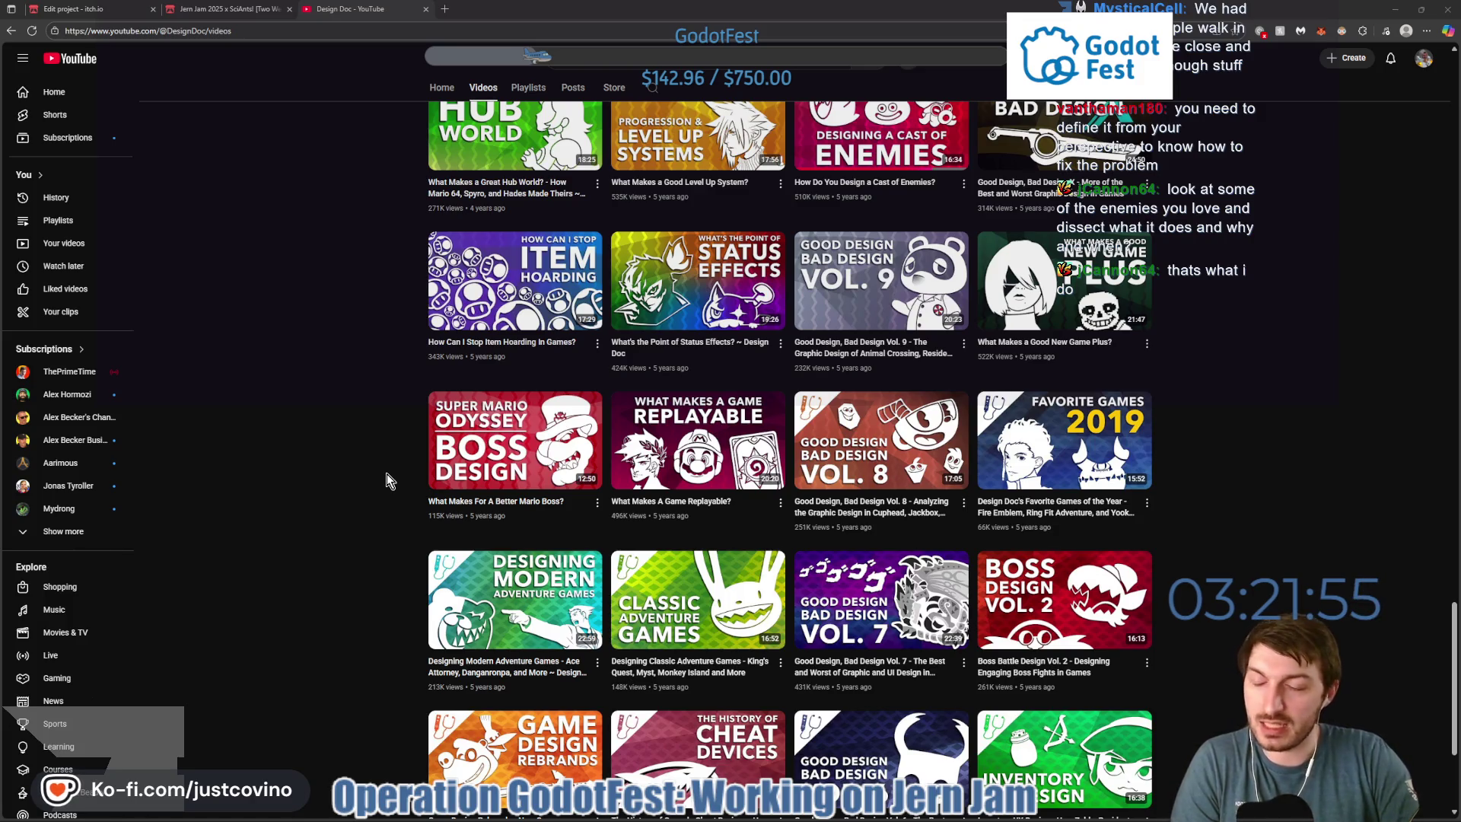
{"action": "scroll", "coordinate": [387, 474], "scroll_direction": "down", "scroll_amount": 2}
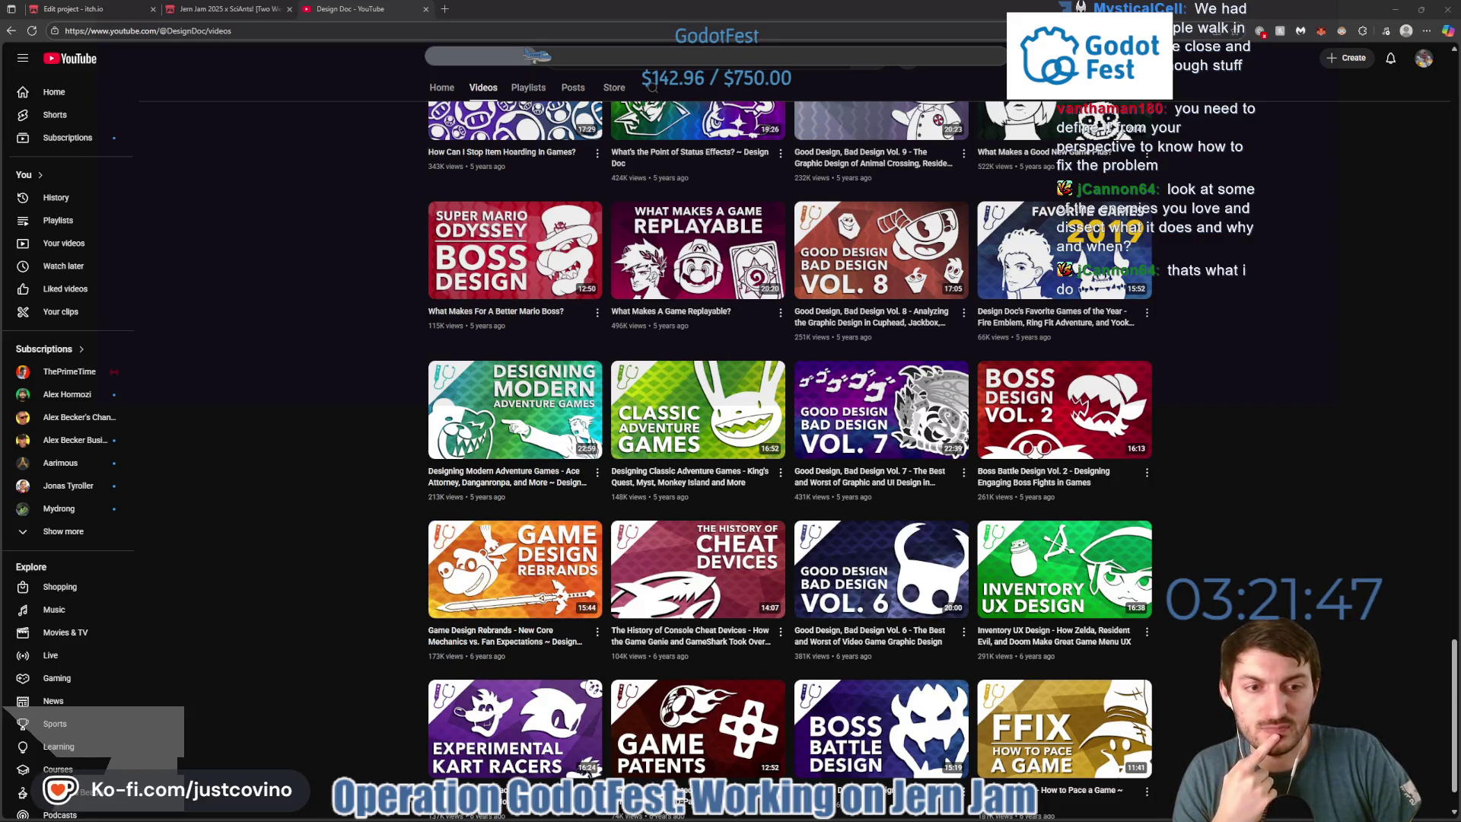
{"action": "scroll", "coordinate": [902, 660], "scroll_direction": "down", "scroll_amount": 1}
{"action": "scroll", "coordinate": [1252, 623], "scroll_direction": "down", "scroll_amount": 3}
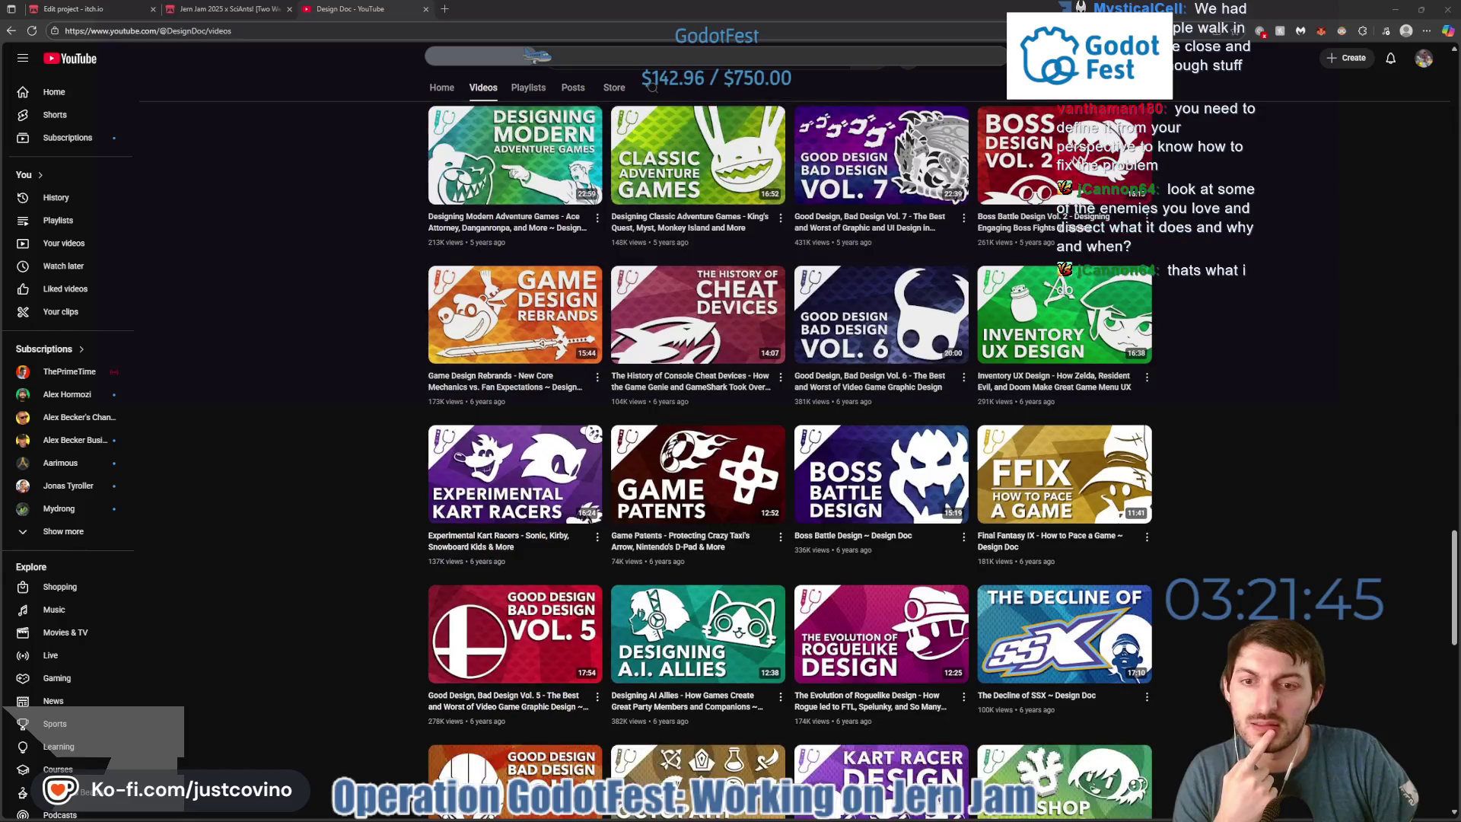
{"action": "scroll", "coordinate": [1248, 622], "scroll_direction": "up", "scroll_amount": 2}
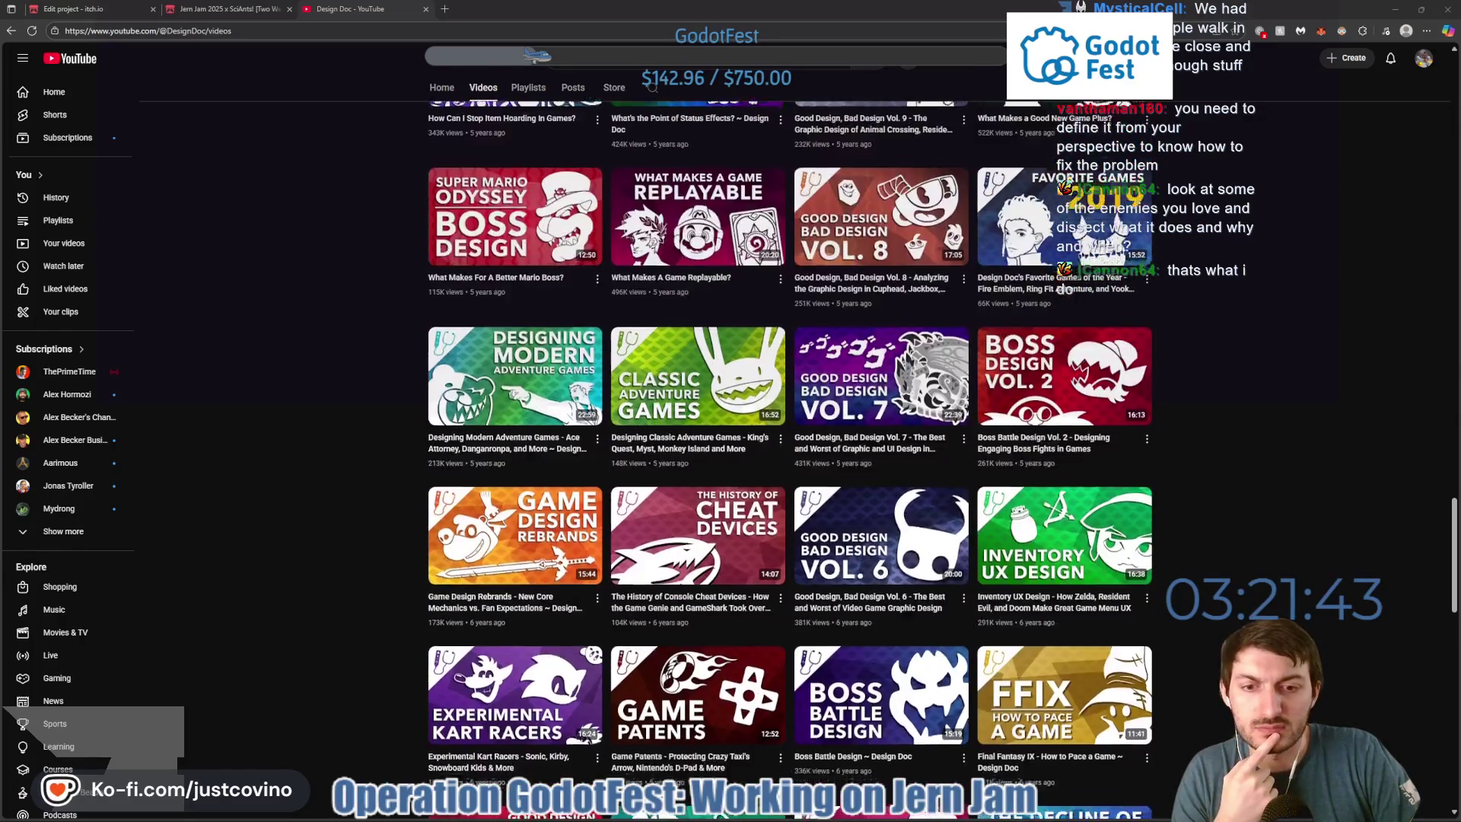
{"action": "scroll", "coordinate": [742, 683], "scroll_direction": "down", "scroll_amount": 3}
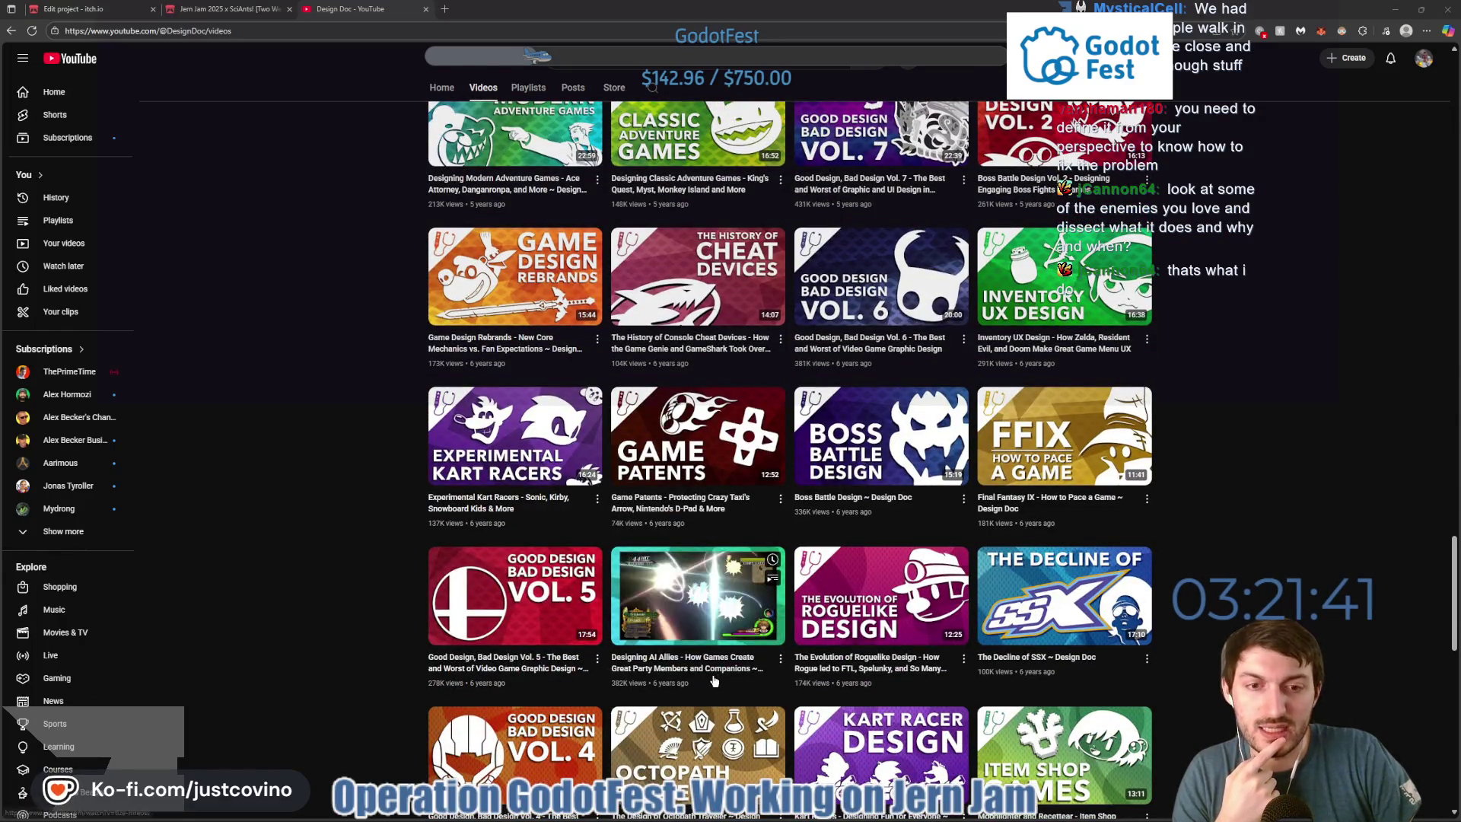
Play The Evolution of Roguelike Design video with English subtitles enabled.
{"action": "left_click", "coordinate": [906, 675]}
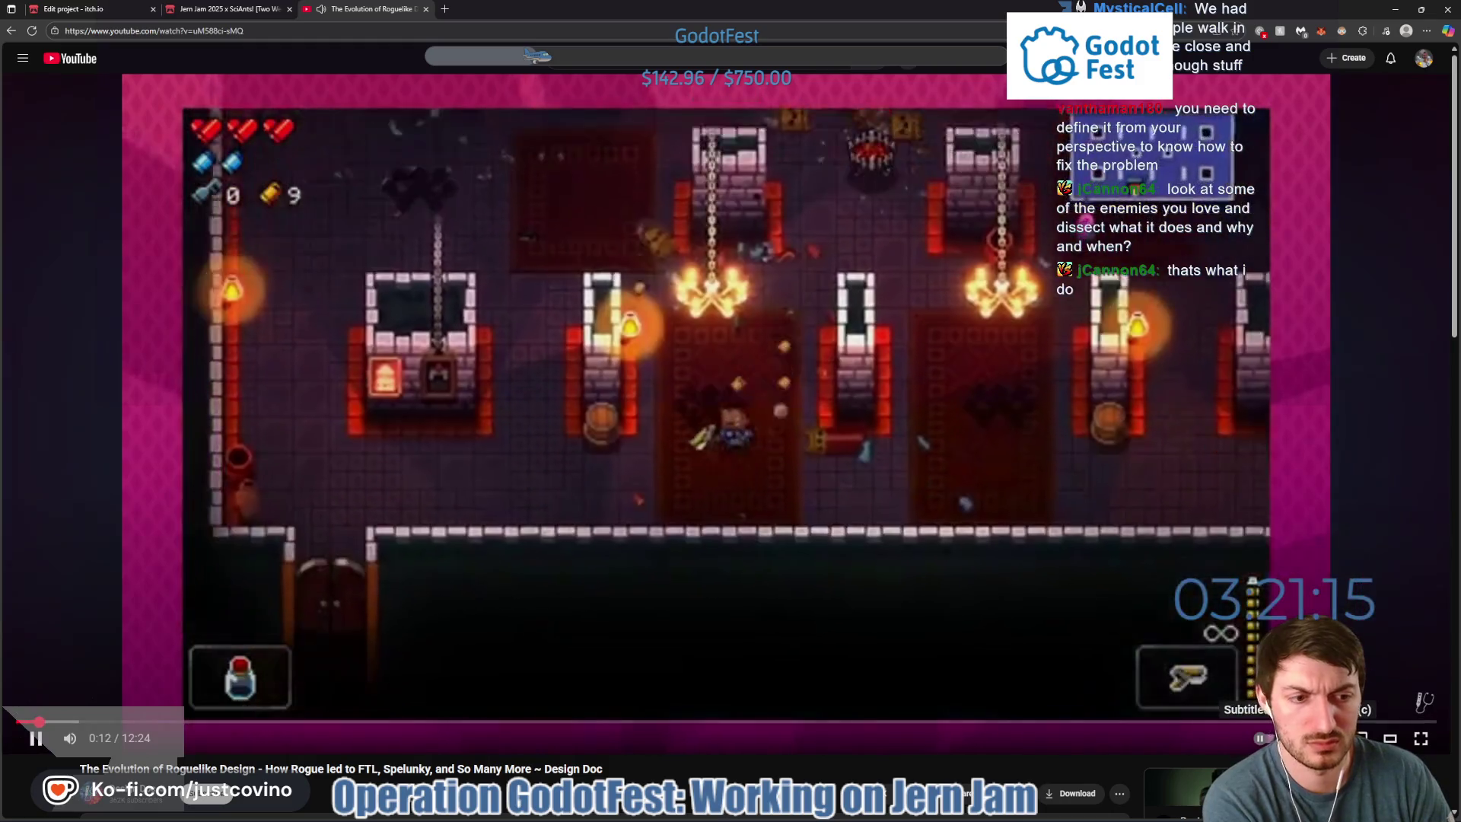
{"action": "left_click", "coordinate": [1299, 739]}
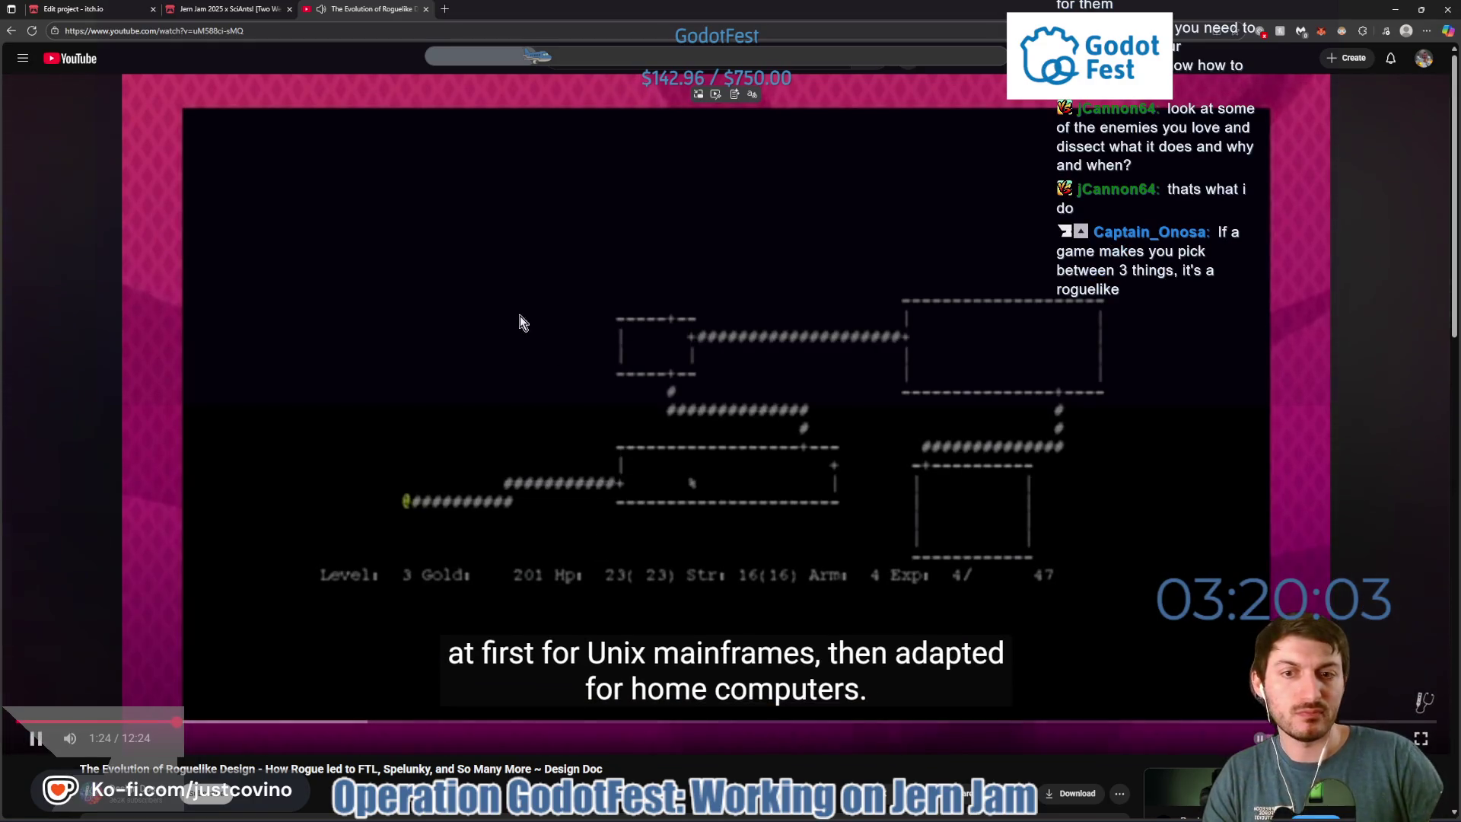
Pause and resume the roguelike video twice so it plays on past 1:29.
{"action": "left_click", "coordinate": [572, 415]}
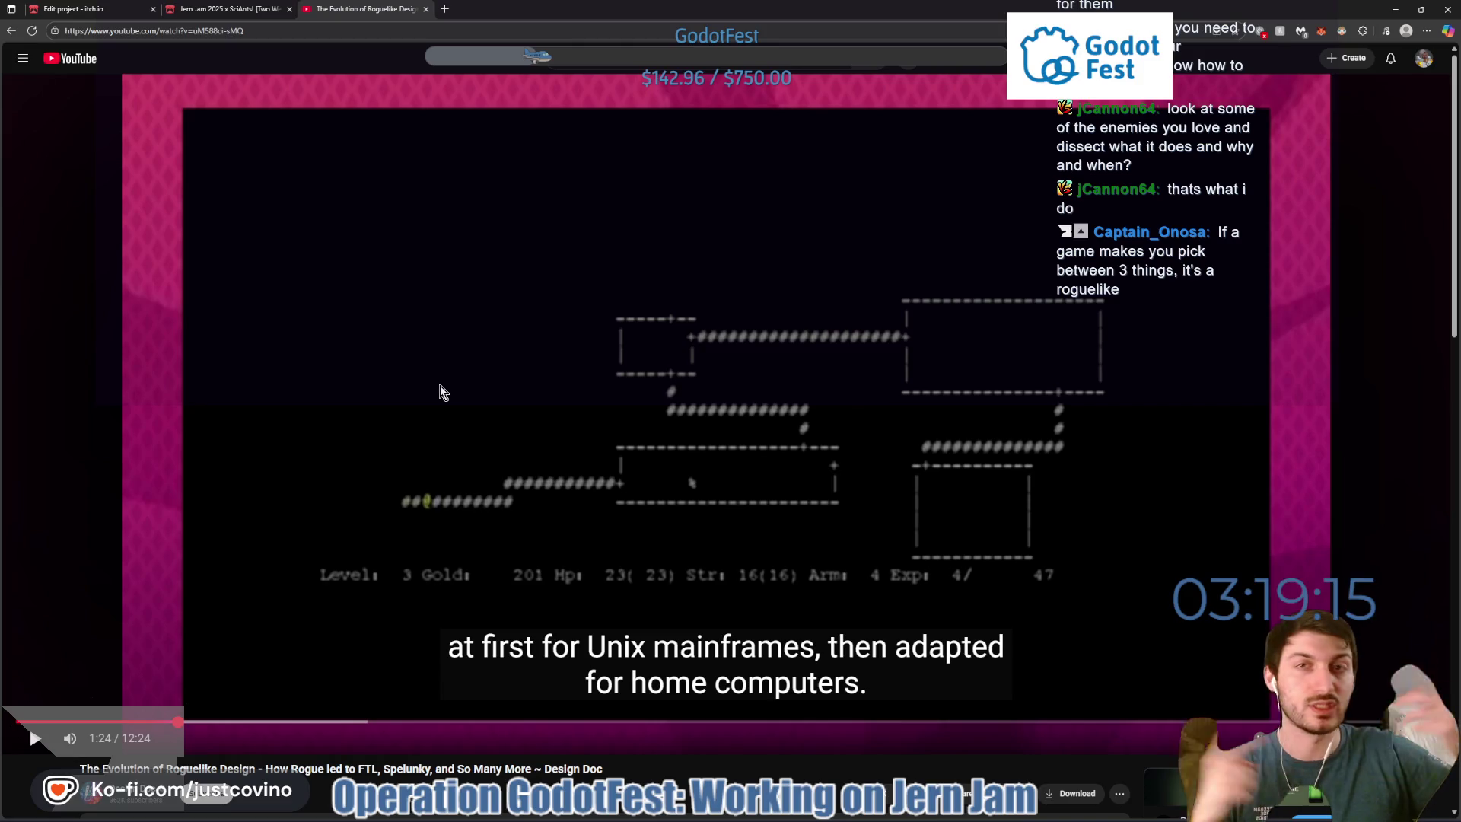
{"action": "left_click", "coordinate": [474, 457]}
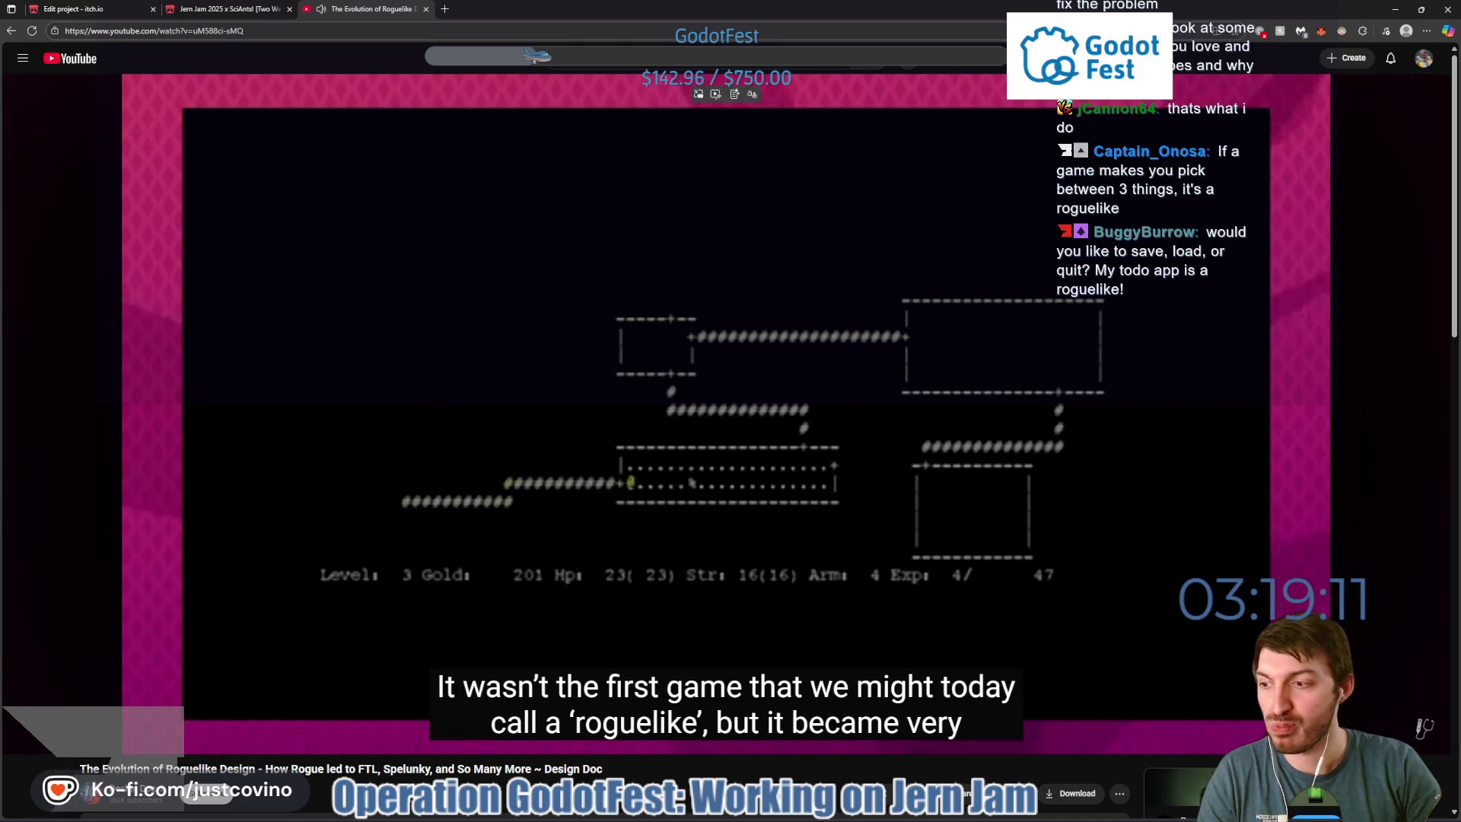
{"action": "left_click", "coordinate": [594, 487]}
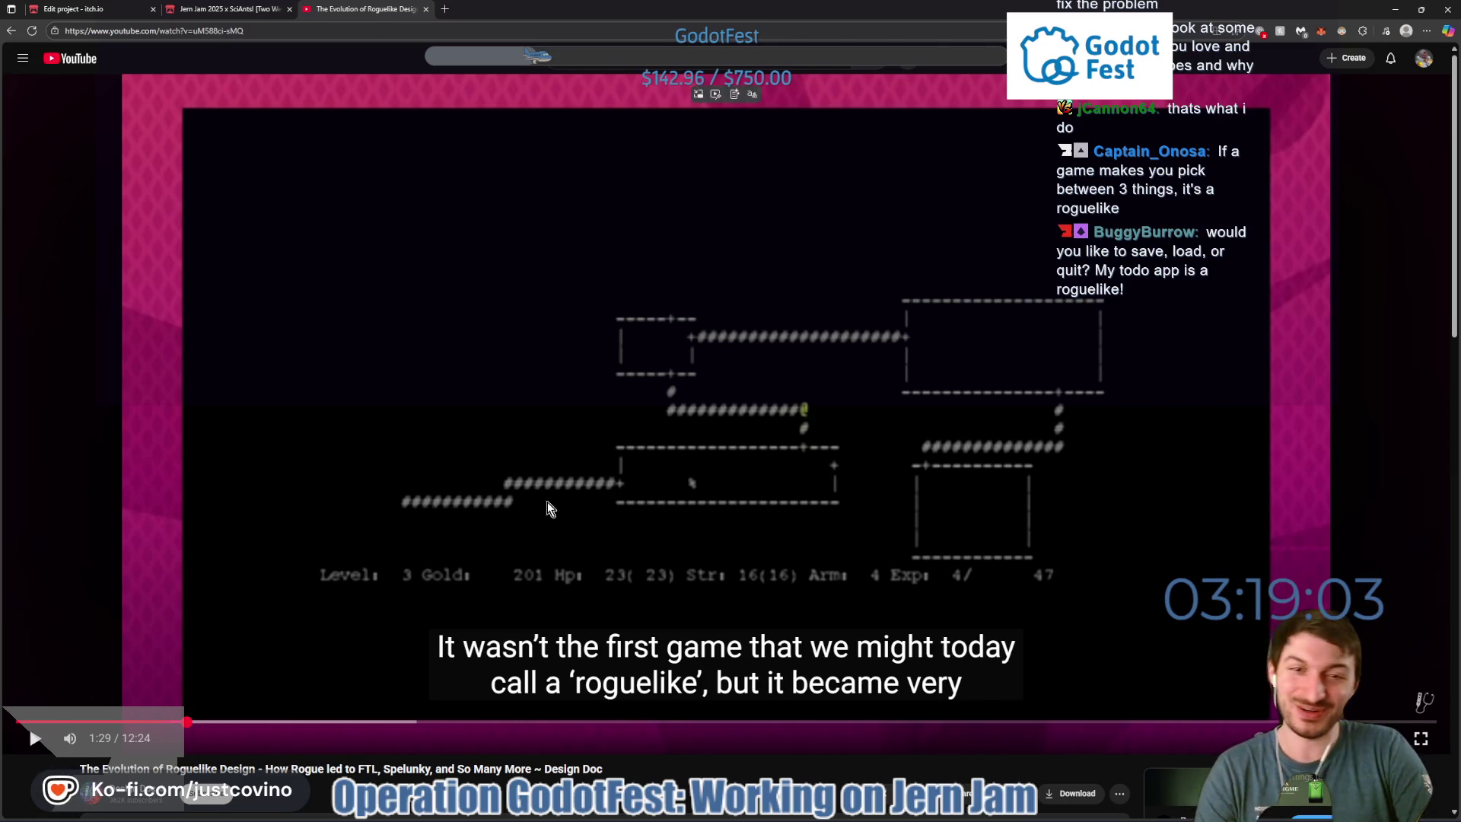
{"action": "left_click", "coordinate": [502, 506]}
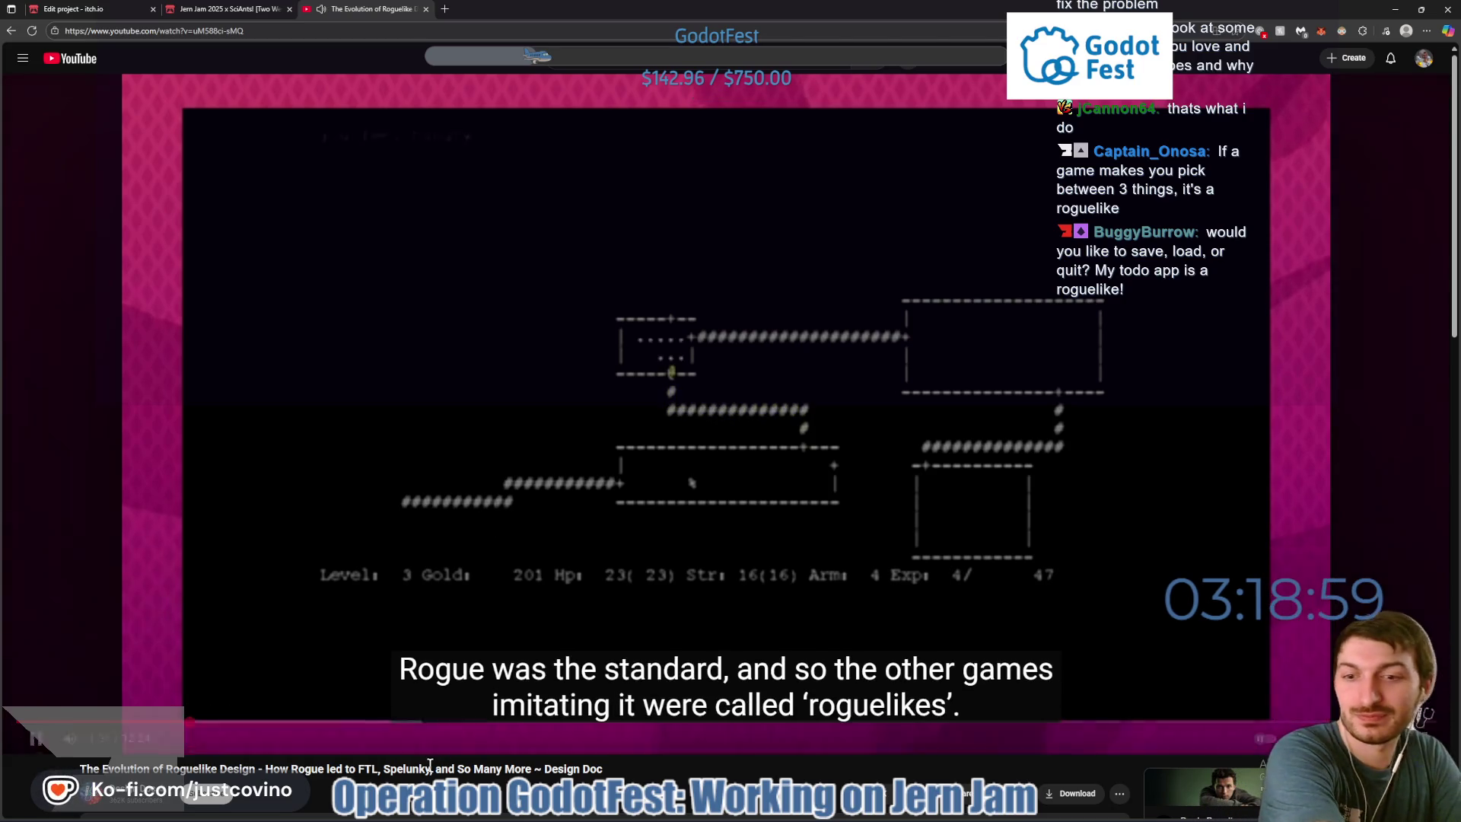
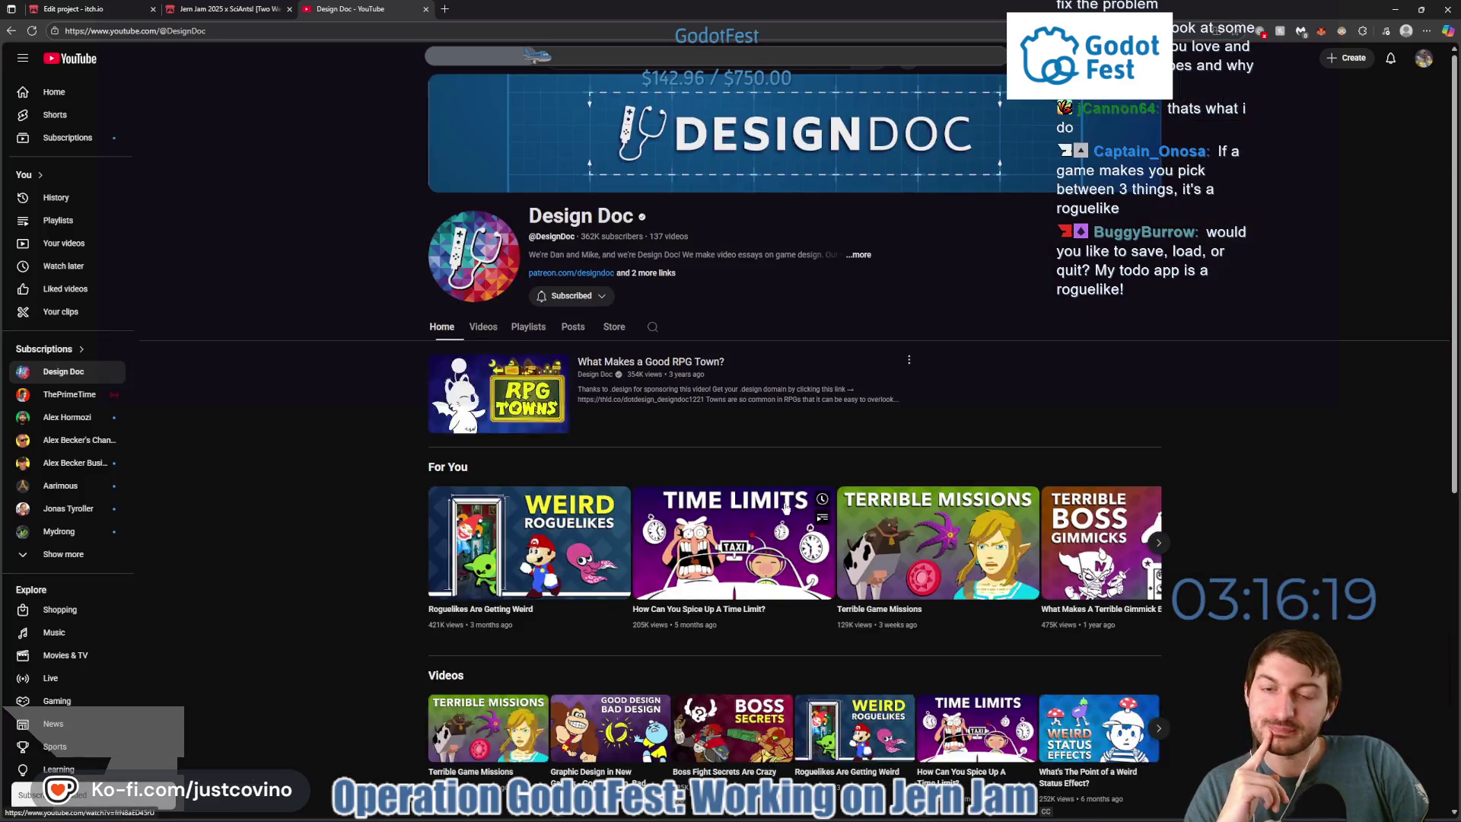
Go to the Design Doc channel's Videos tab and scroll through its uploads.
{"action": "left_click", "coordinate": [483, 251]}
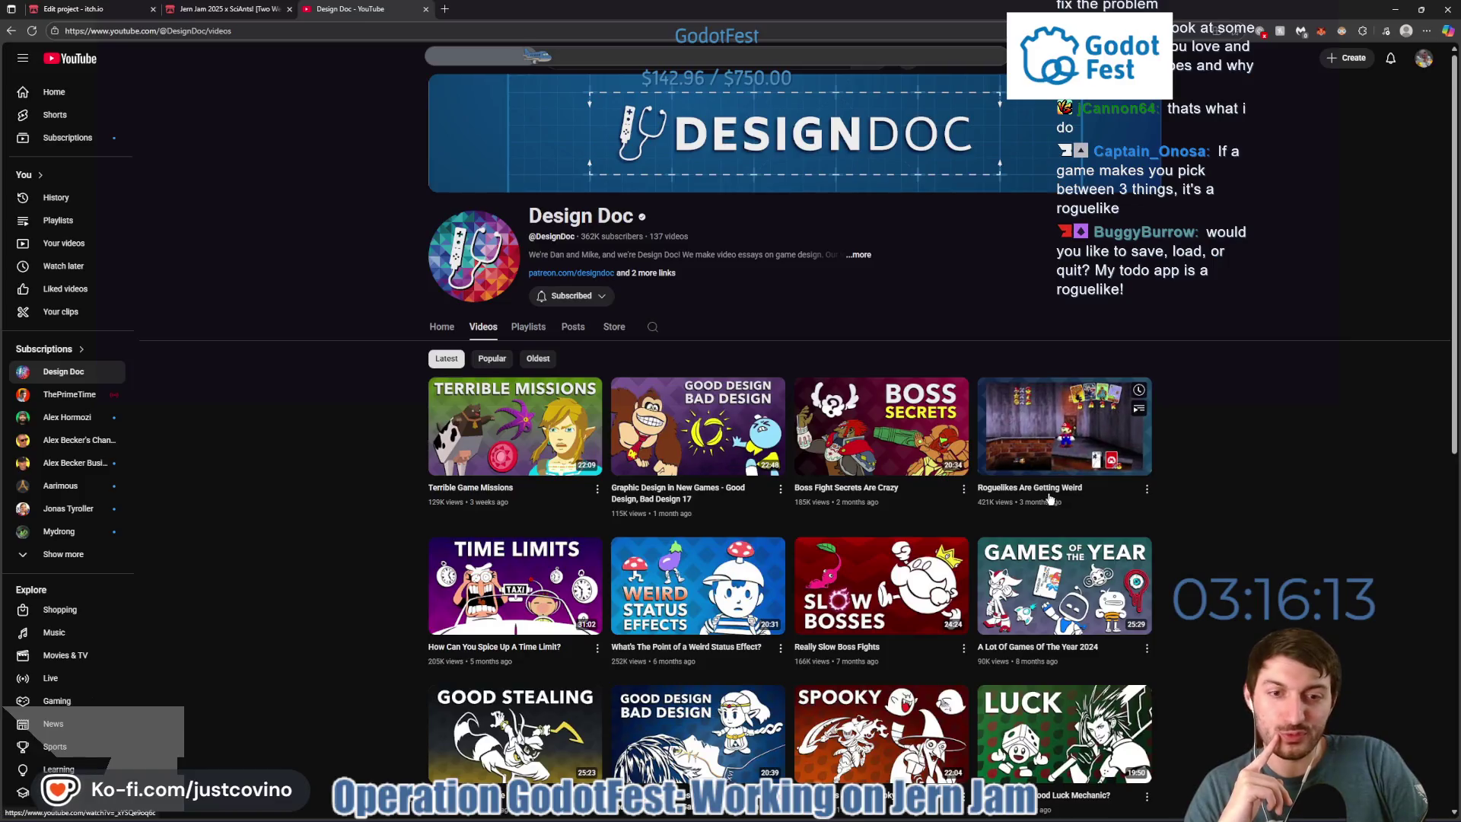
{"action": "scroll", "coordinate": [1014, 508], "scroll_direction": "down", "scroll_amount": 1}
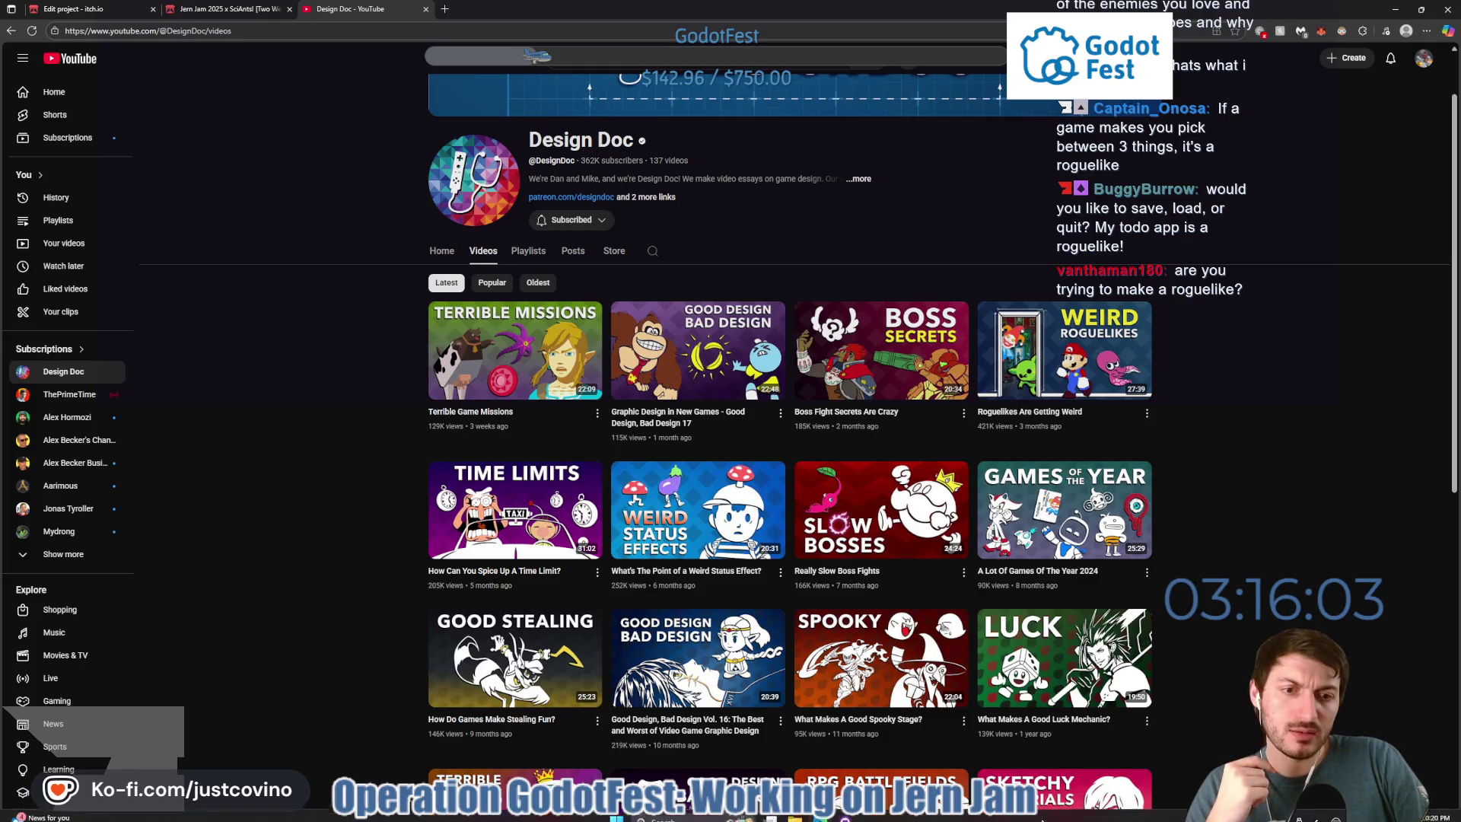
Switch to the Godot editor and run the goo wizard project with F5.
{"action": "left_click", "coordinate": [791, 816]}
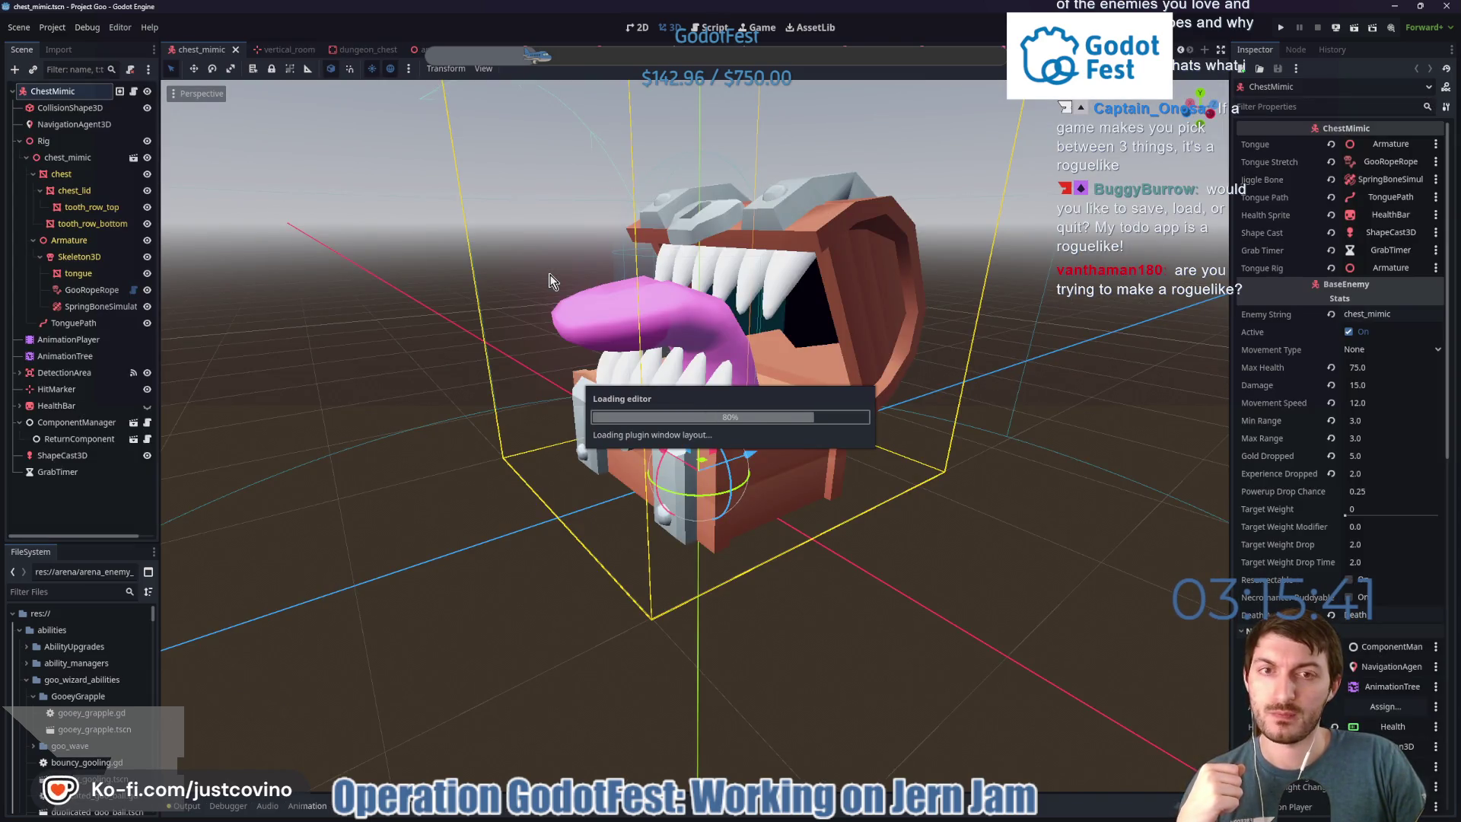
{"action": "left_click", "coordinate": [1277, 29]}
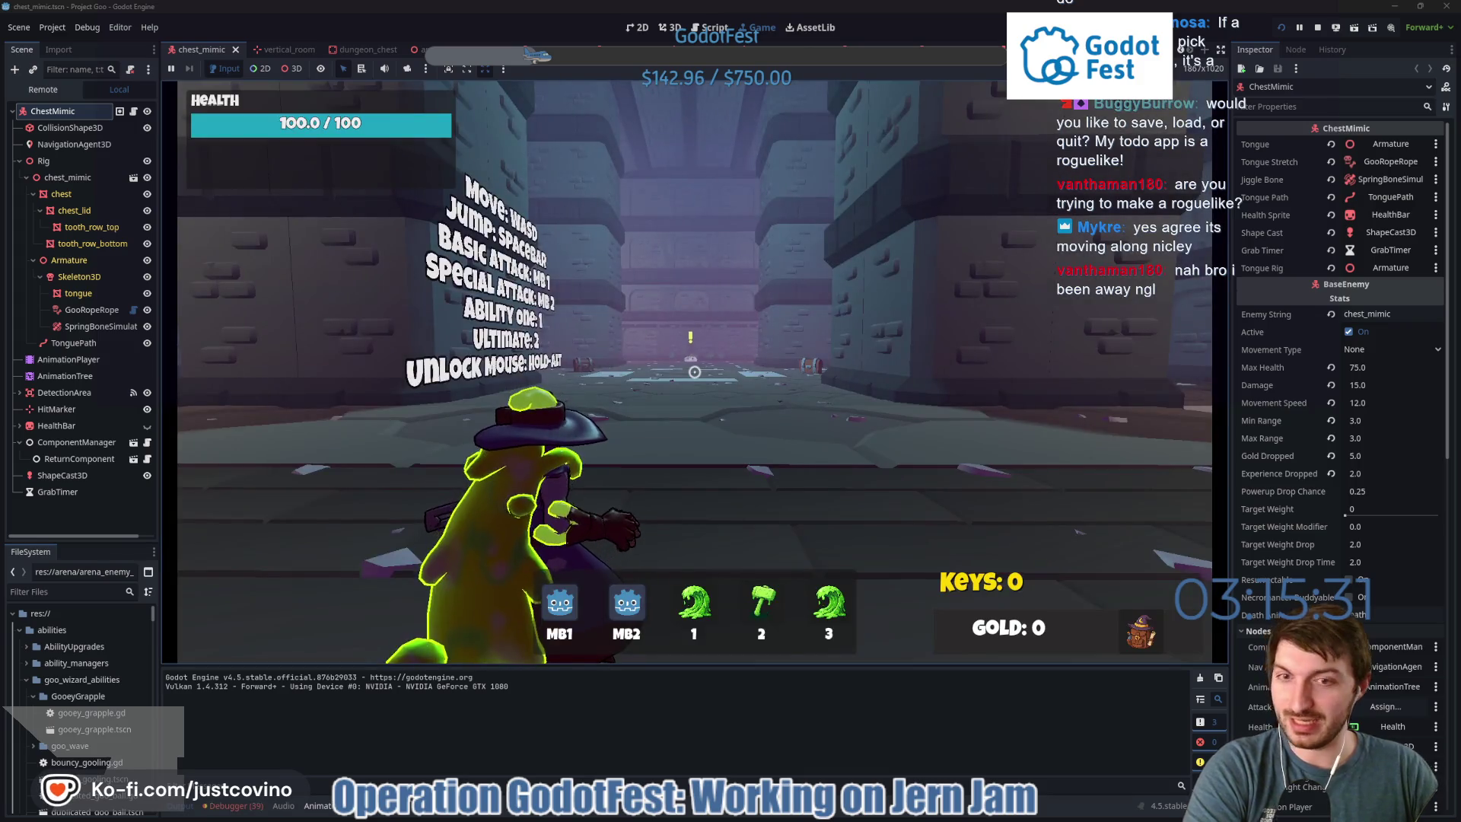
Test the grapple, goo blob, goo wave (1) and hammer (2) abilities.
{"action": "mouse_move", "coordinate": [695, 371]}
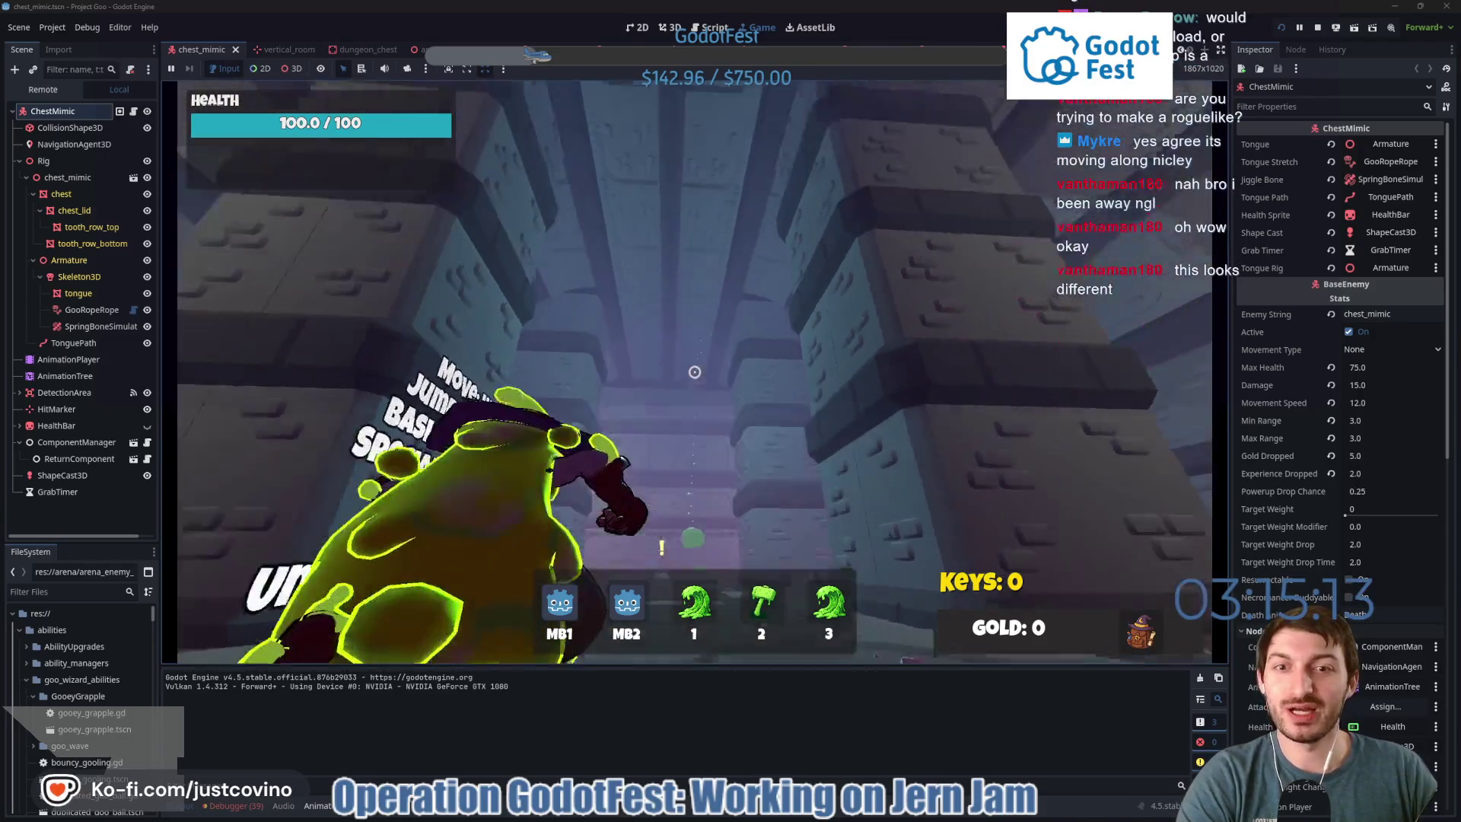
{"action": "left_click", "coordinate": [694, 371]}
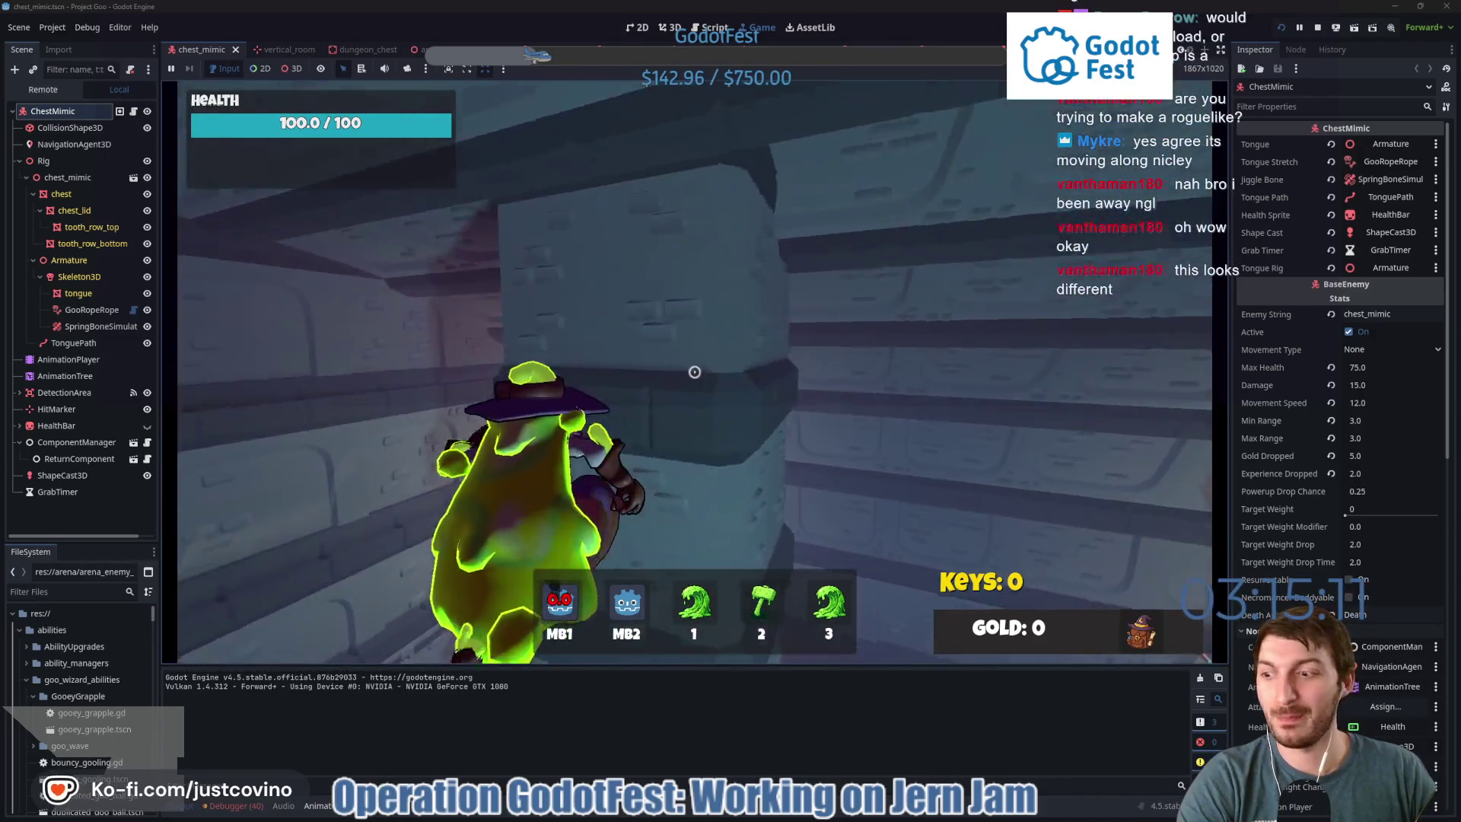
{"action": "left_click", "coordinate": [695, 372]}
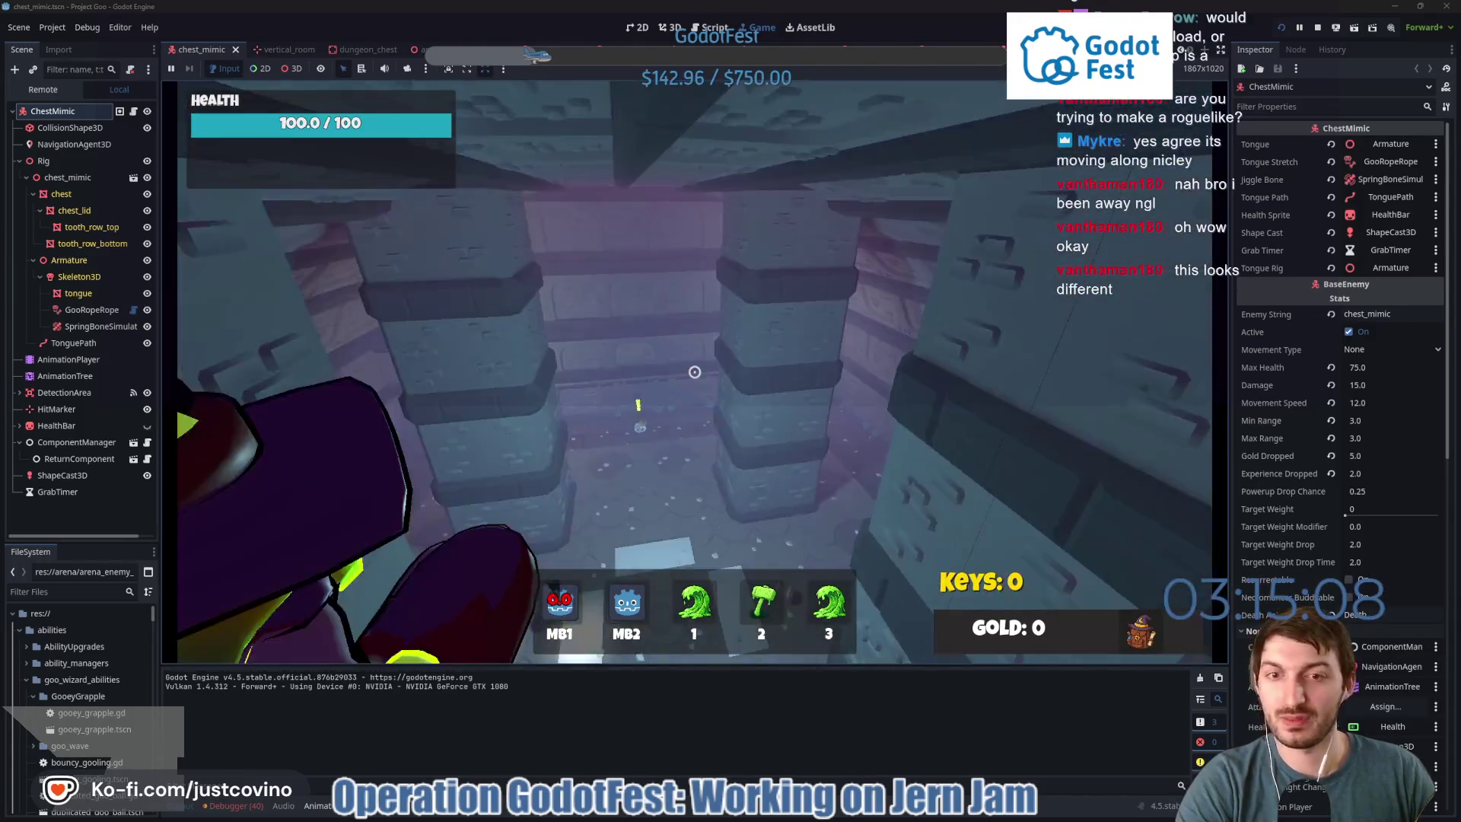
{"action": "left_click", "coordinate": [695, 371]}
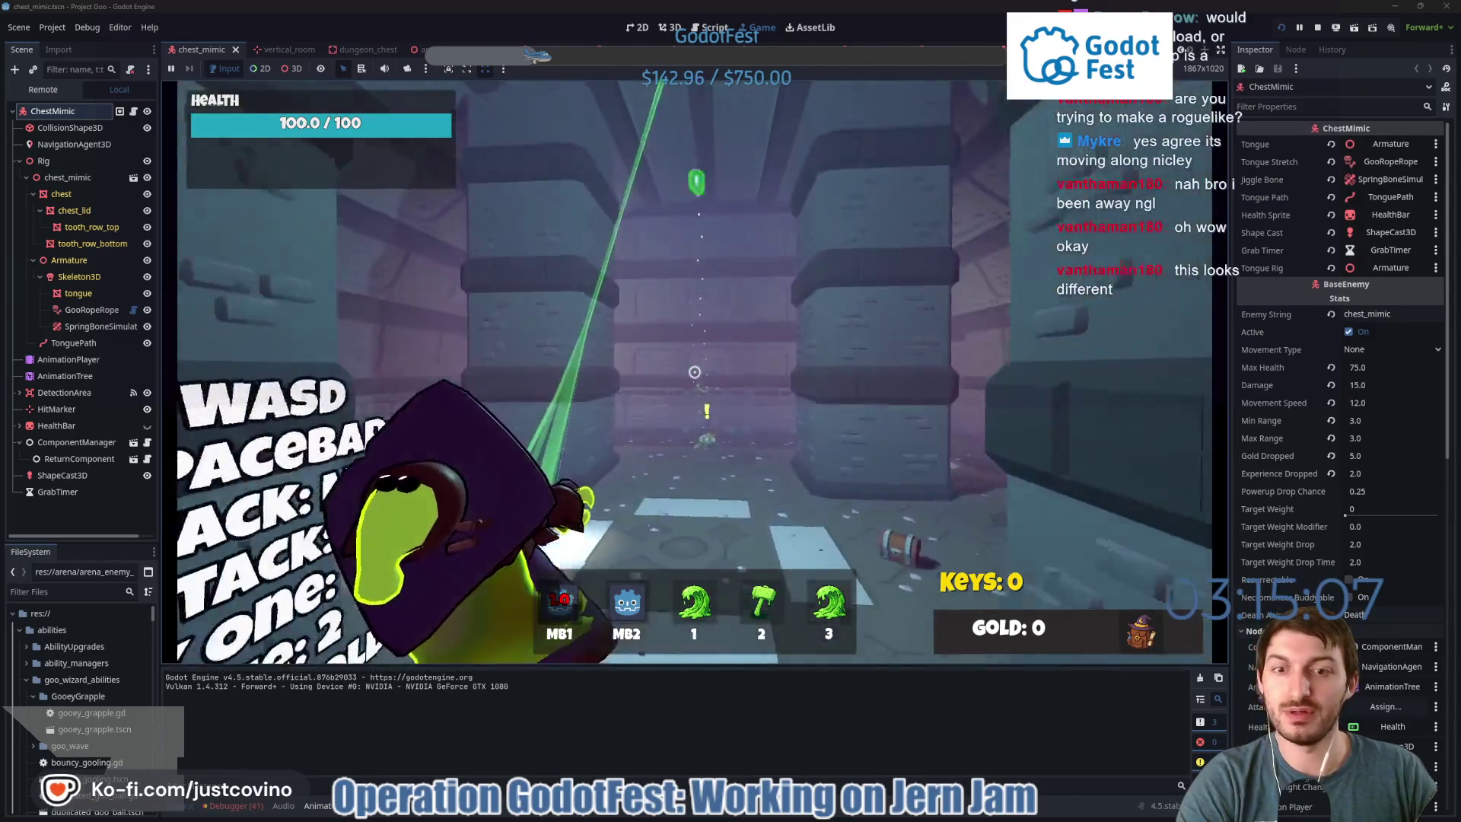
{"action": "key", "text": "1"}
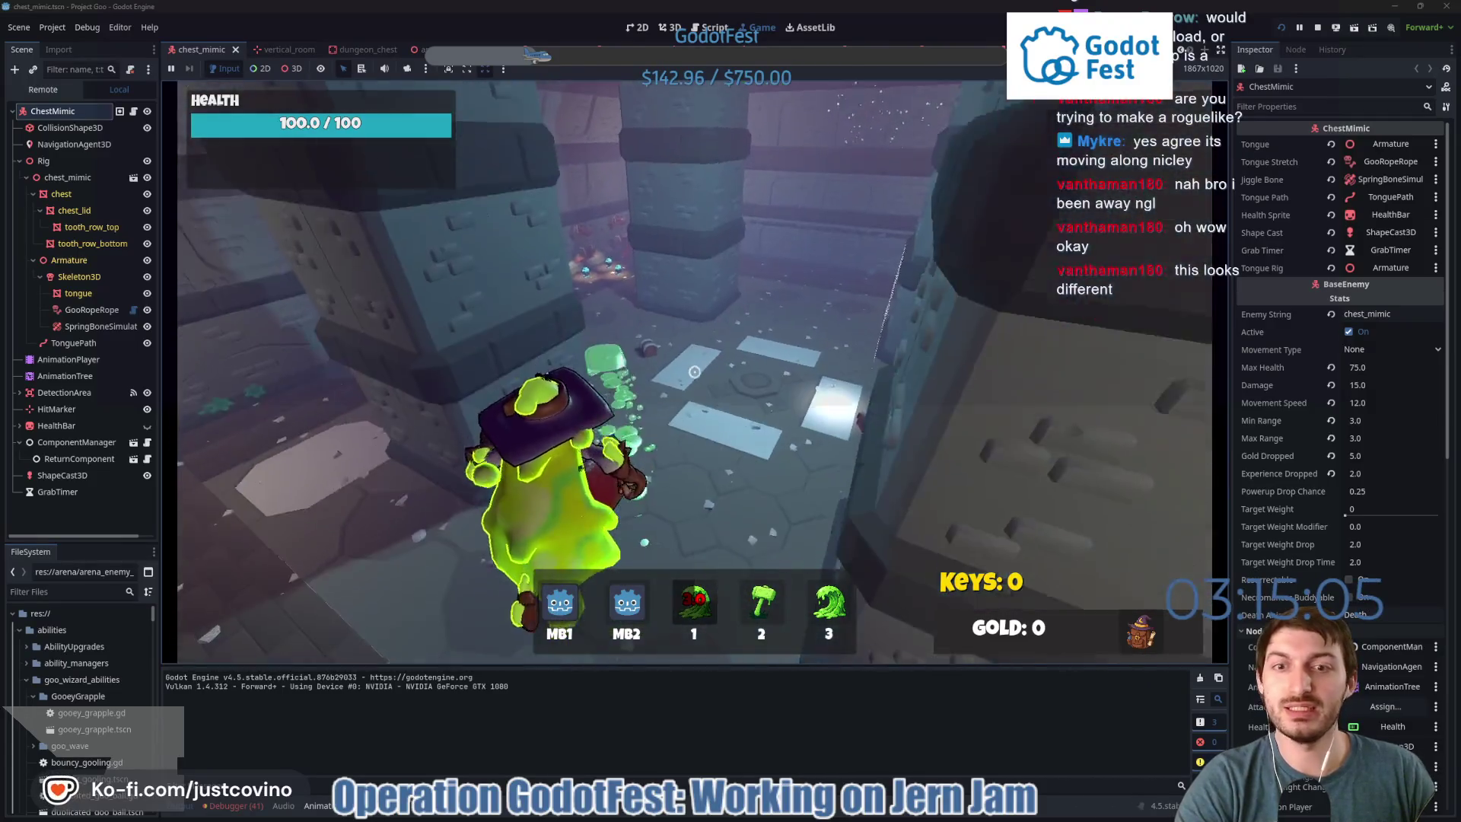
{"action": "key", "text": "2"}
Talk to the Goo King, accept his quest with 'Yes sir!', and walk to the portal.
{"action": "key", "text": "w"}
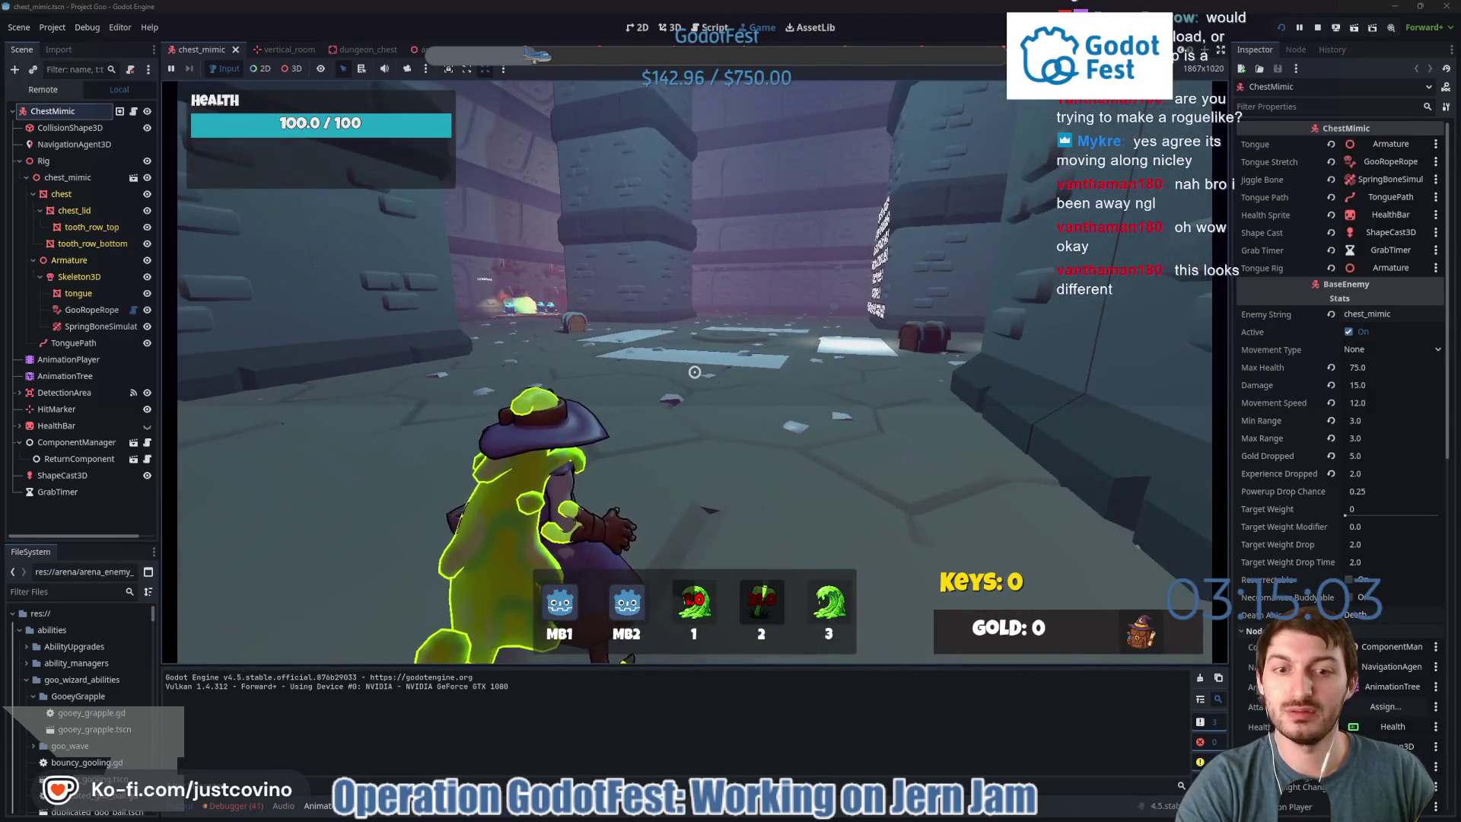
{"action": "key", "text": "e"}
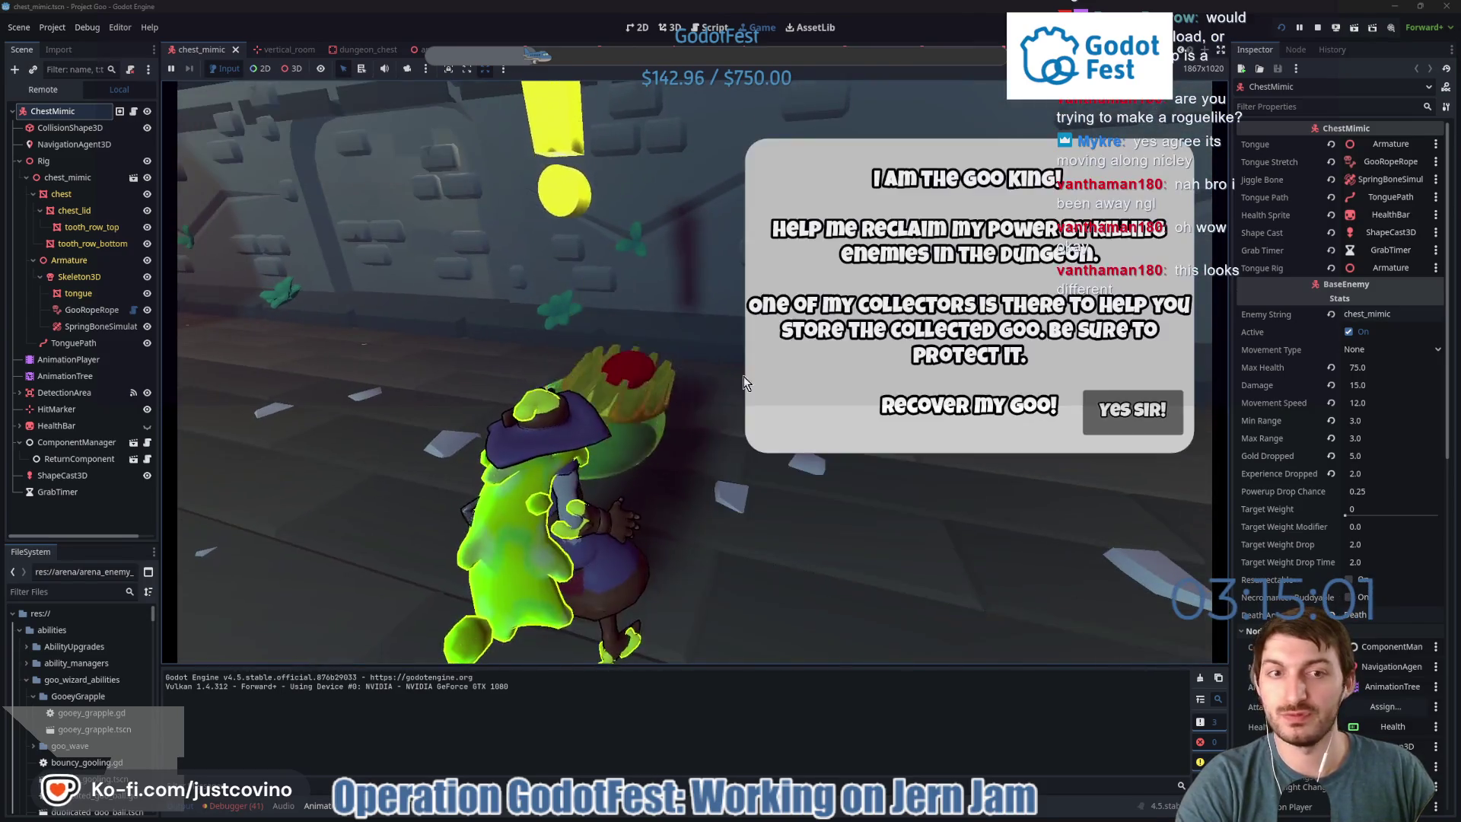
{"action": "left_click", "coordinate": [1139, 422]}
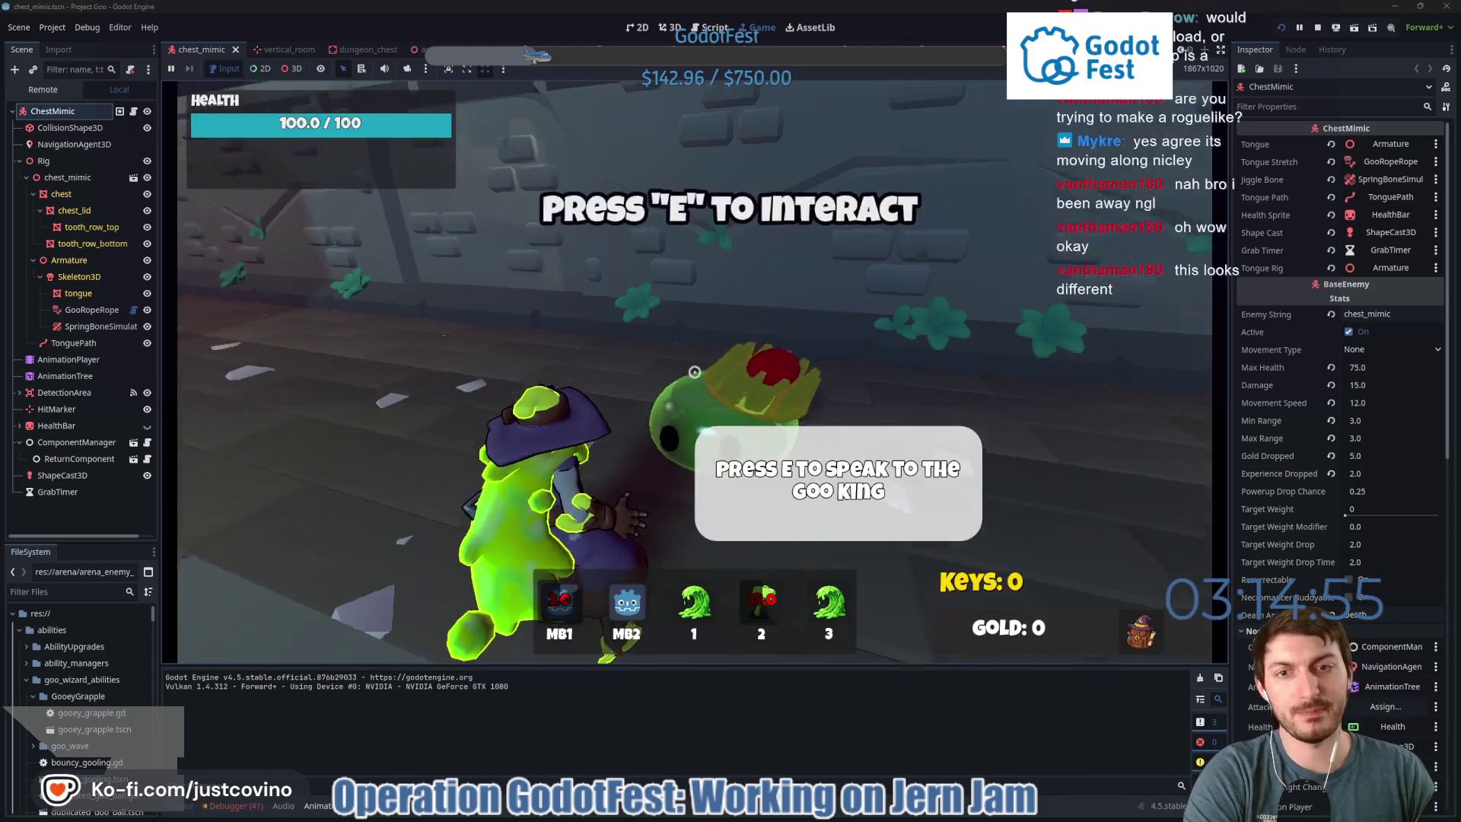
{"action": "key", "text": "w"}
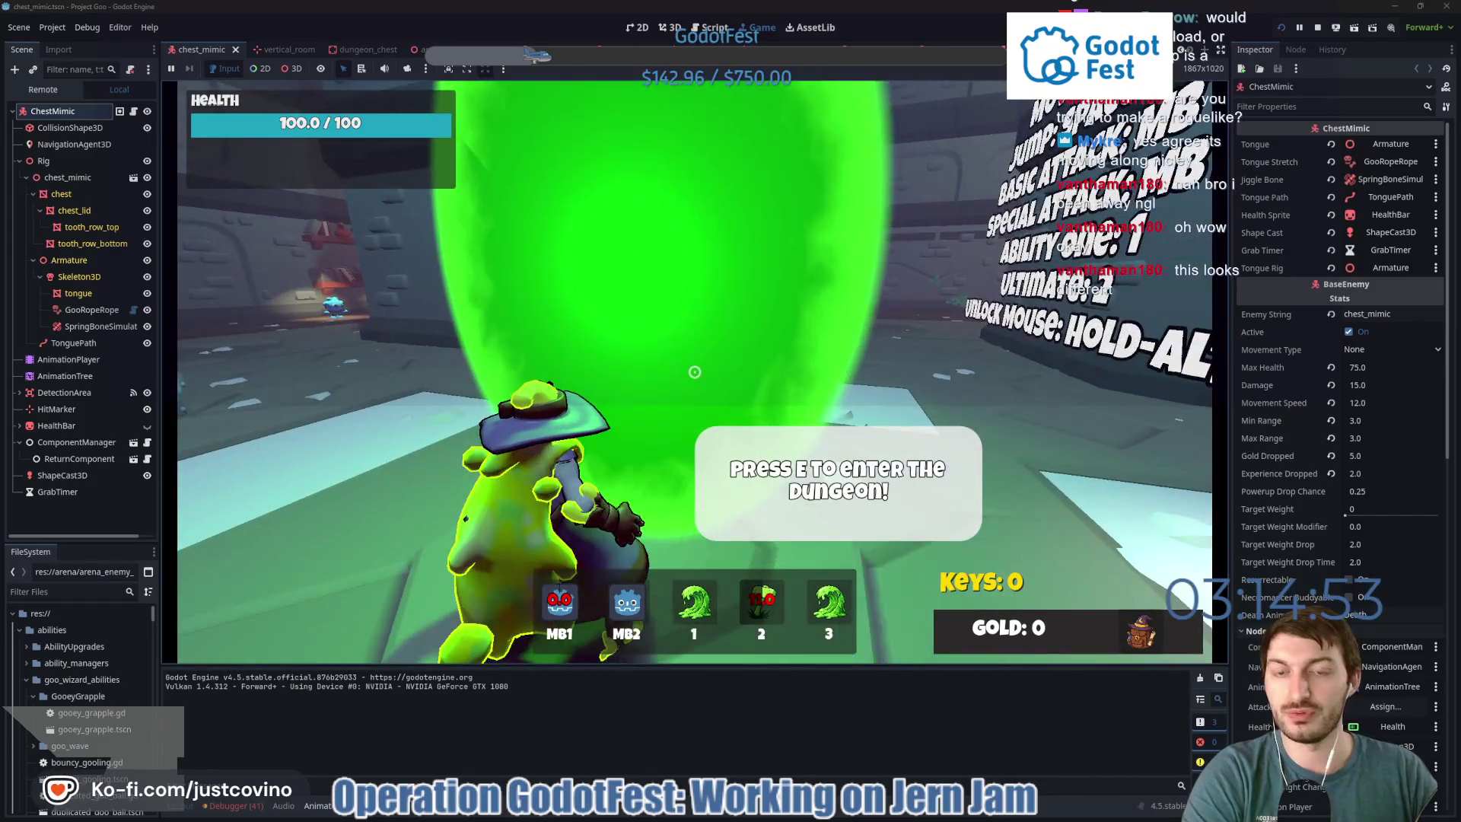
Enter the dungeon and attack the chest mimics with grapple, purple blasts and a goo ball.
{"action": "key", "text": "e"}
{"action": "left_click", "coordinate": [694, 371]}
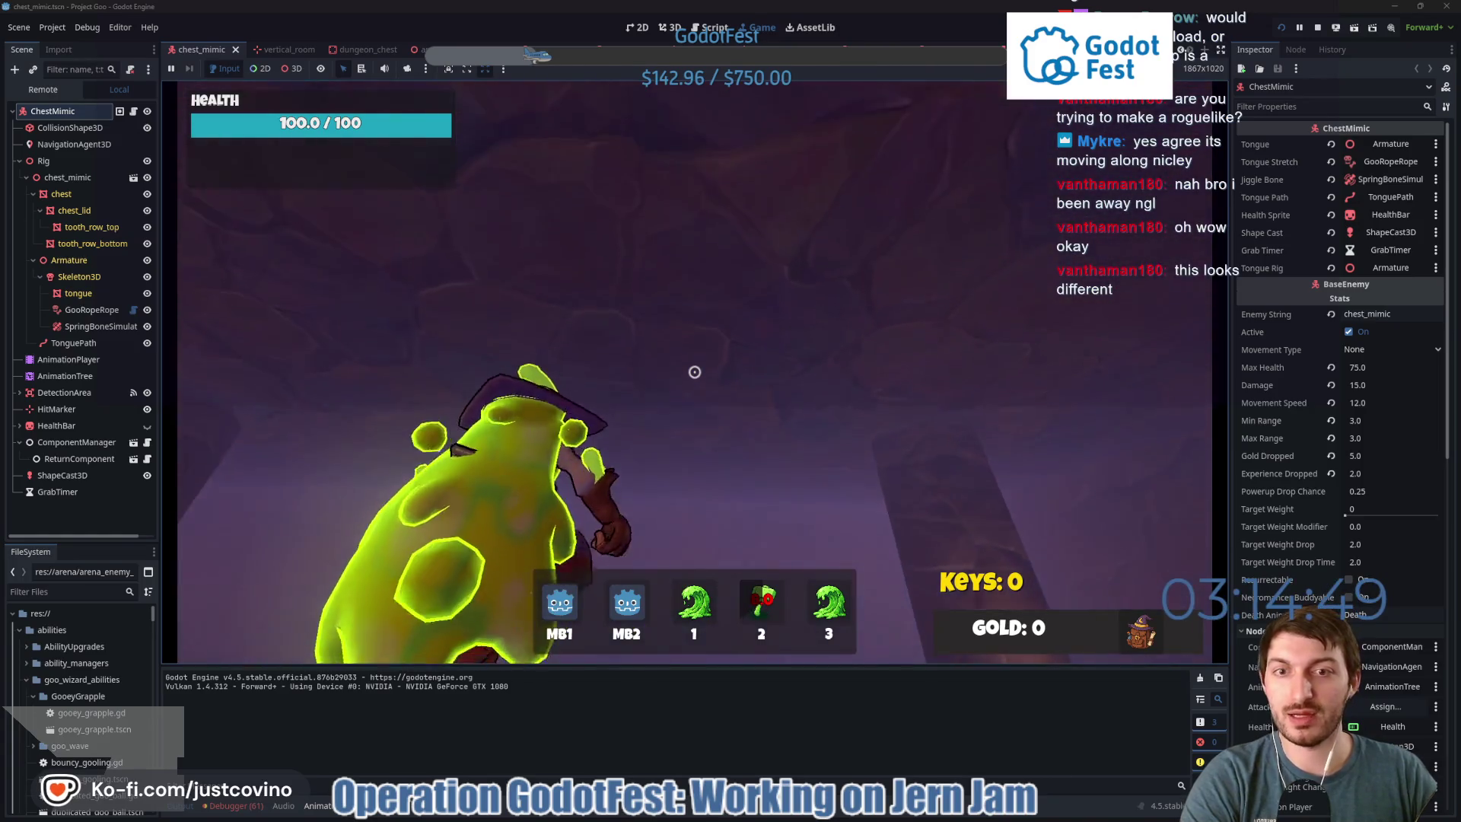
{"action": "left_click", "coordinate": [694, 371]}
{"action": "right_click", "coordinate": [694, 372]}
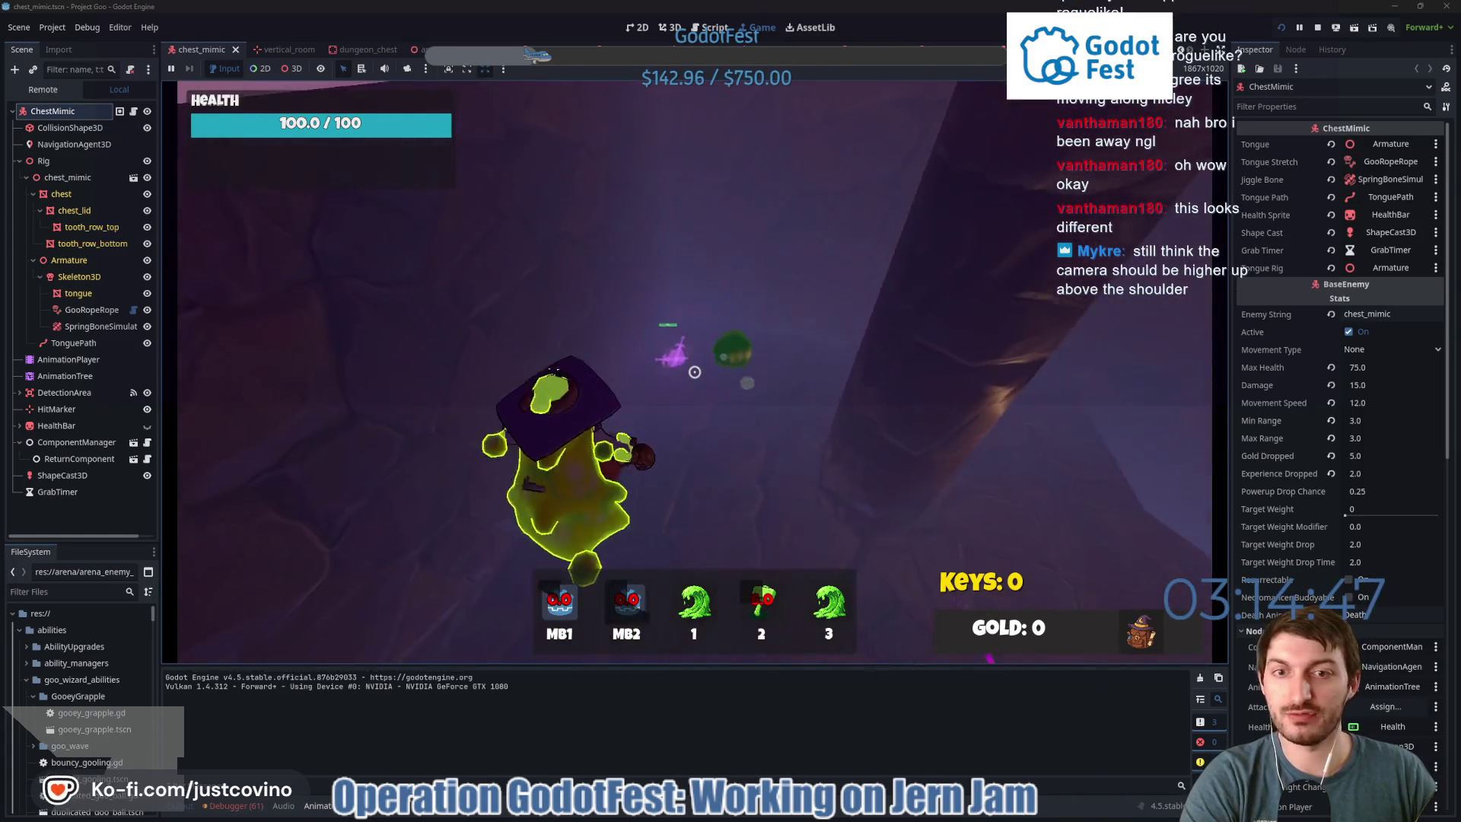
{"action": "key", "text": "w"}
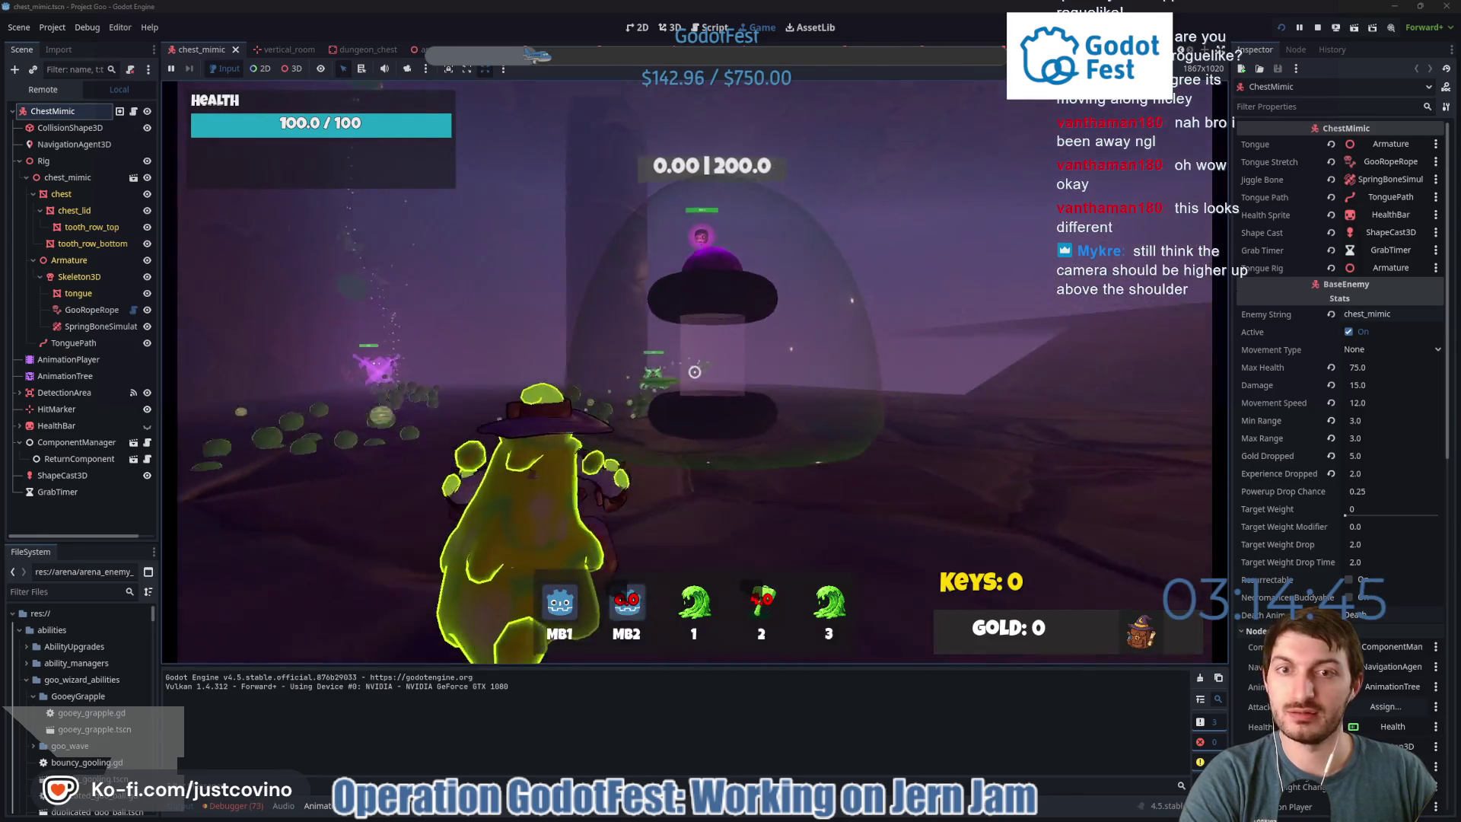
{"action": "right_click", "coordinate": [694, 371]}
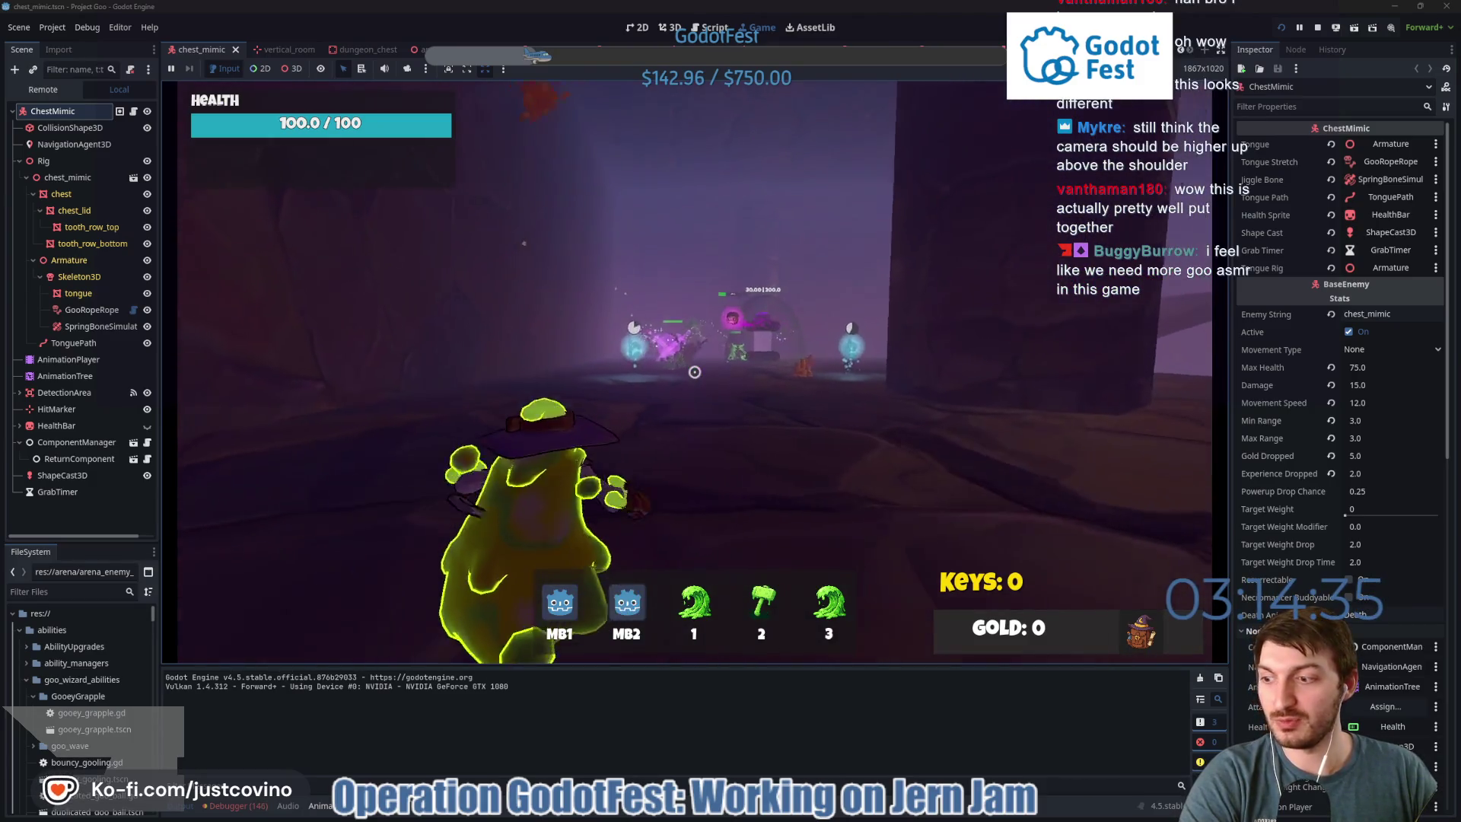
{"action": "left_click", "coordinate": [694, 371]}
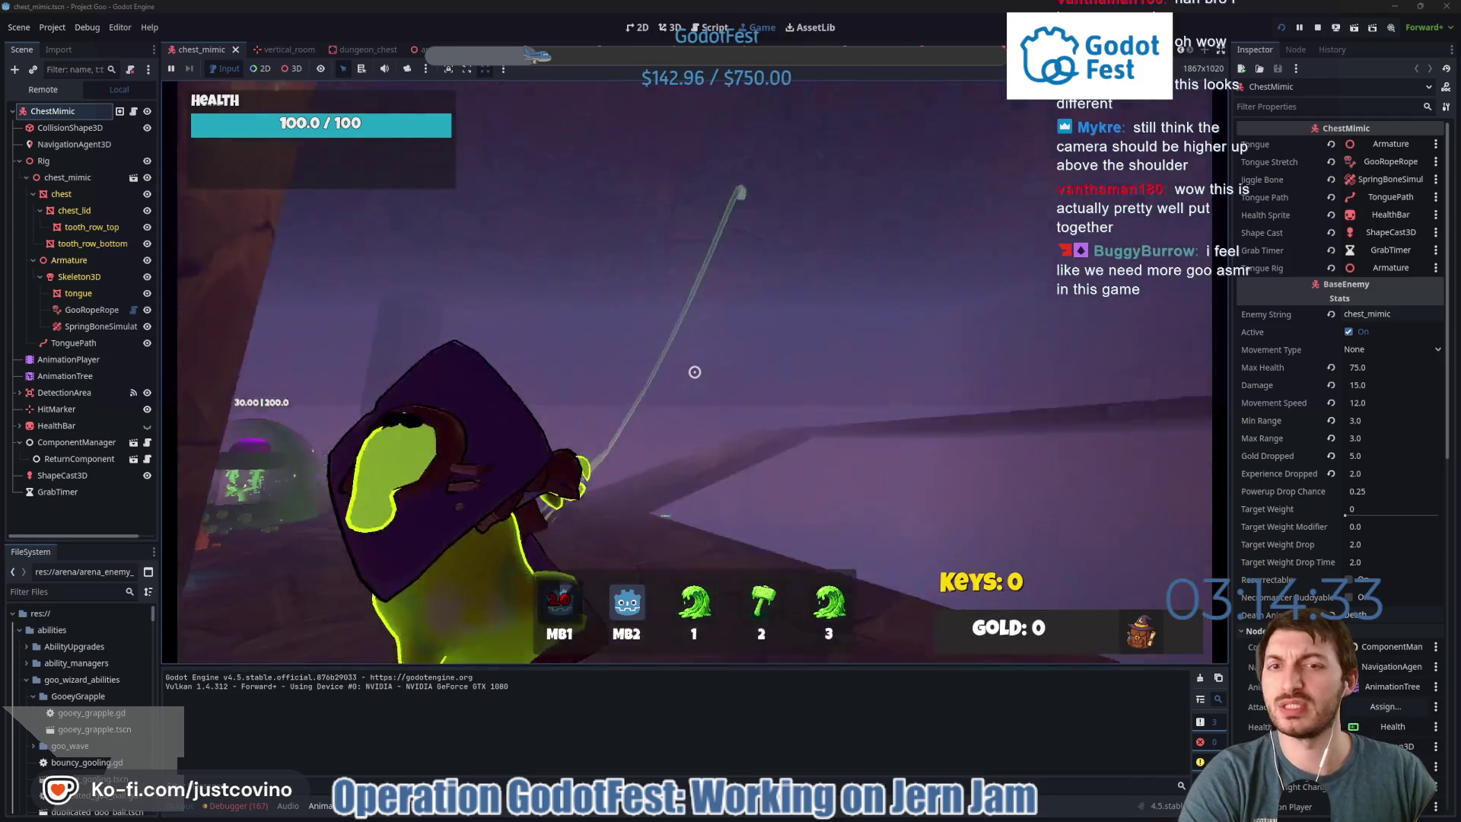
{"action": "right_click", "coordinate": [694, 371]}
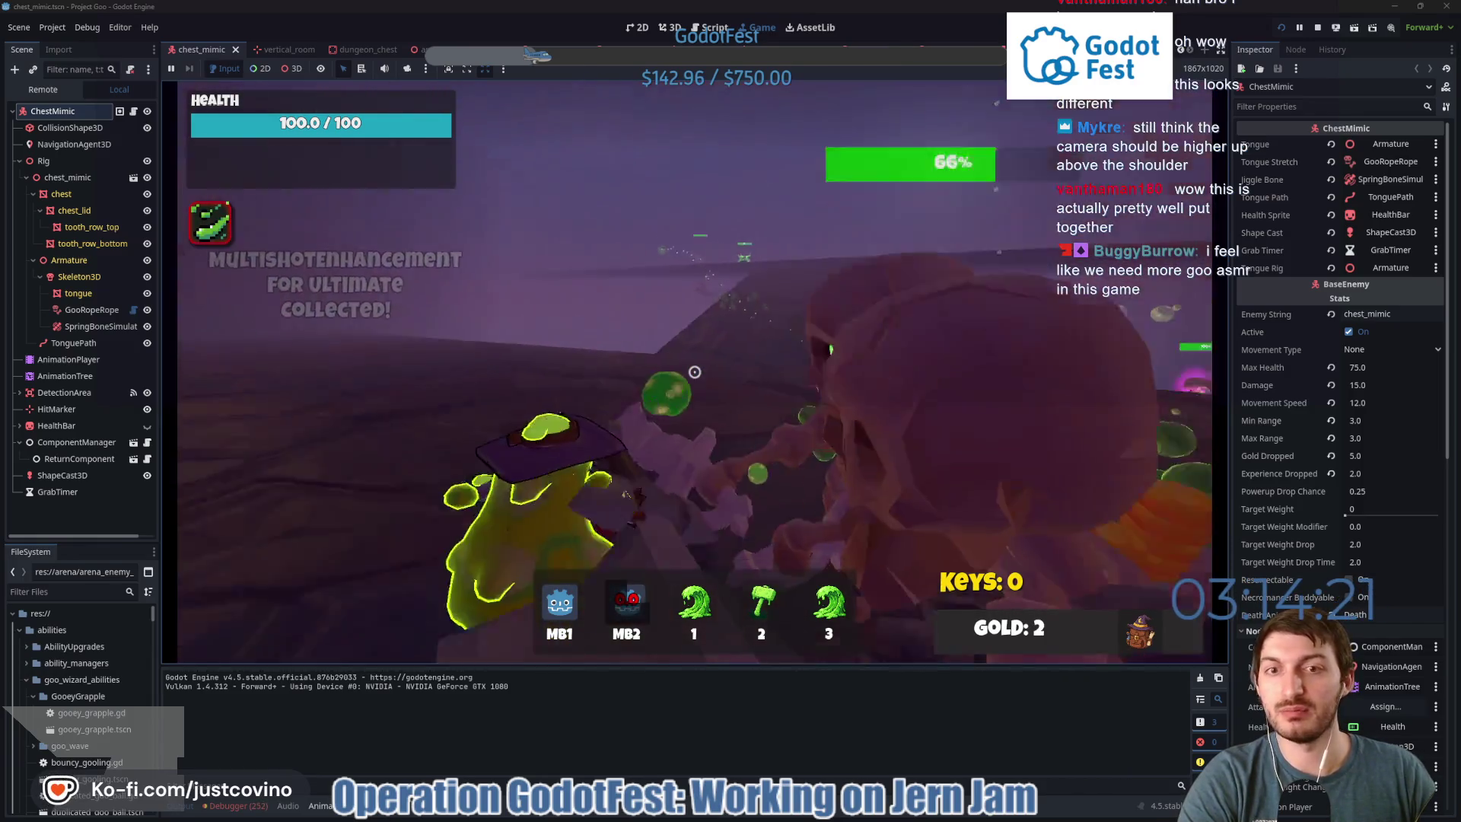
Keep fighting with goo wave, hammer and secondary attacks, ending at 21 health and 16 gold.
{"action": "left_click", "coordinate": [694, 371]}
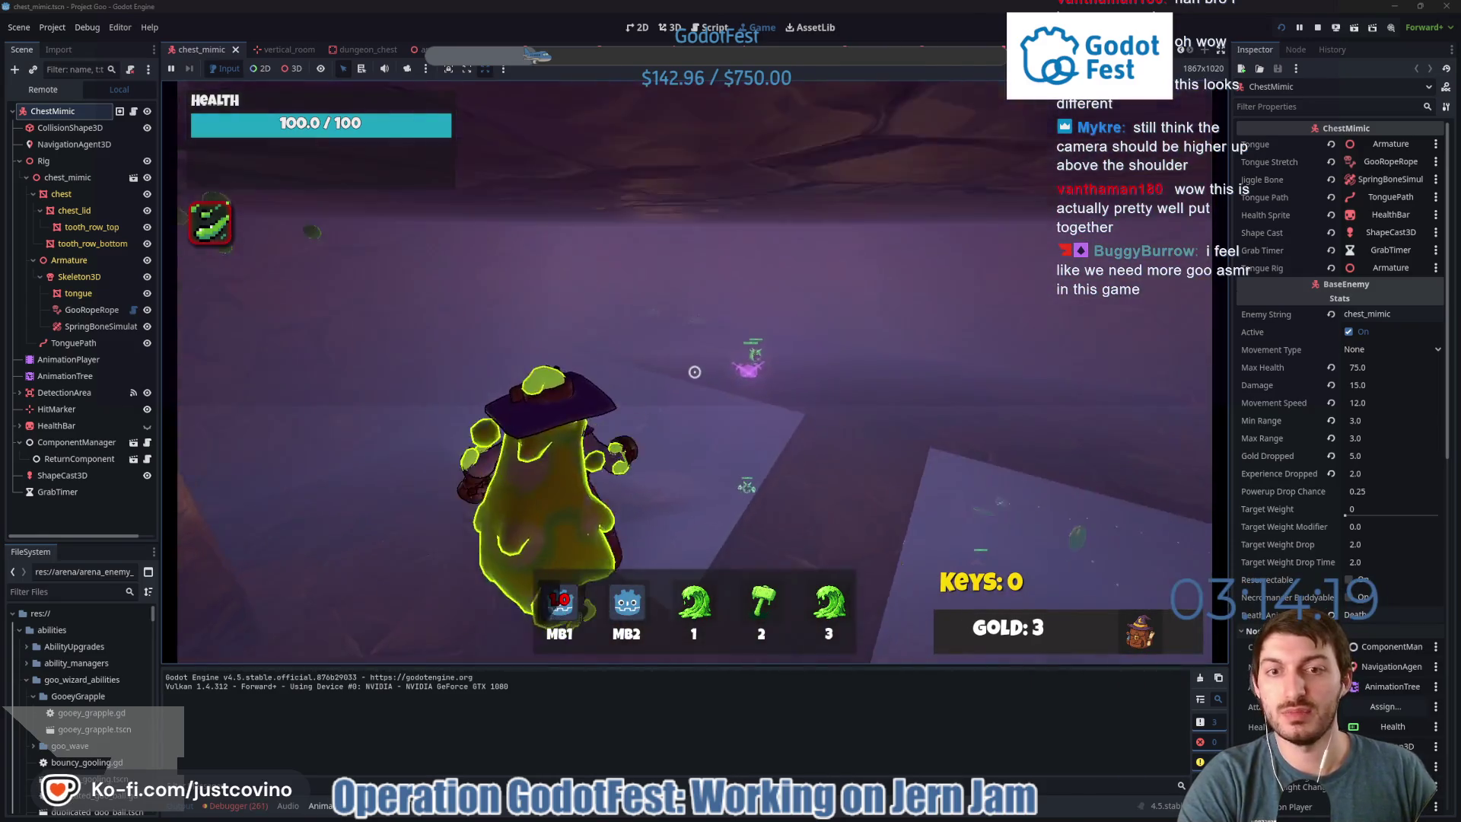
{"action": "right_click", "coordinate": [695, 371]}
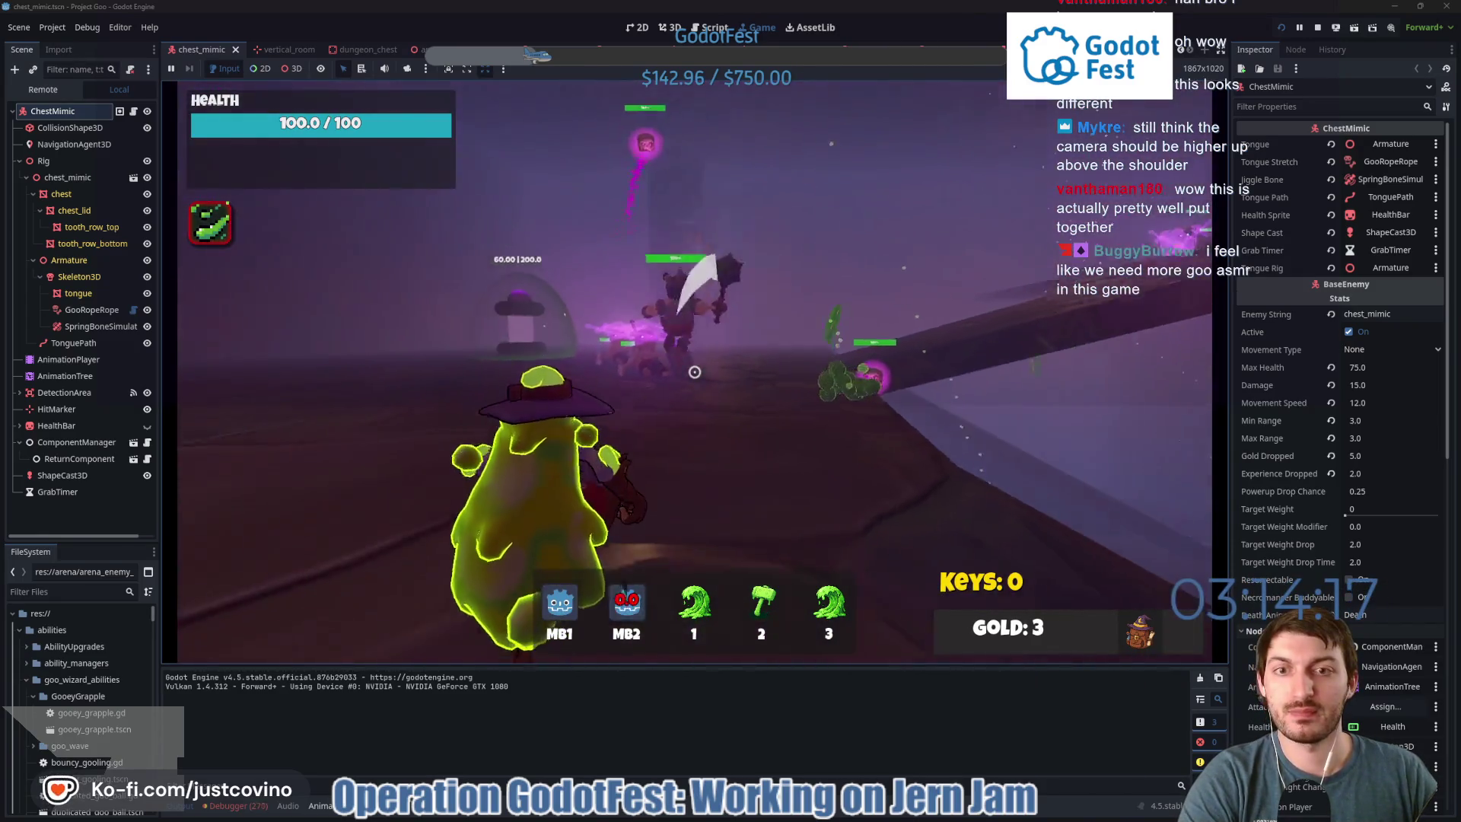
{"action": "key", "text": "1"}
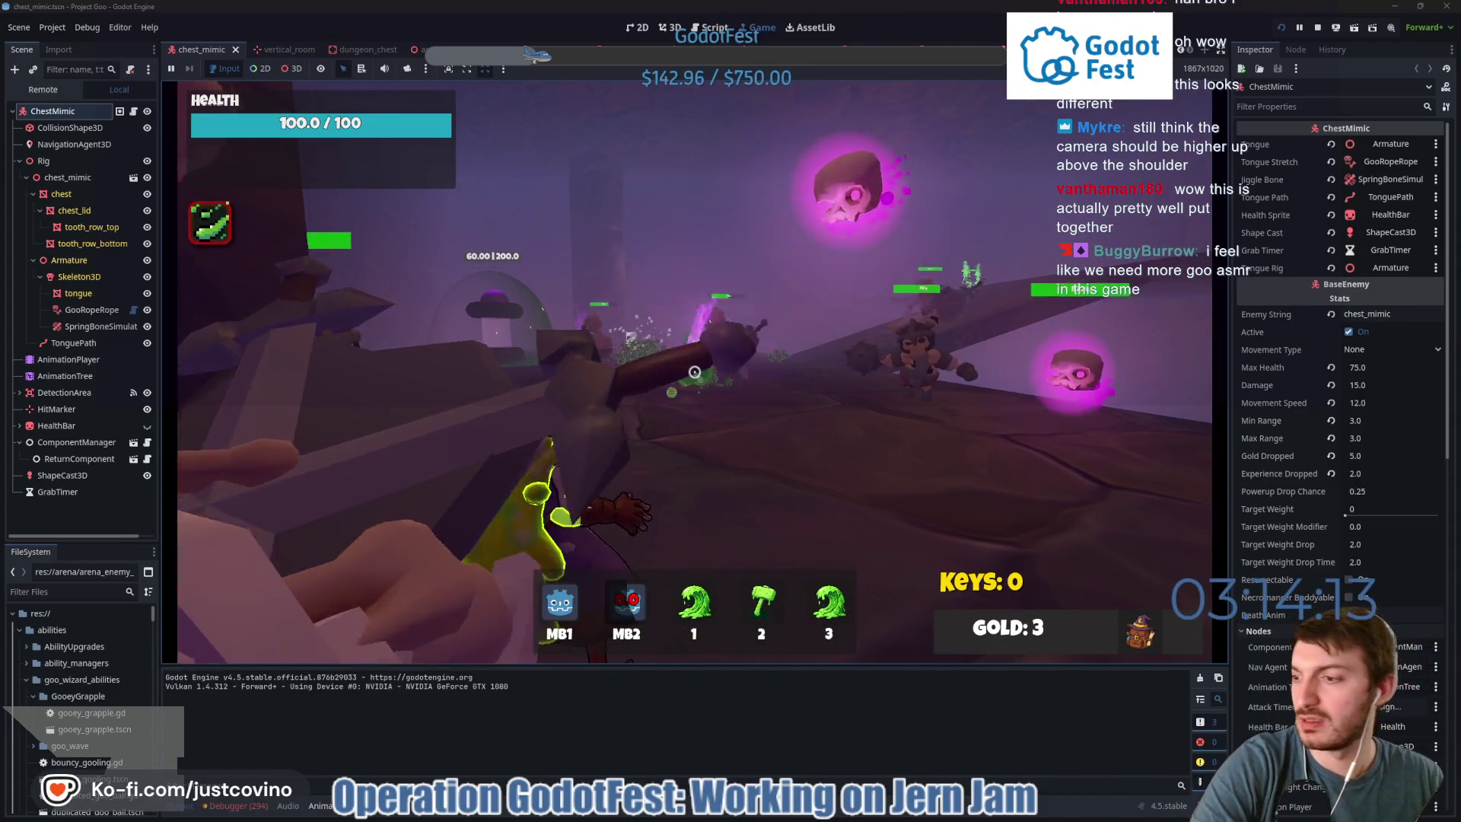
{"action": "right_click", "coordinate": [695, 372]}
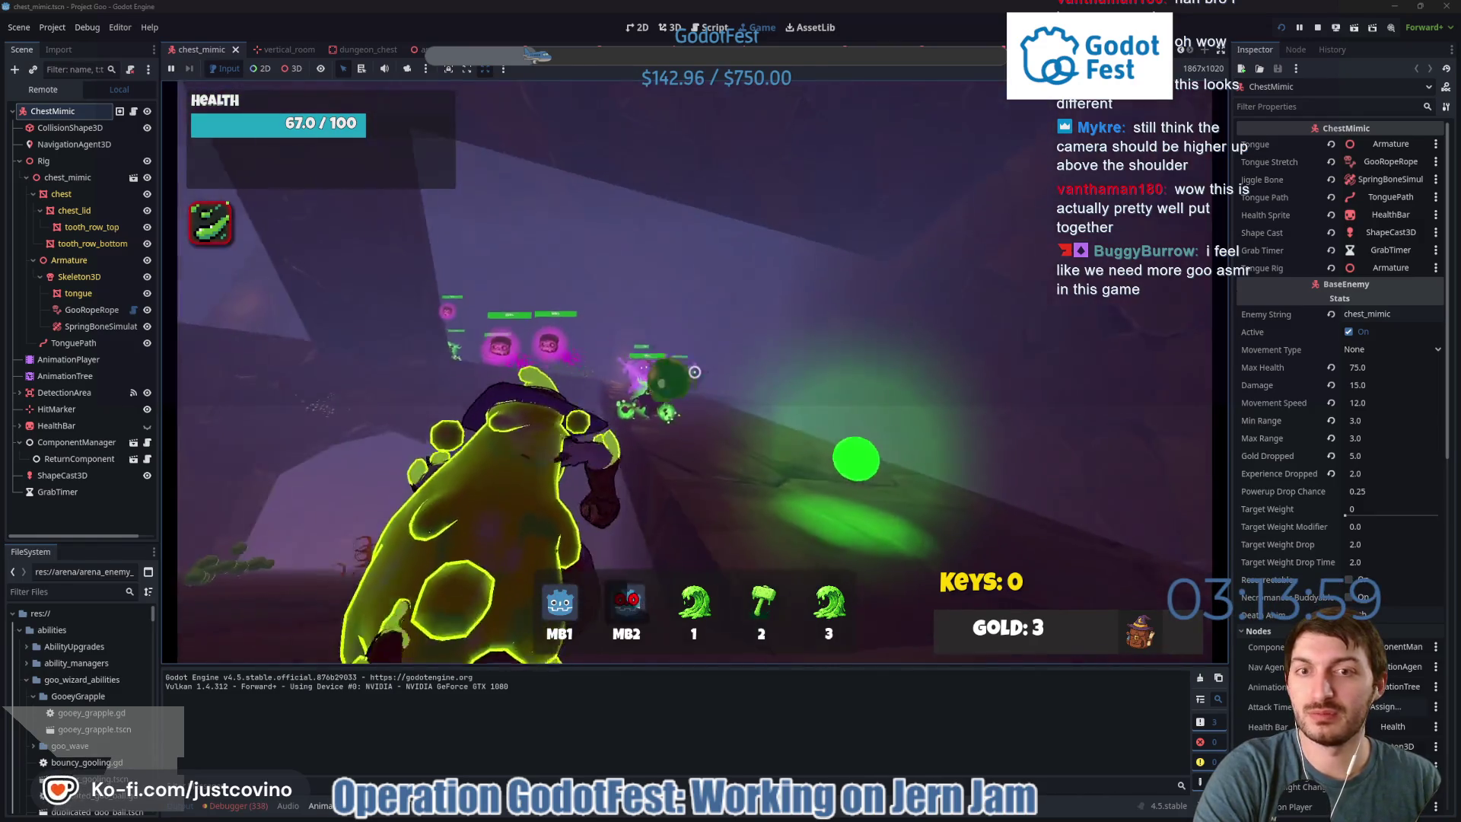
{"action": "right_click", "coordinate": [694, 371]}
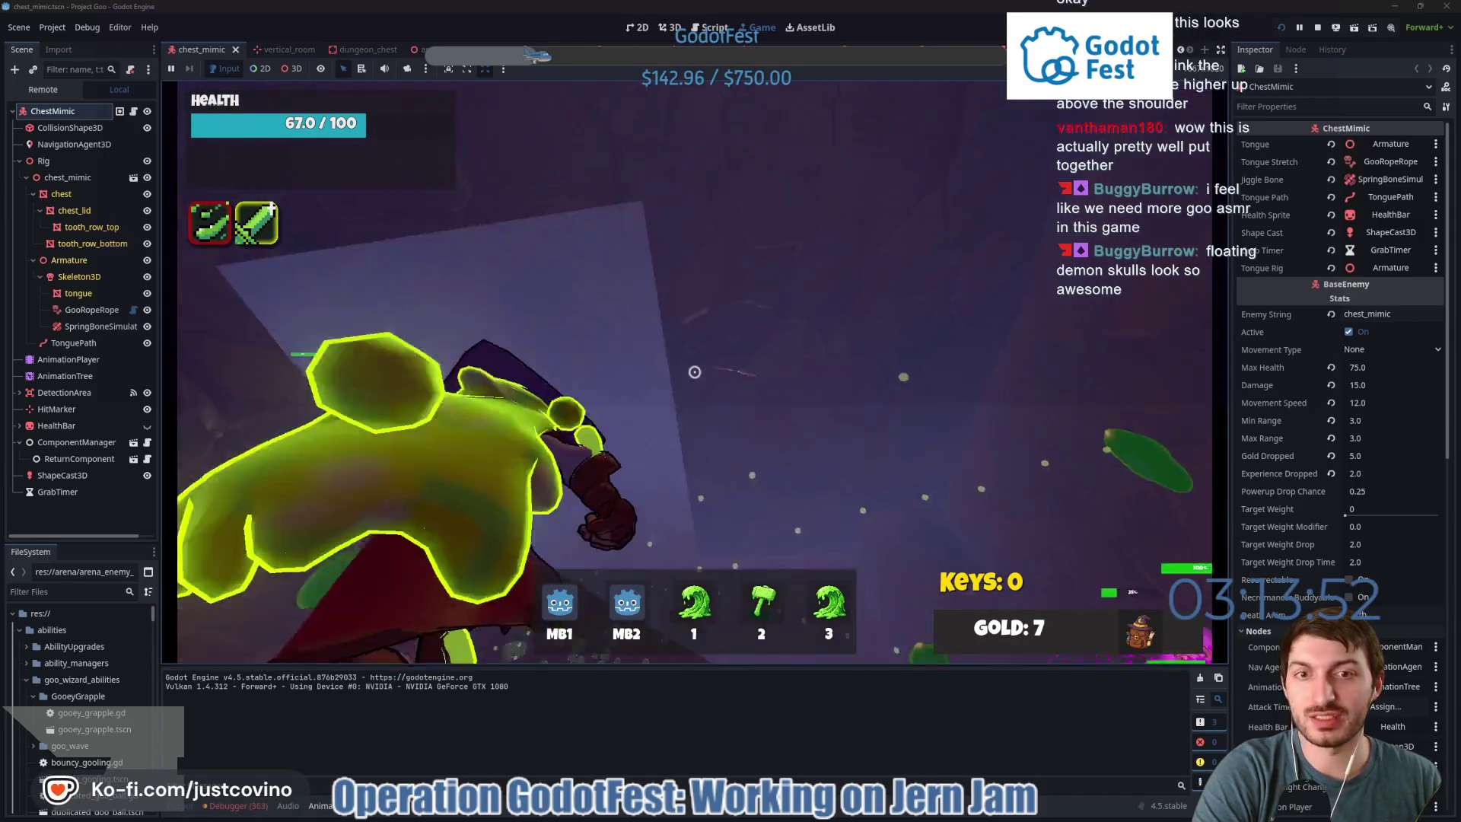
{"action": "left_click", "coordinate": [694, 371]}
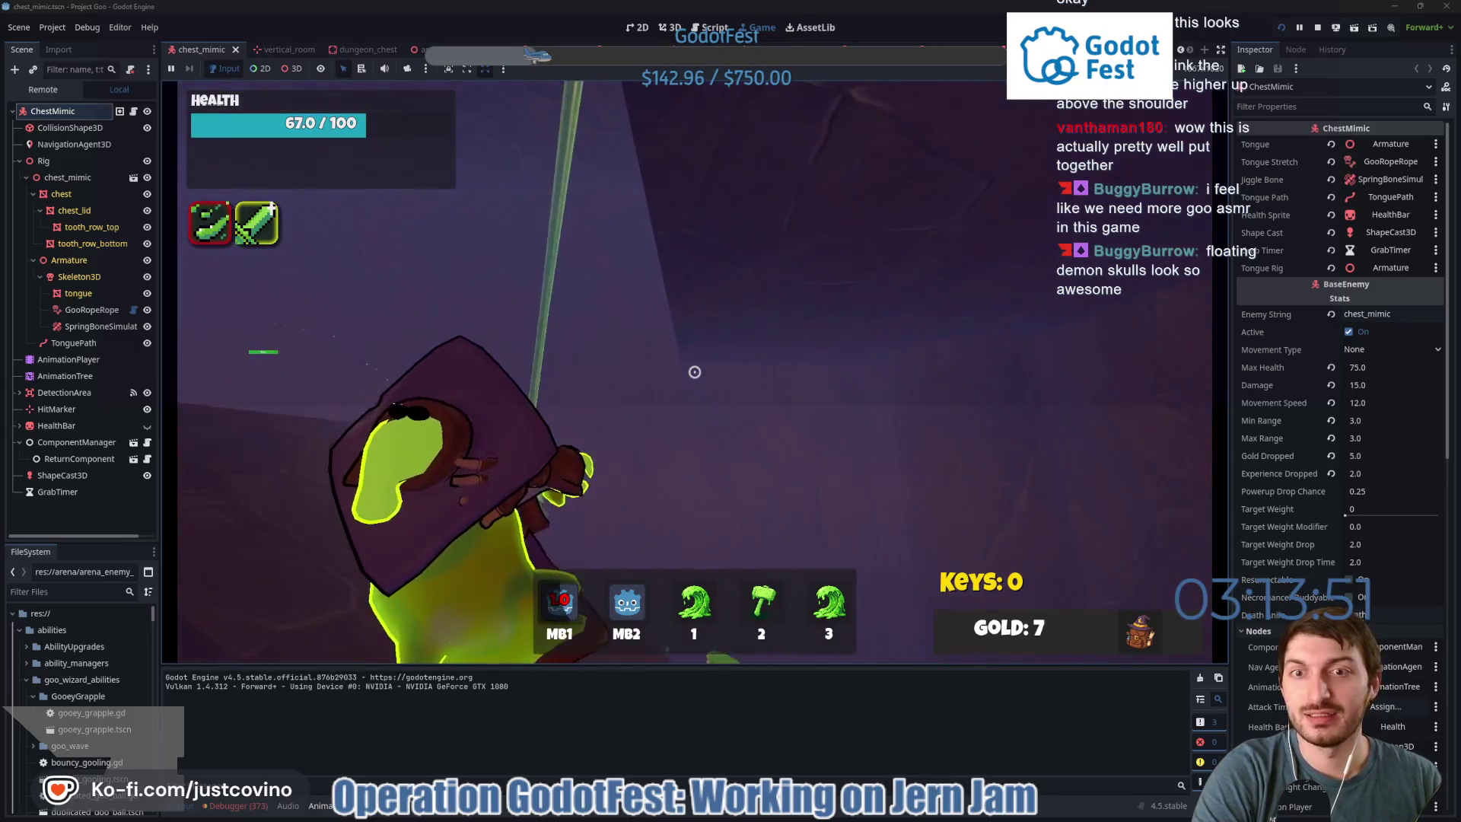
{"action": "right_click", "coordinate": [694, 371]}
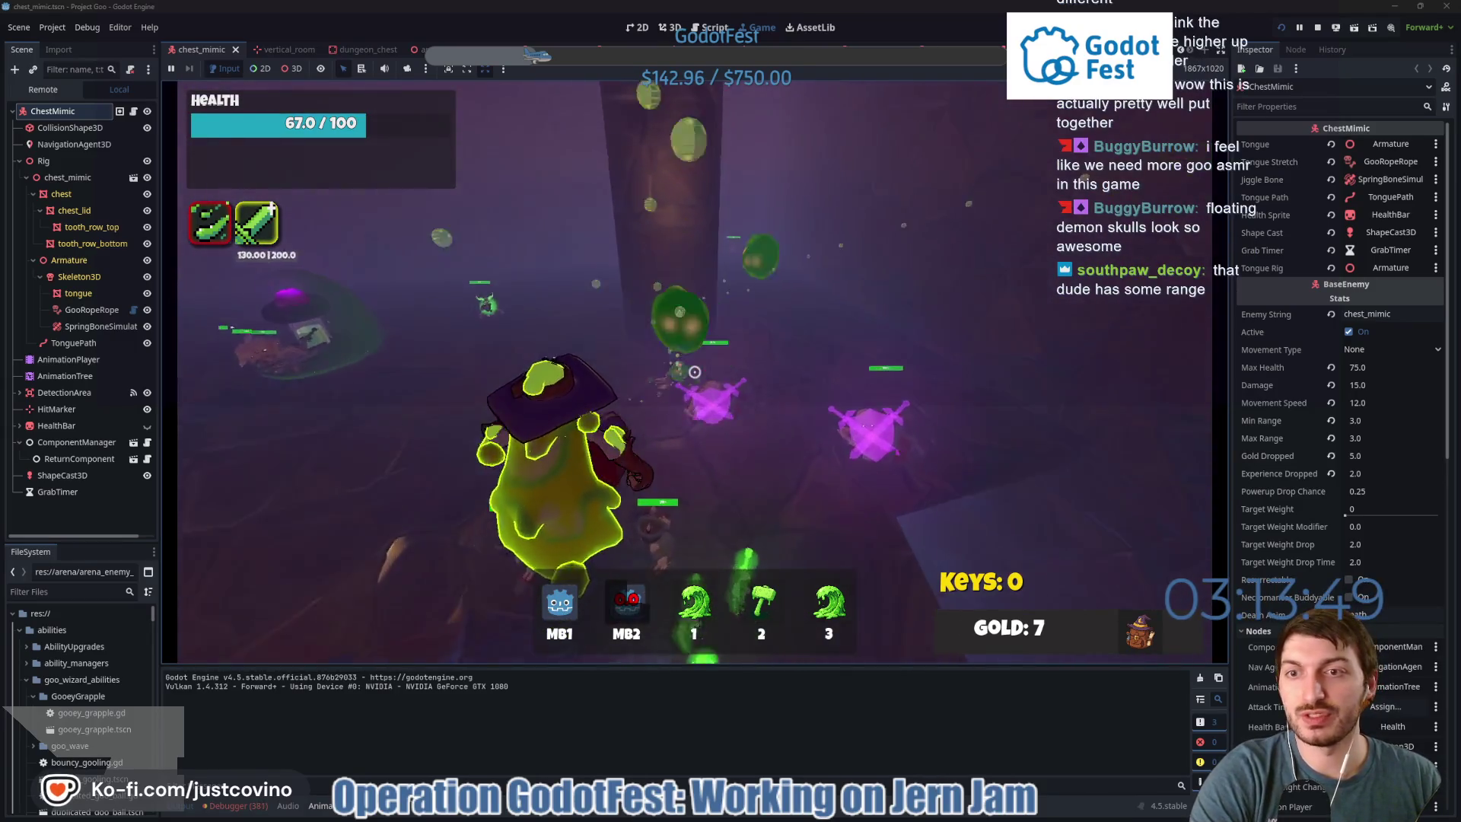
{"action": "key", "text": "2"}
{"action": "left_click", "coordinate": [694, 371]}
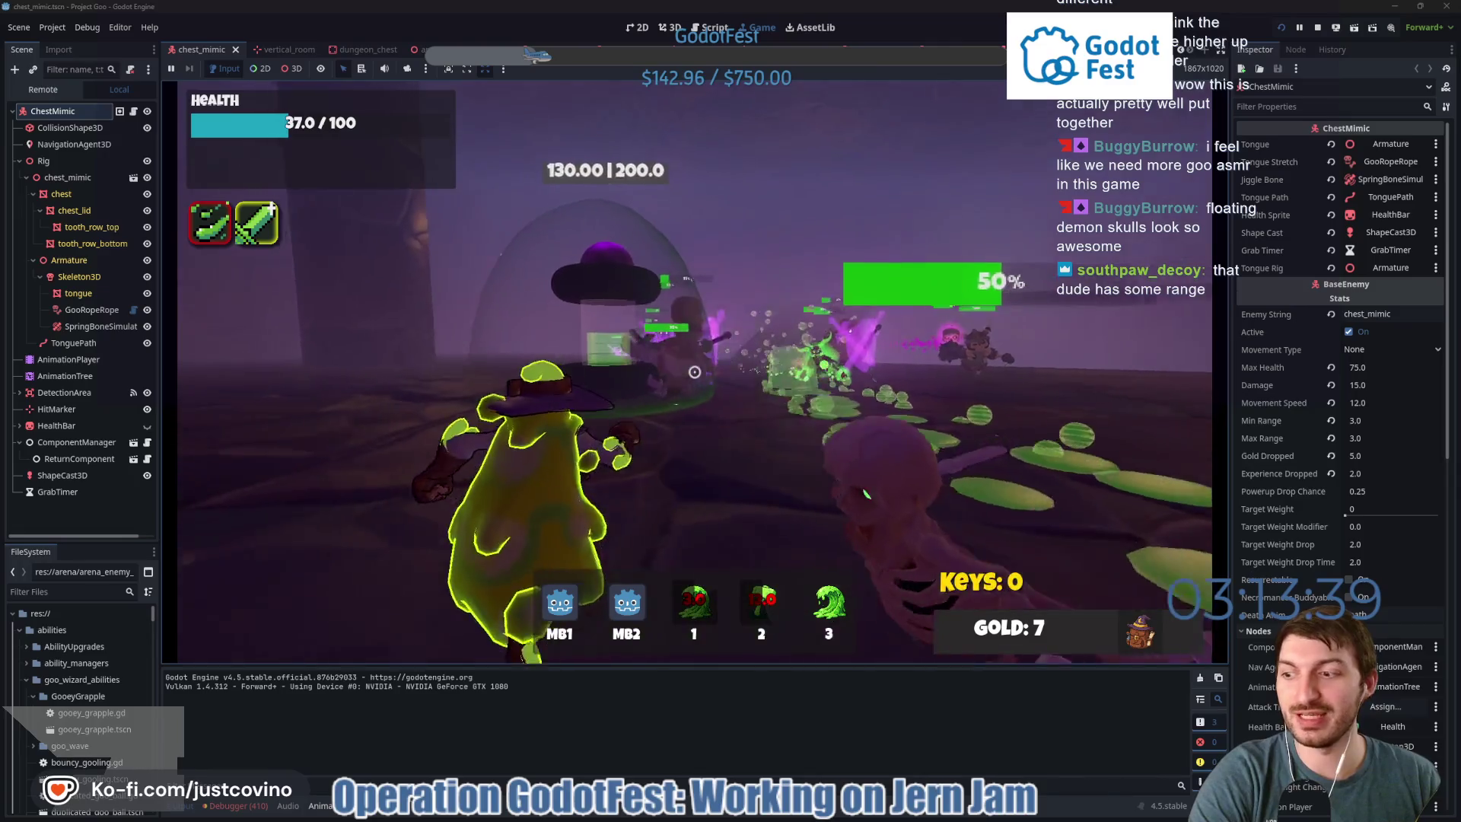
{"action": "right_click", "coordinate": [695, 373]}
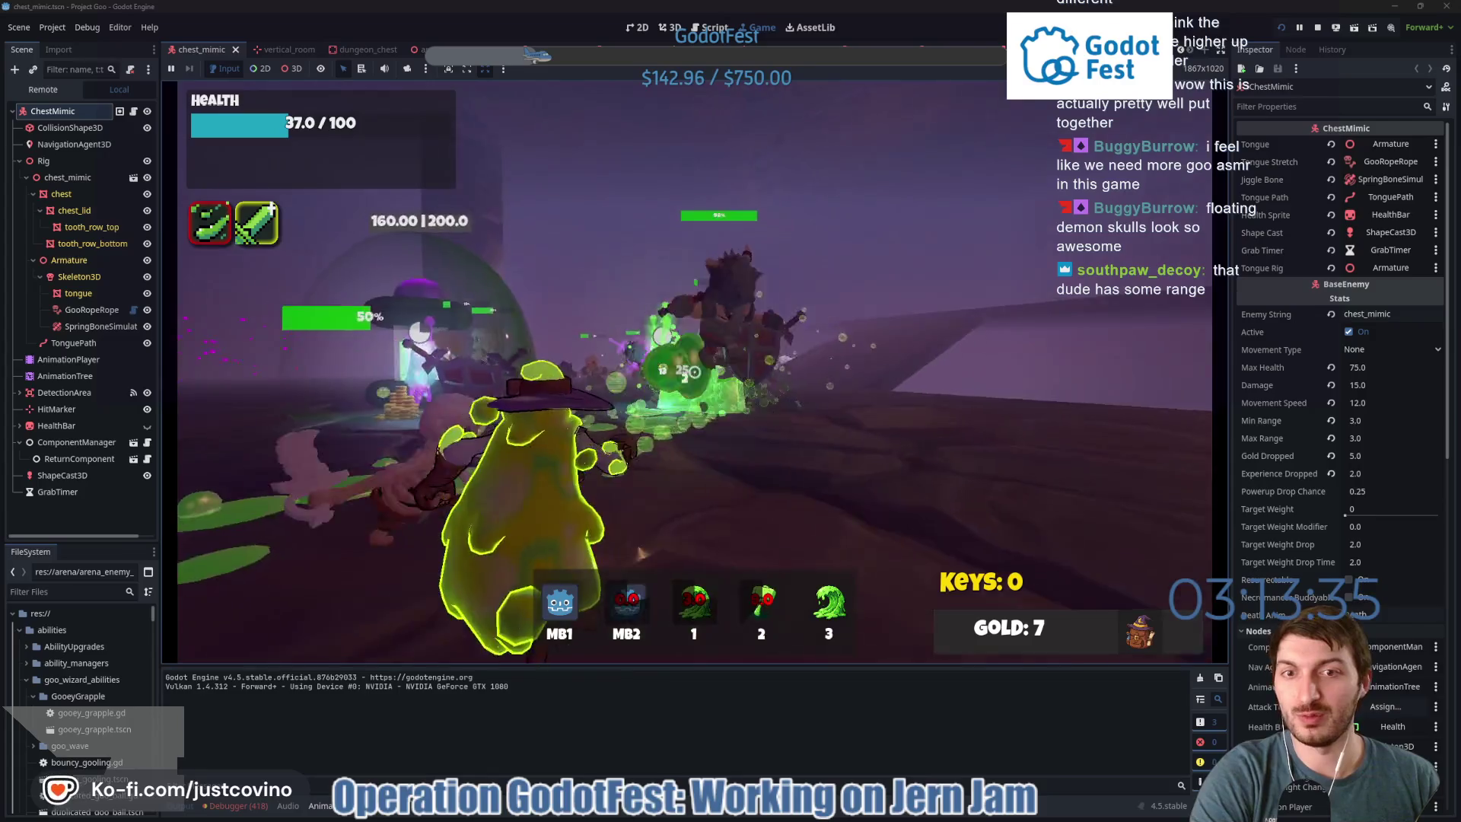
{"action": "key", "text": "1"}
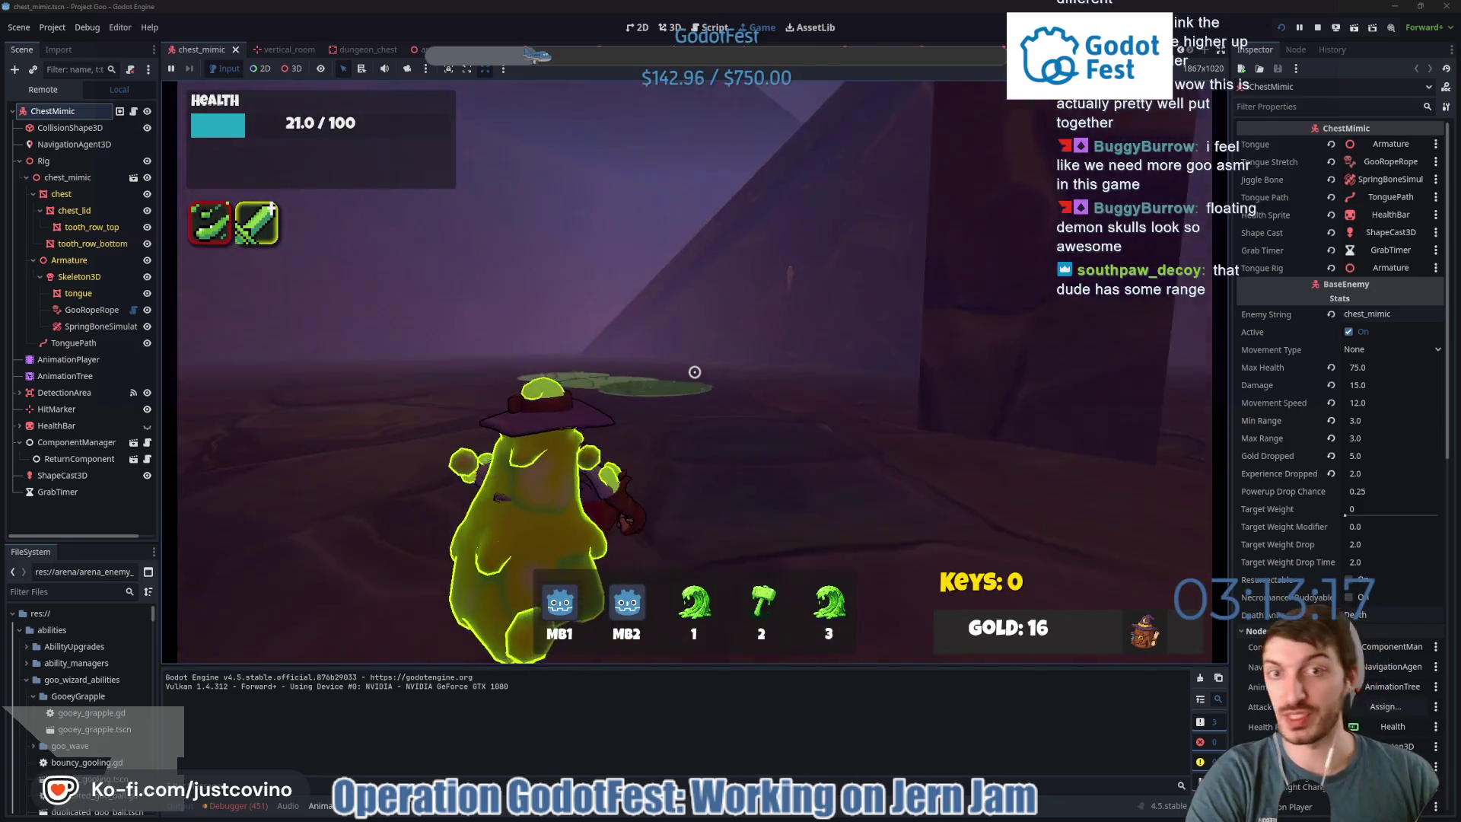
{"action": "left_click", "coordinate": [695, 371]}
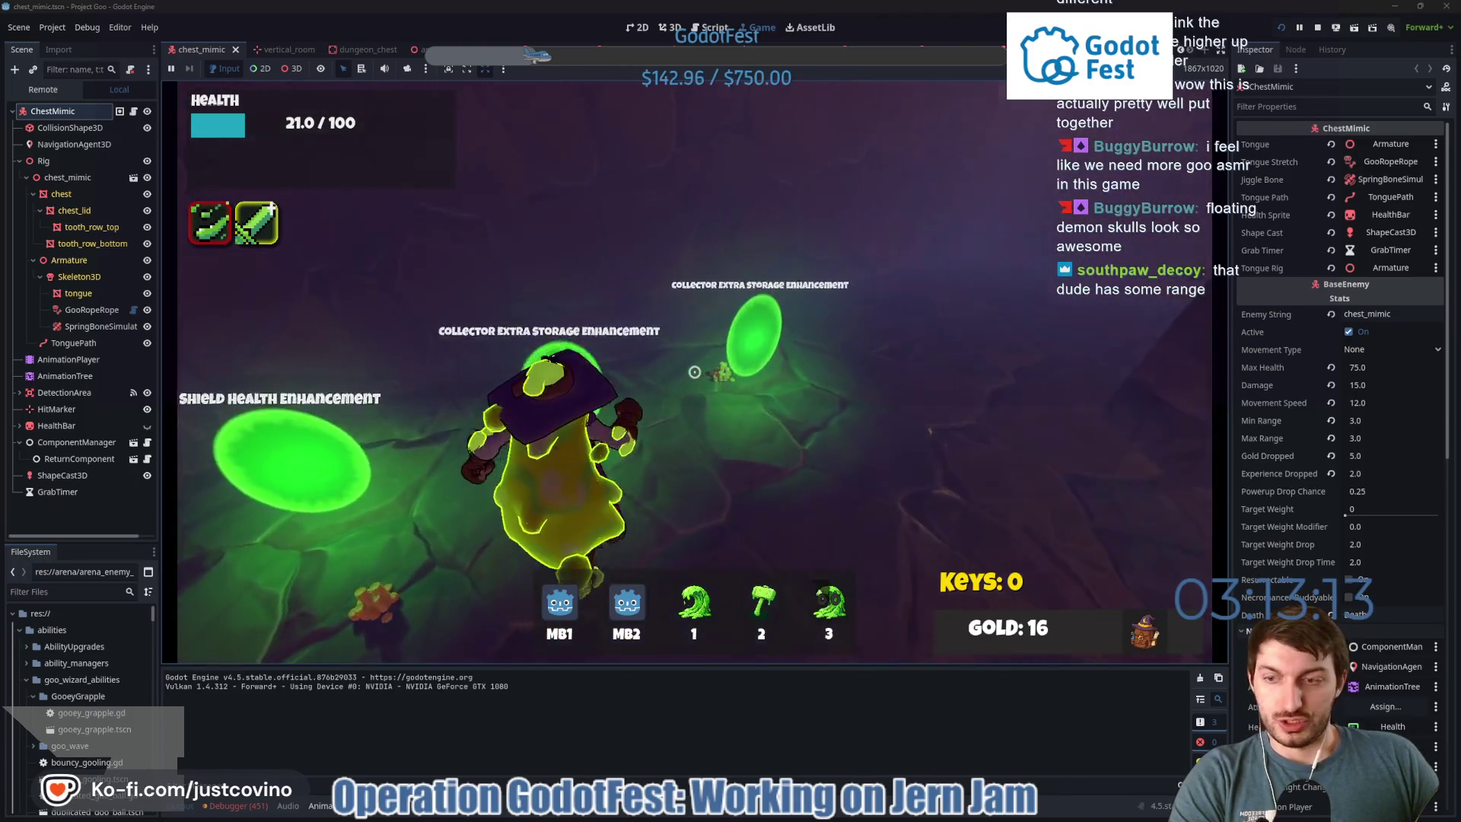
Collect the multishot enhancement, pass through the green portal, and fight the nearby chest mimic.
{"action": "key", "text": "w"}
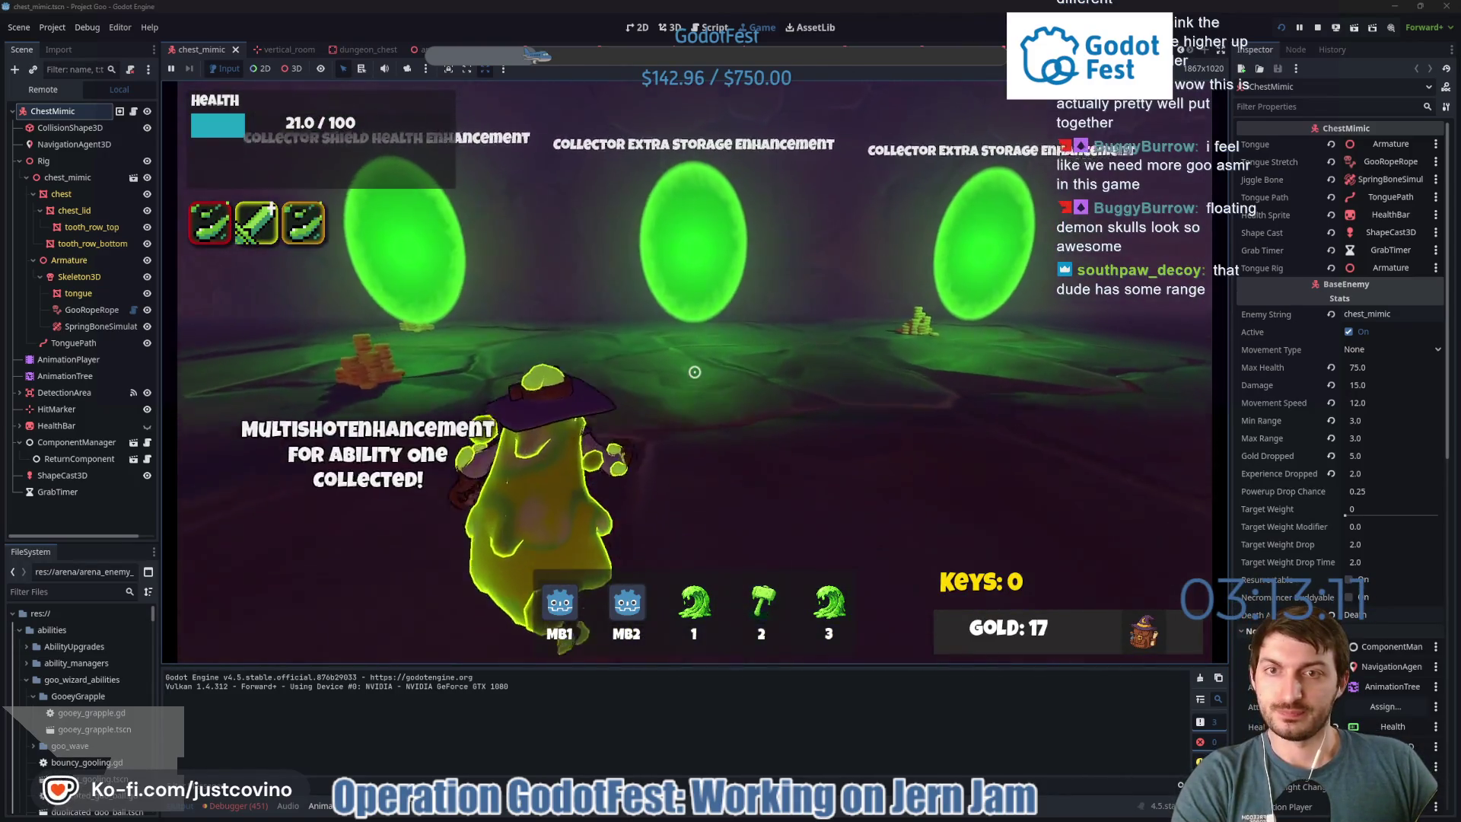
{"action": "key", "text": "e"}
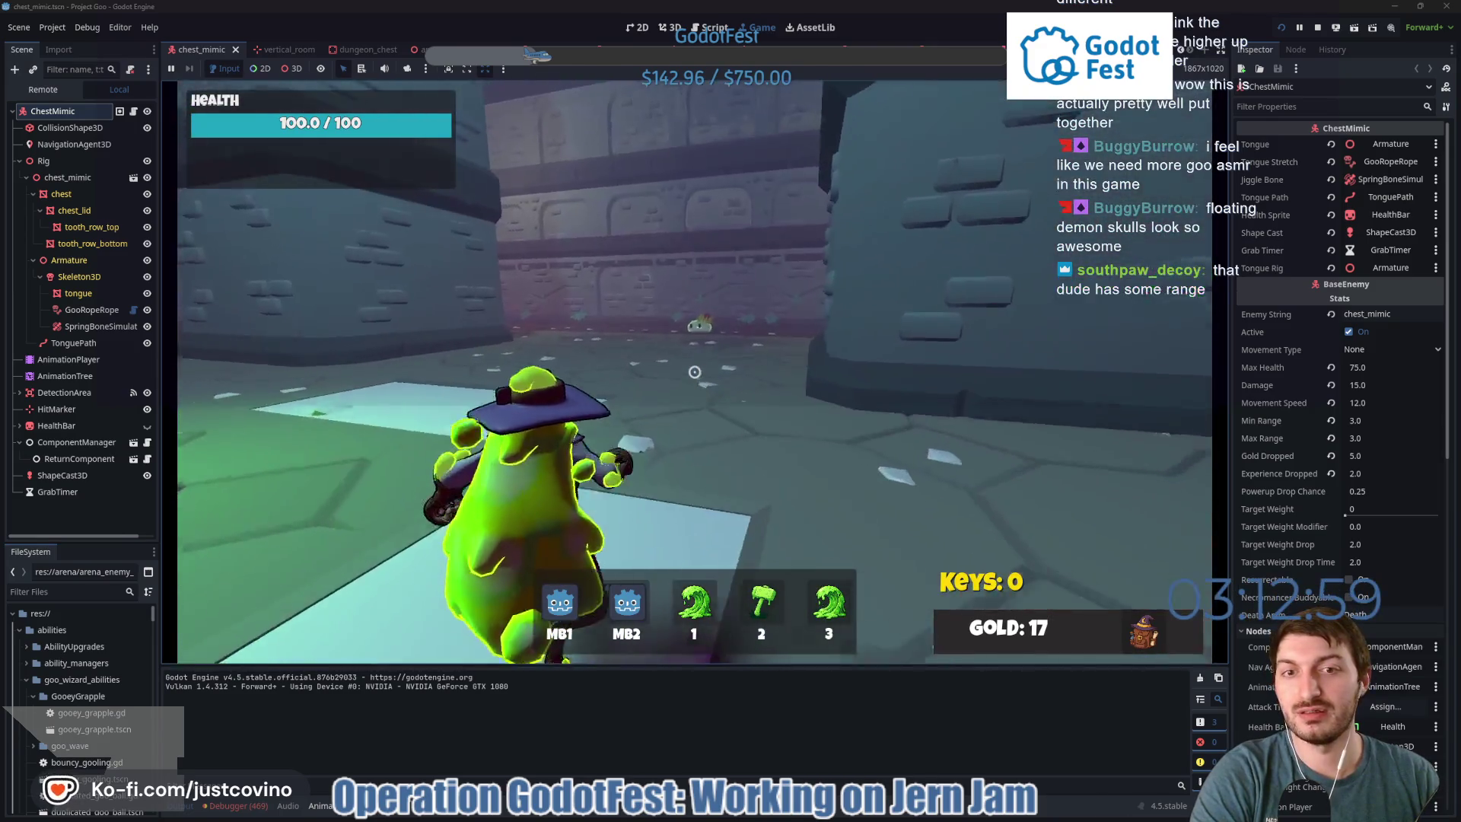
{"action": "right_click", "coordinate": [694, 371]}
{"action": "left_click", "coordinate": [694, 371]}
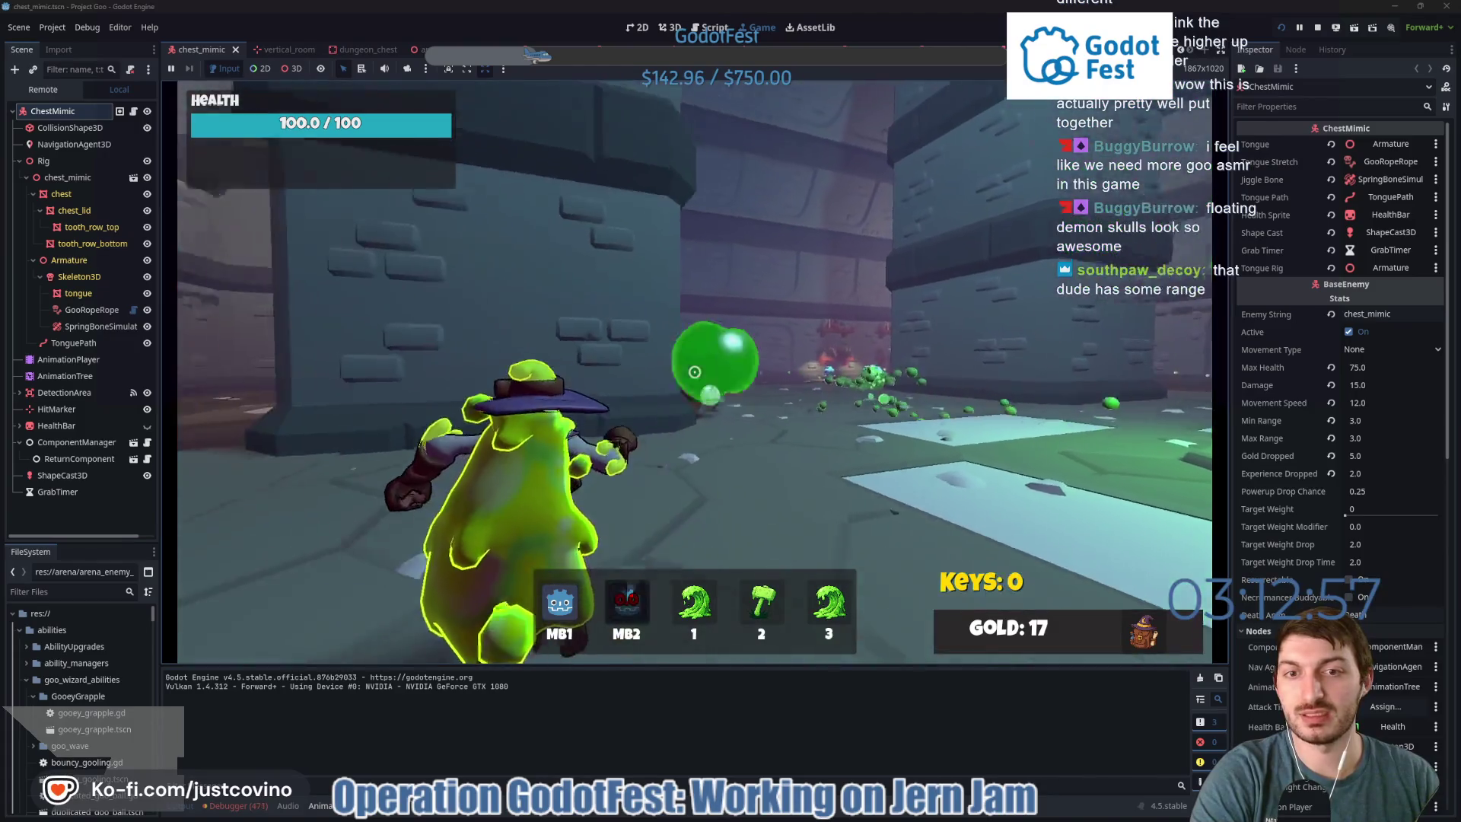
{"action": "right_click", "coordinate": [694, 371]}
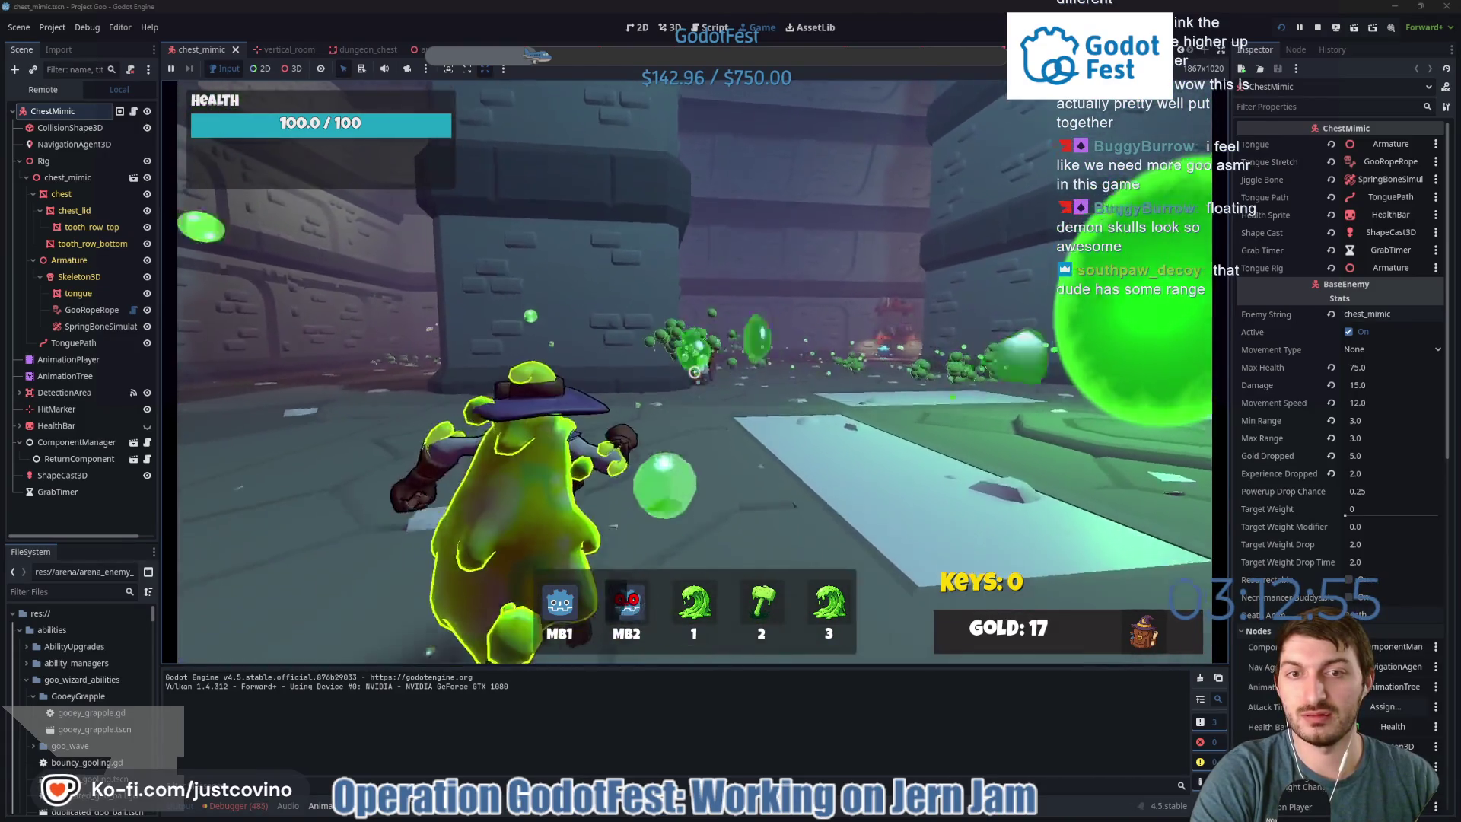
Walk to the Goo King, talk to him, then pause and resume the game.
{"action": "key", "text": "3"}
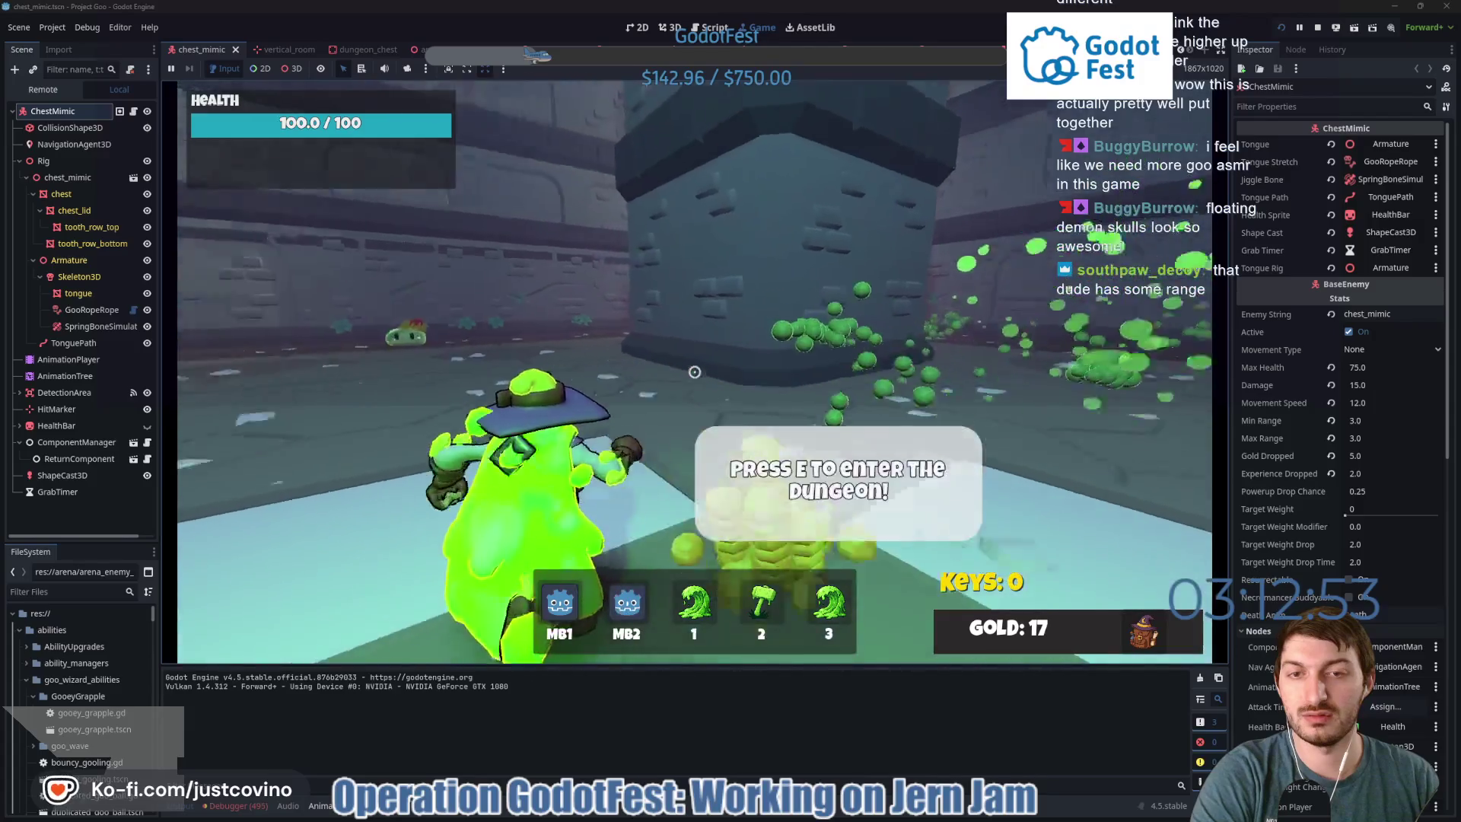
{"action": "key", "text": "e"}
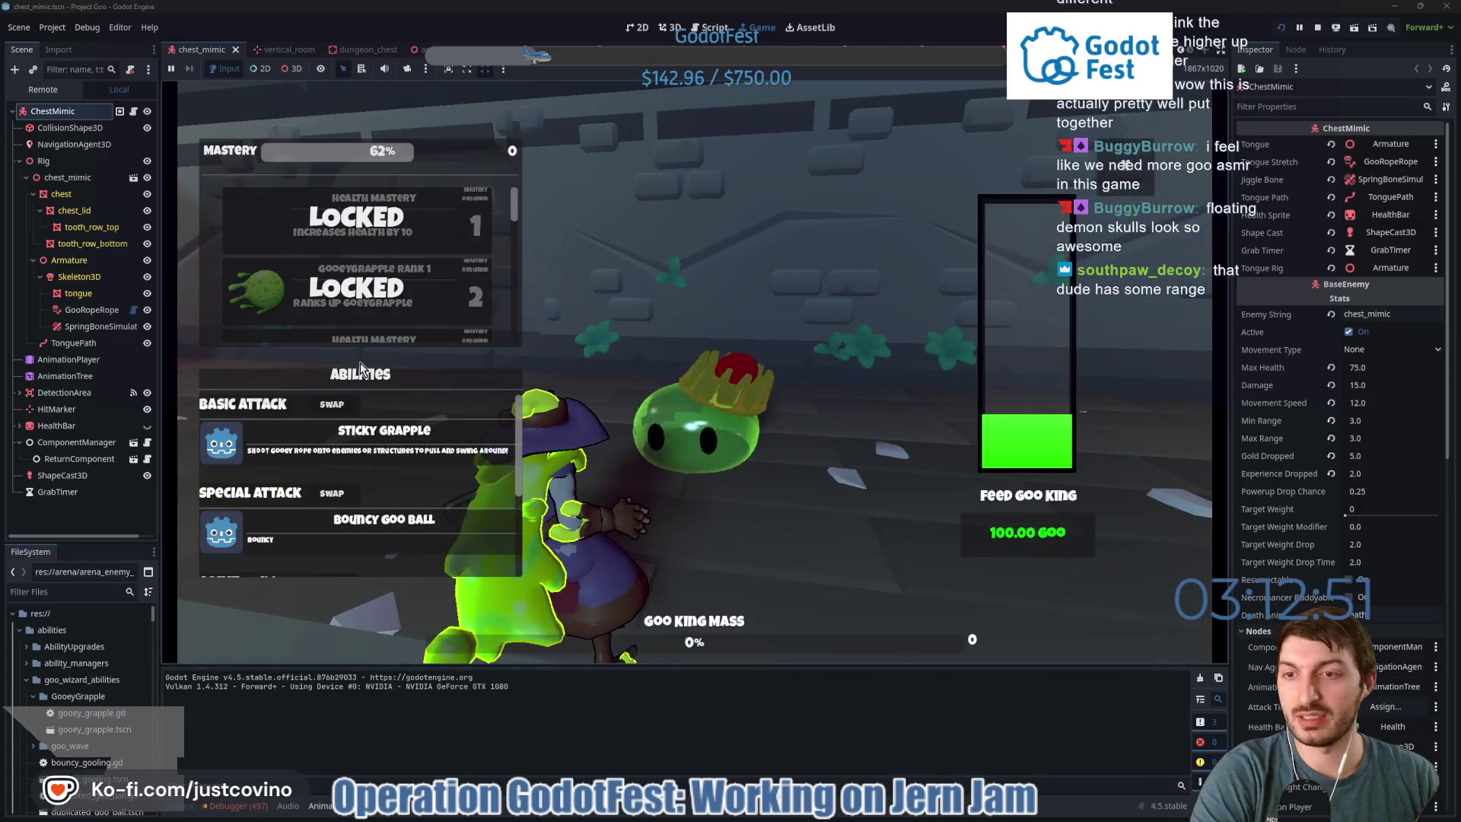
{"action": "key", "text": "Escape"}
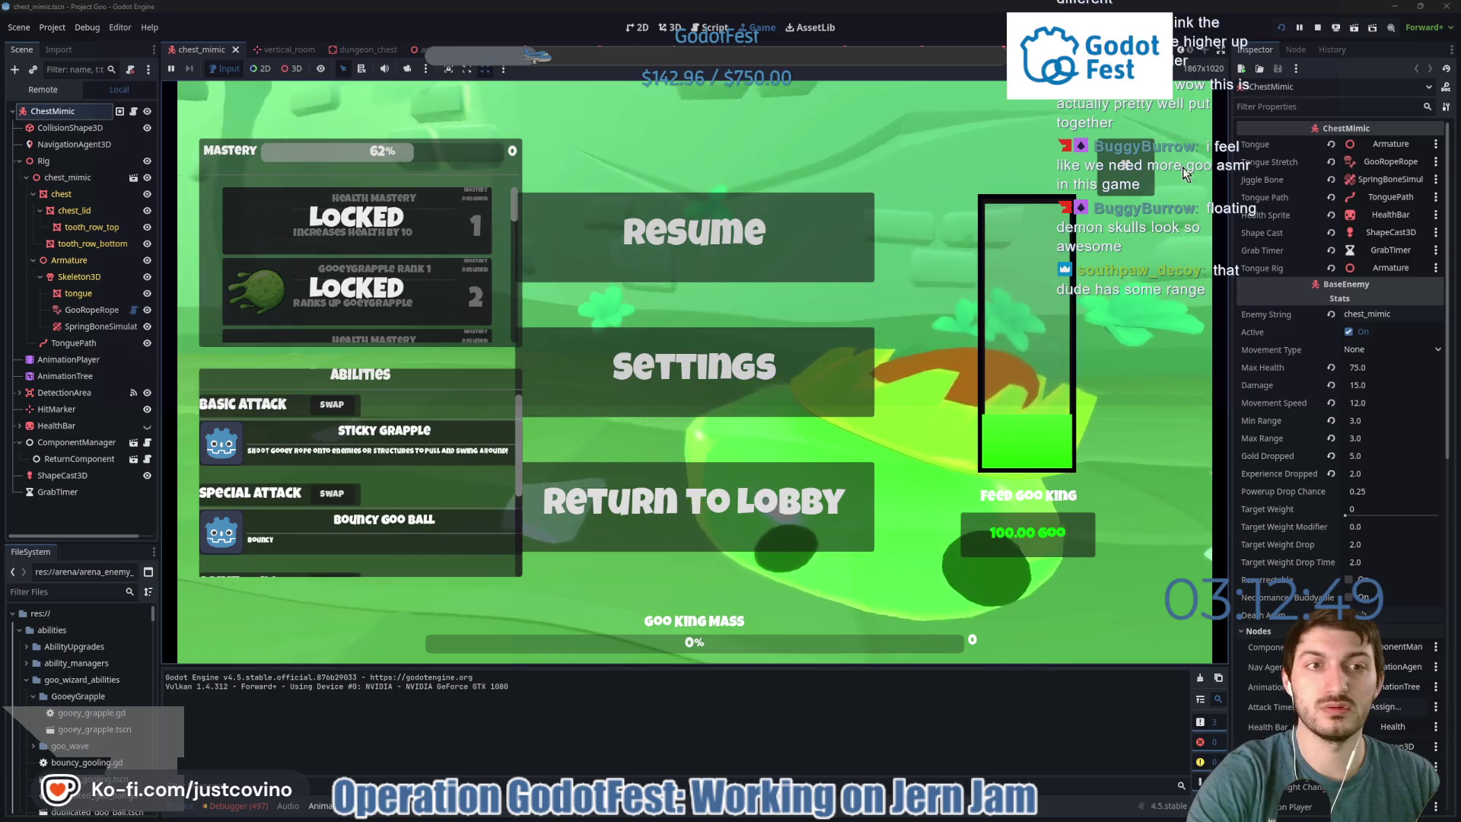
{"action": "key", "text": "Escape"}
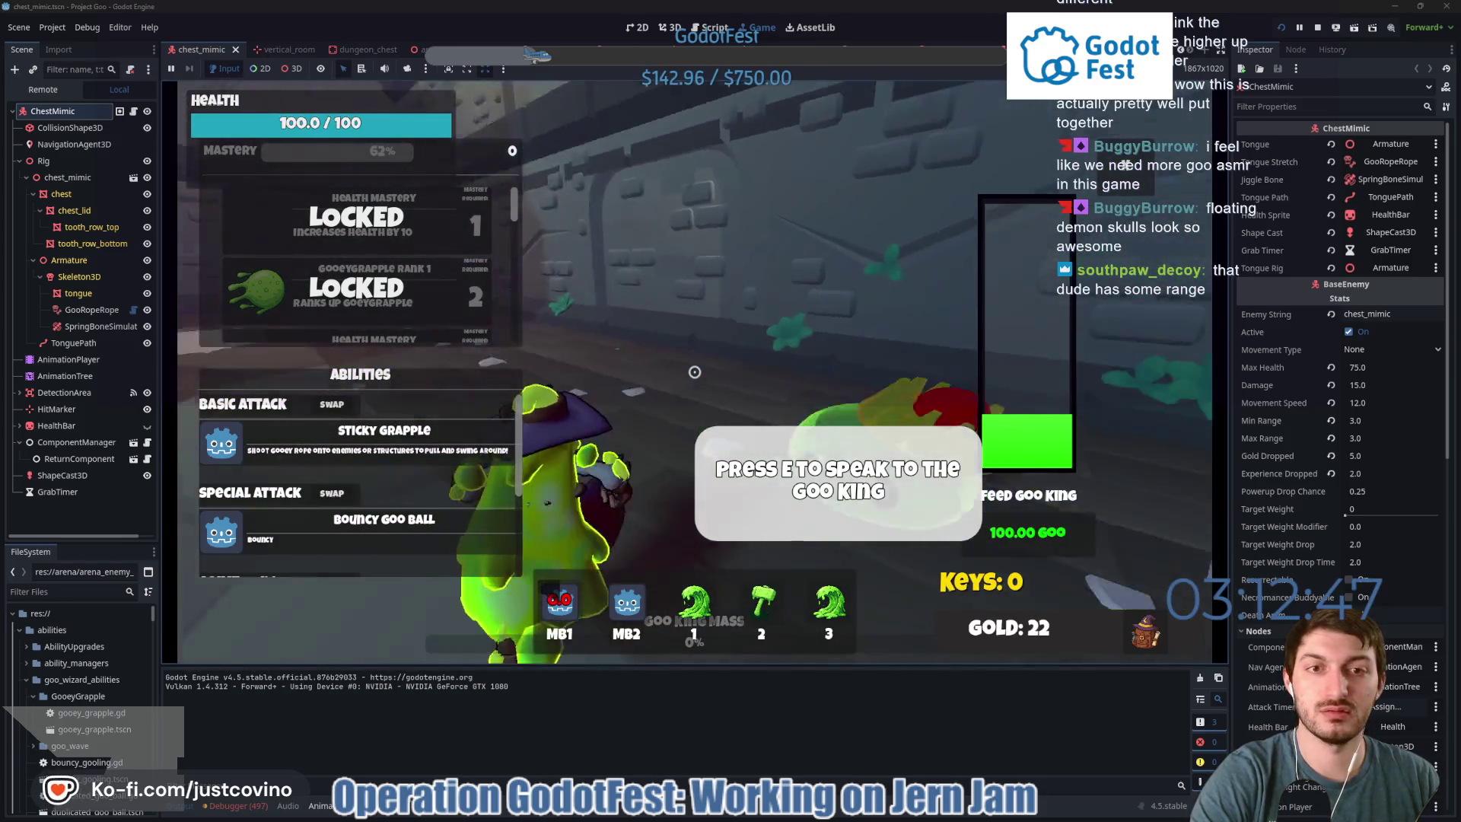
Close the Goo King's mastery menu, play Slimy Slots for speed enhancements, and re-enter the dungeon.
{"action": "key", "text": "e"}
{"action": "left_click", "coordinate": [694, 371]}
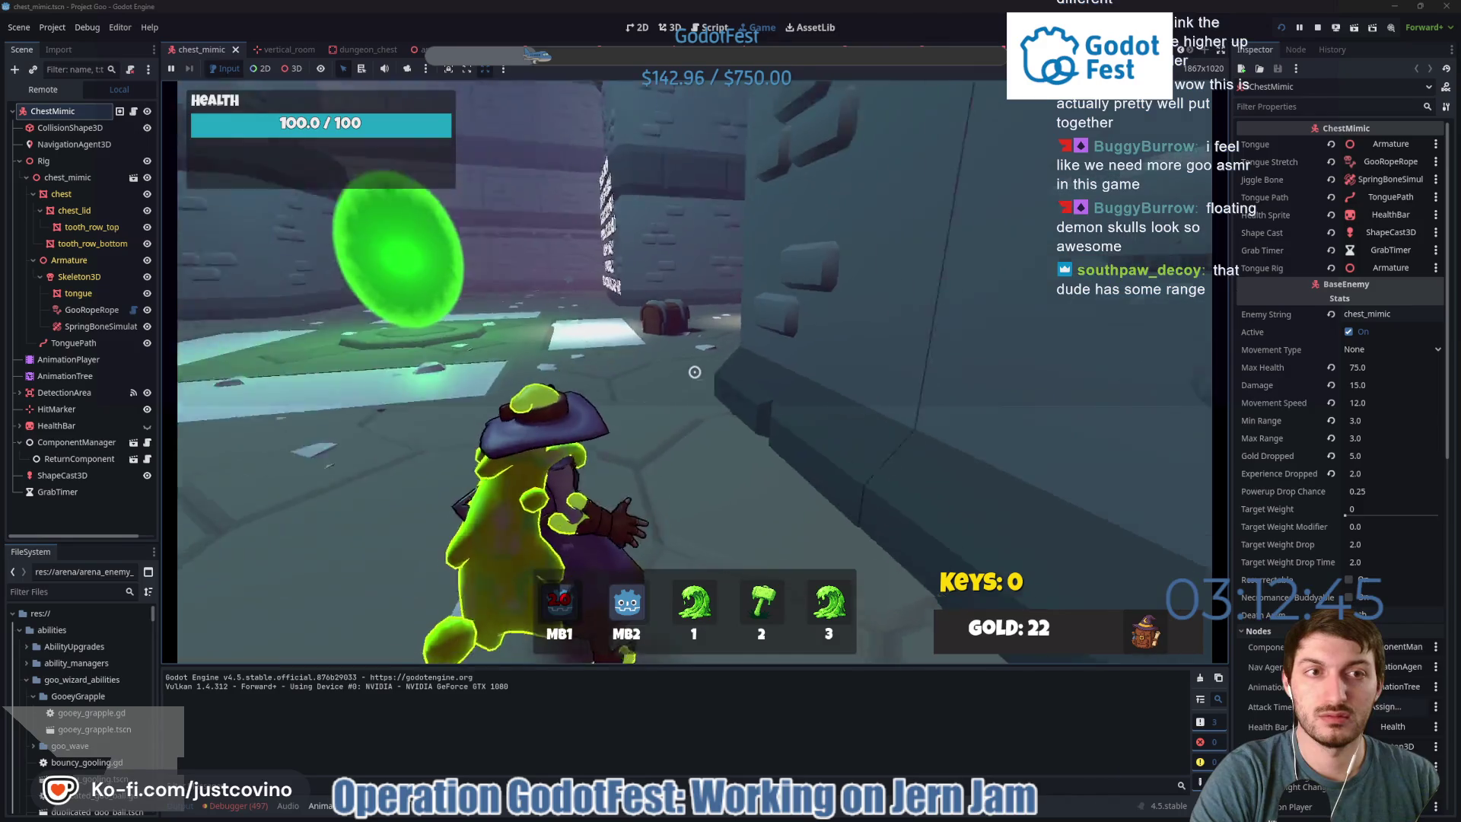
{"action": "key", "text": "w"}
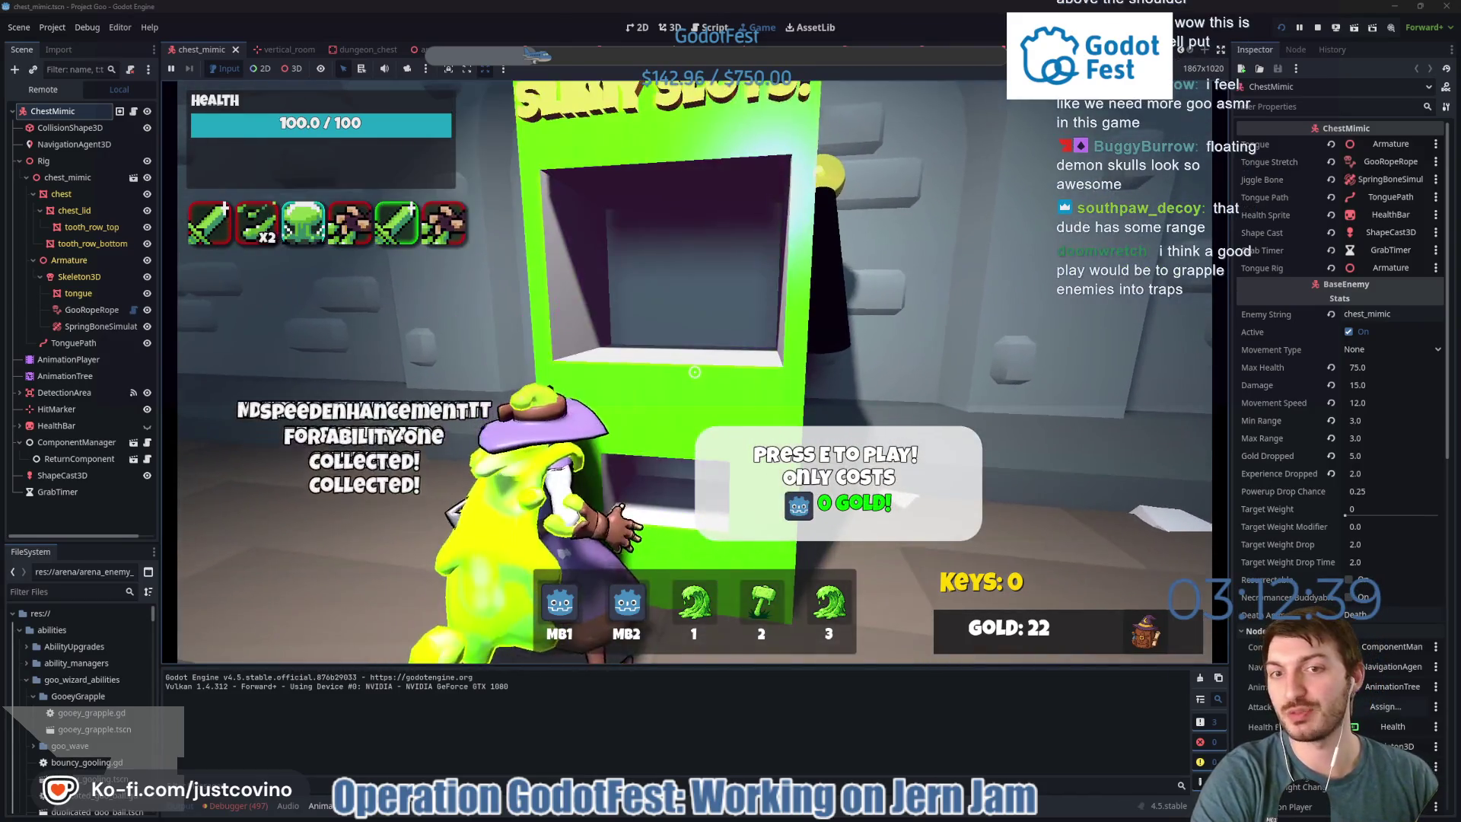
{"action": "key", "text": "w"}
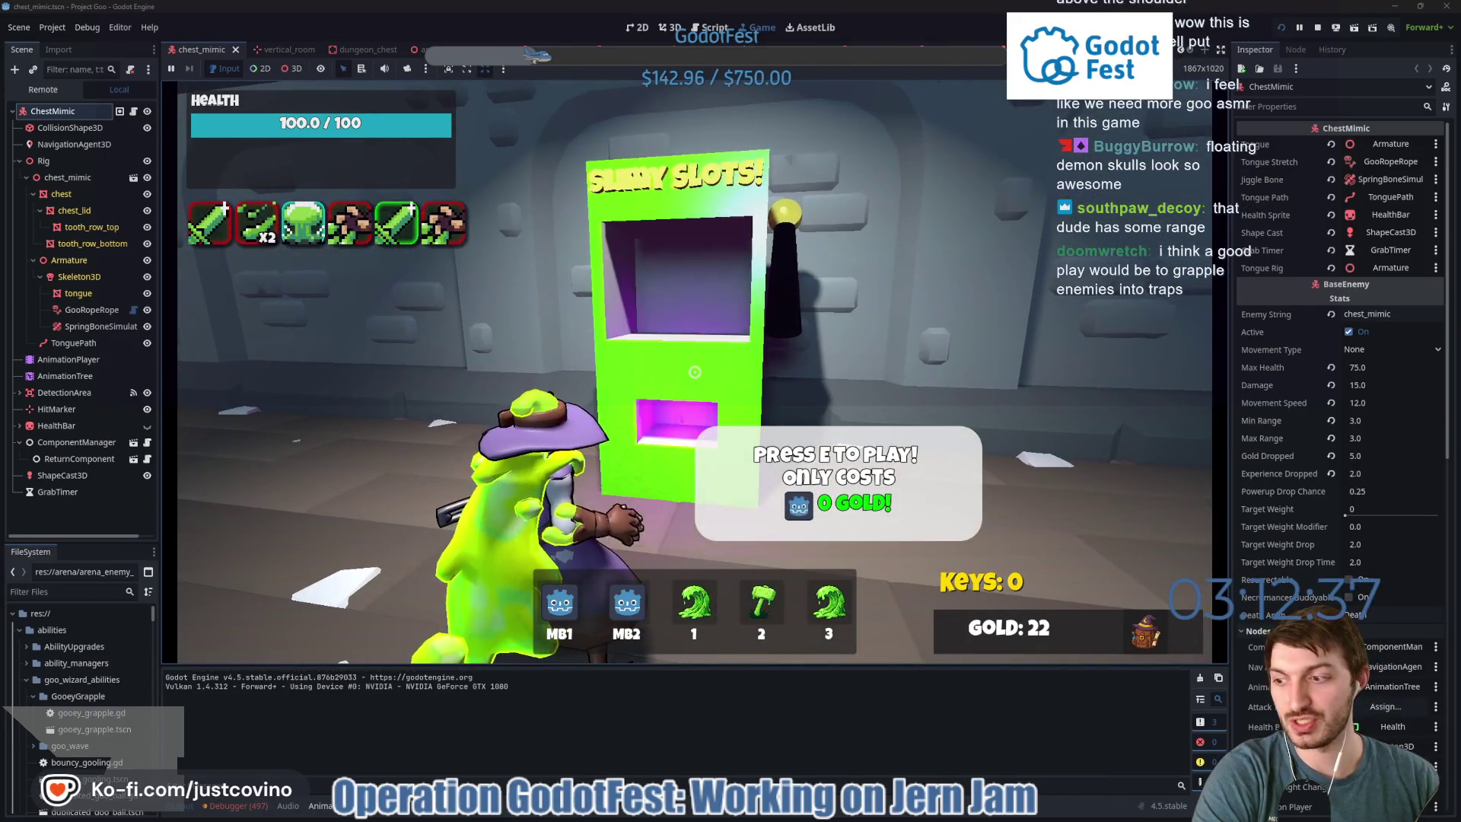
{"action": "key", "text": "e"}
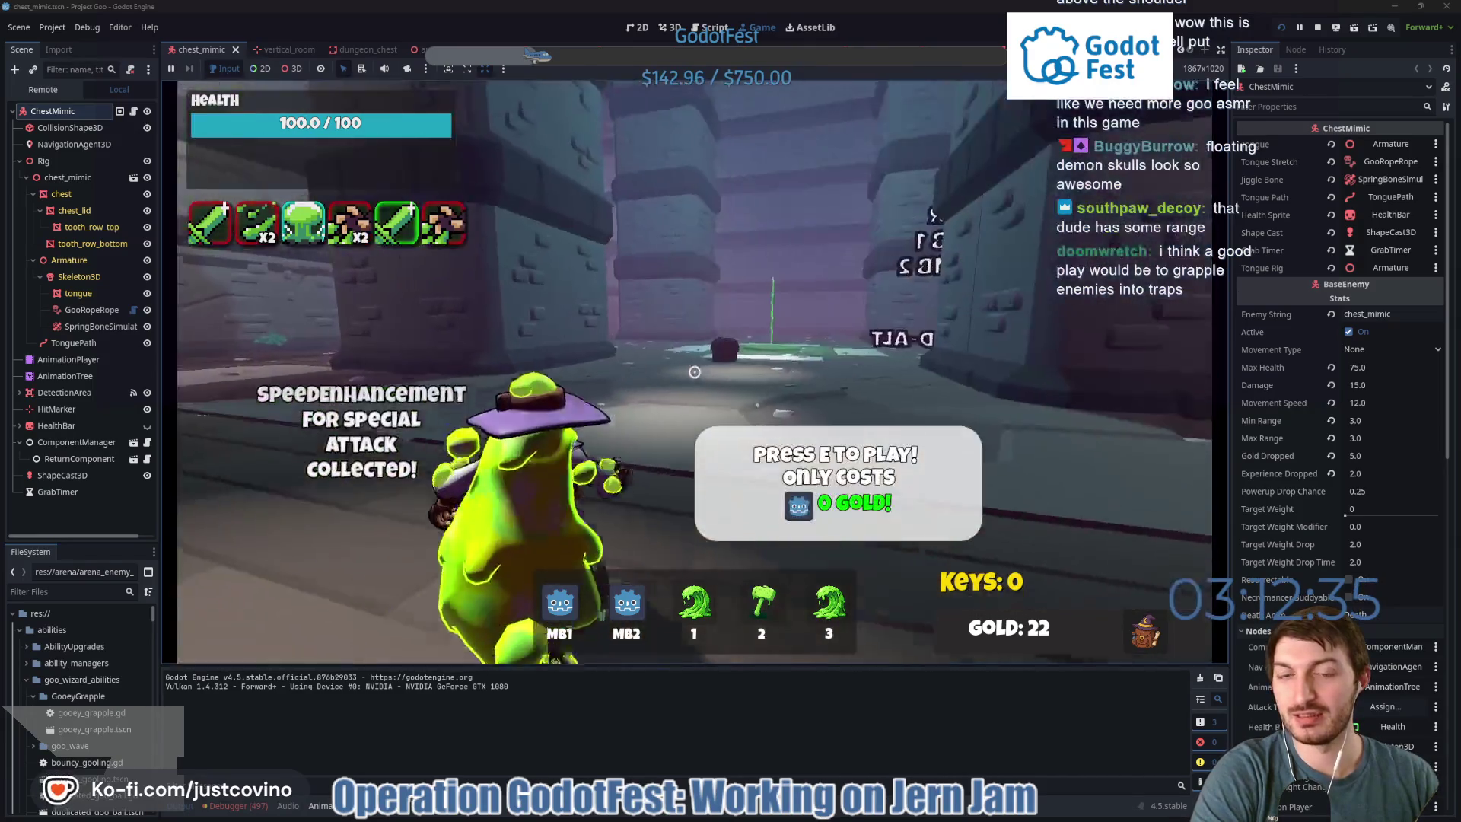
{"action": "left_click", "coordinate": [695, 371]}
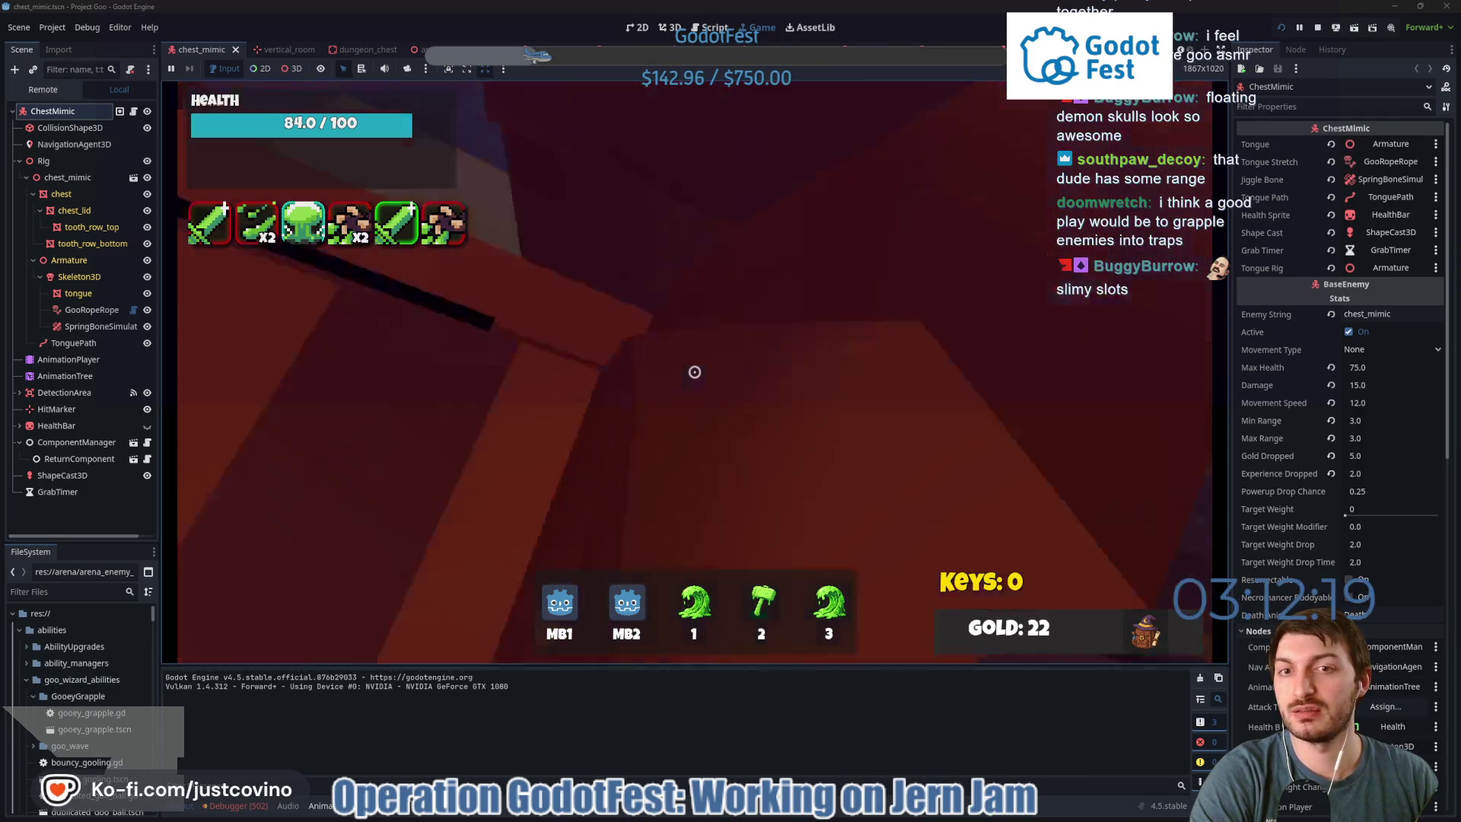
Fight the chest mimic with grapple and secondary goo attacks until death, then stop with F8.
{"action": "left_click", "coordinate": [694, 372]}
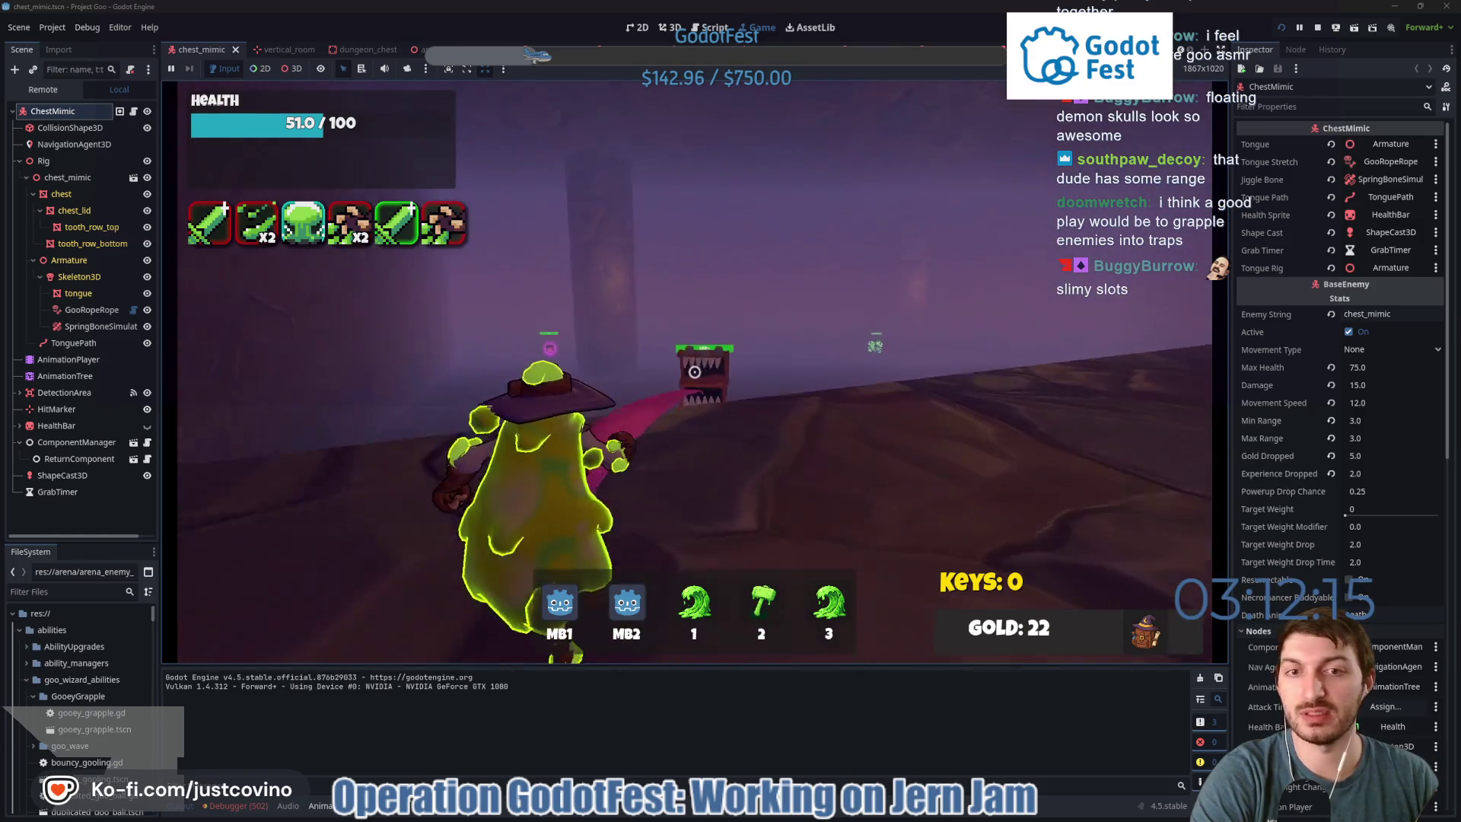
{"action": "right_click", "coordinate": [694, 372]}
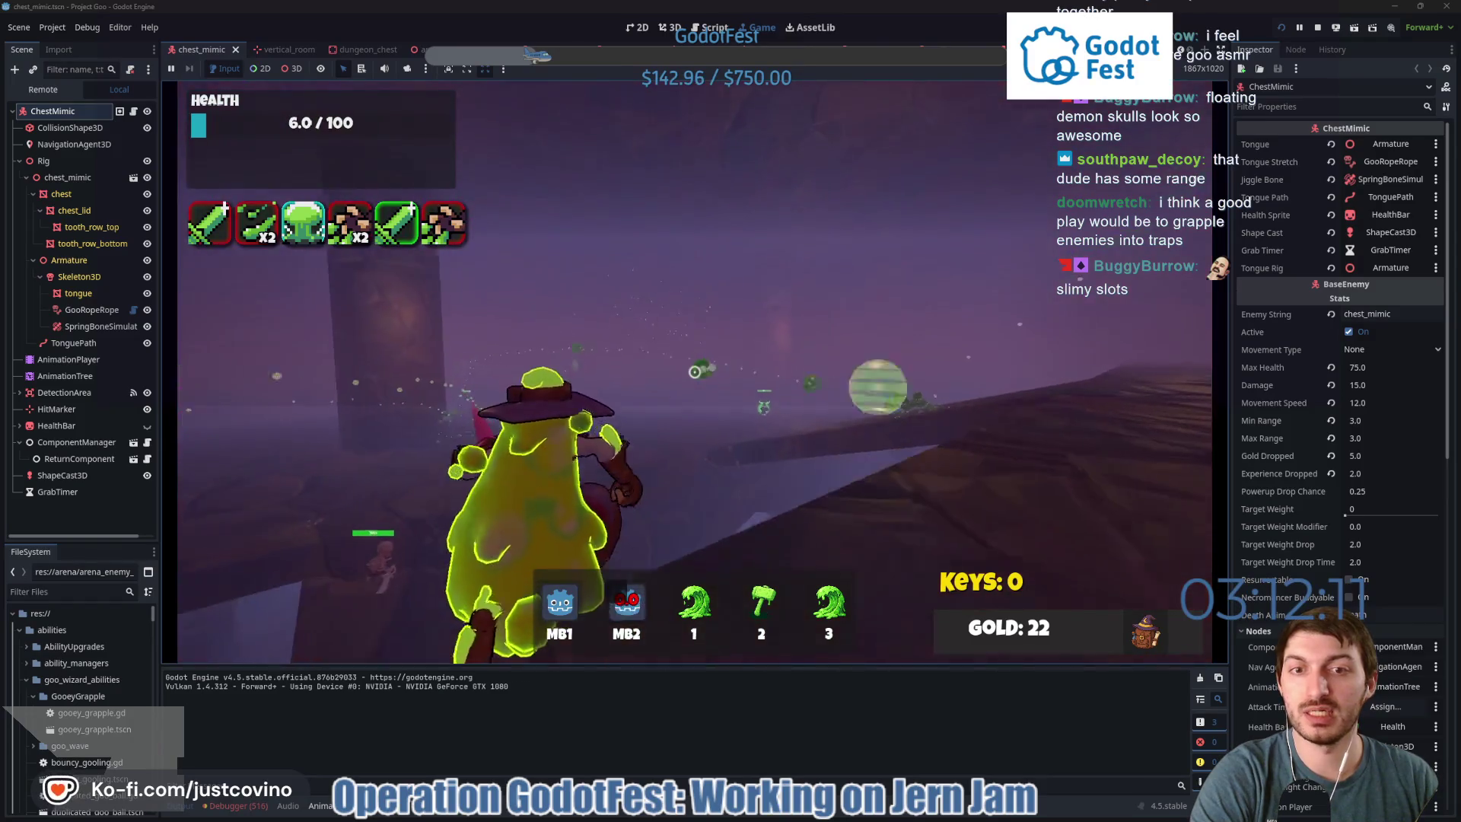
{"action": "left_click", "coordinate": [694, 372]}
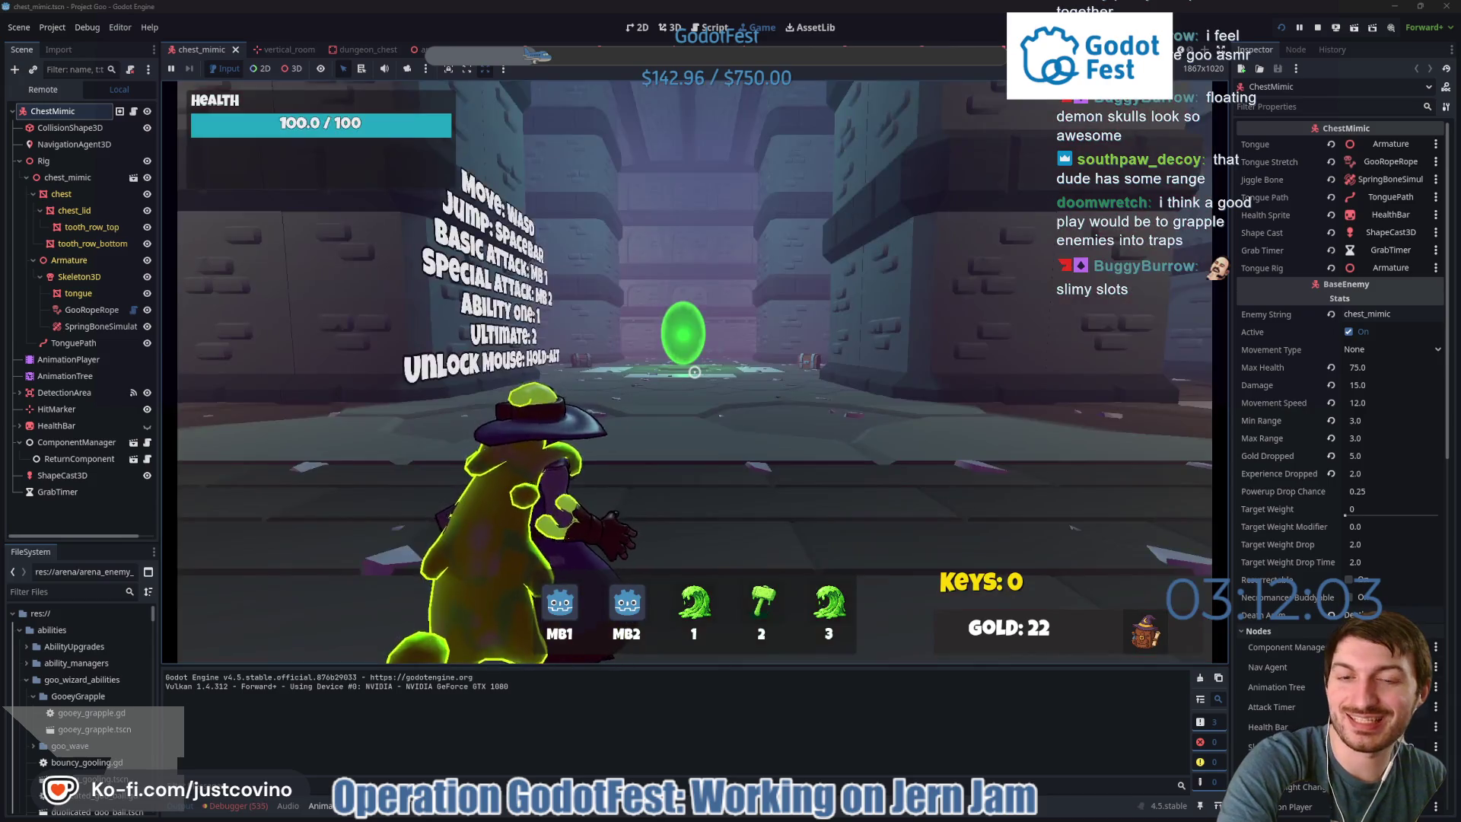
{"action": "key", "text": "F8"}
Back in the browser, scroll Design Doc's videos and open 'What Makes A Terrible Gimmick Boss?'.
{"action": "left_click", "coordinate": [808, 817]}
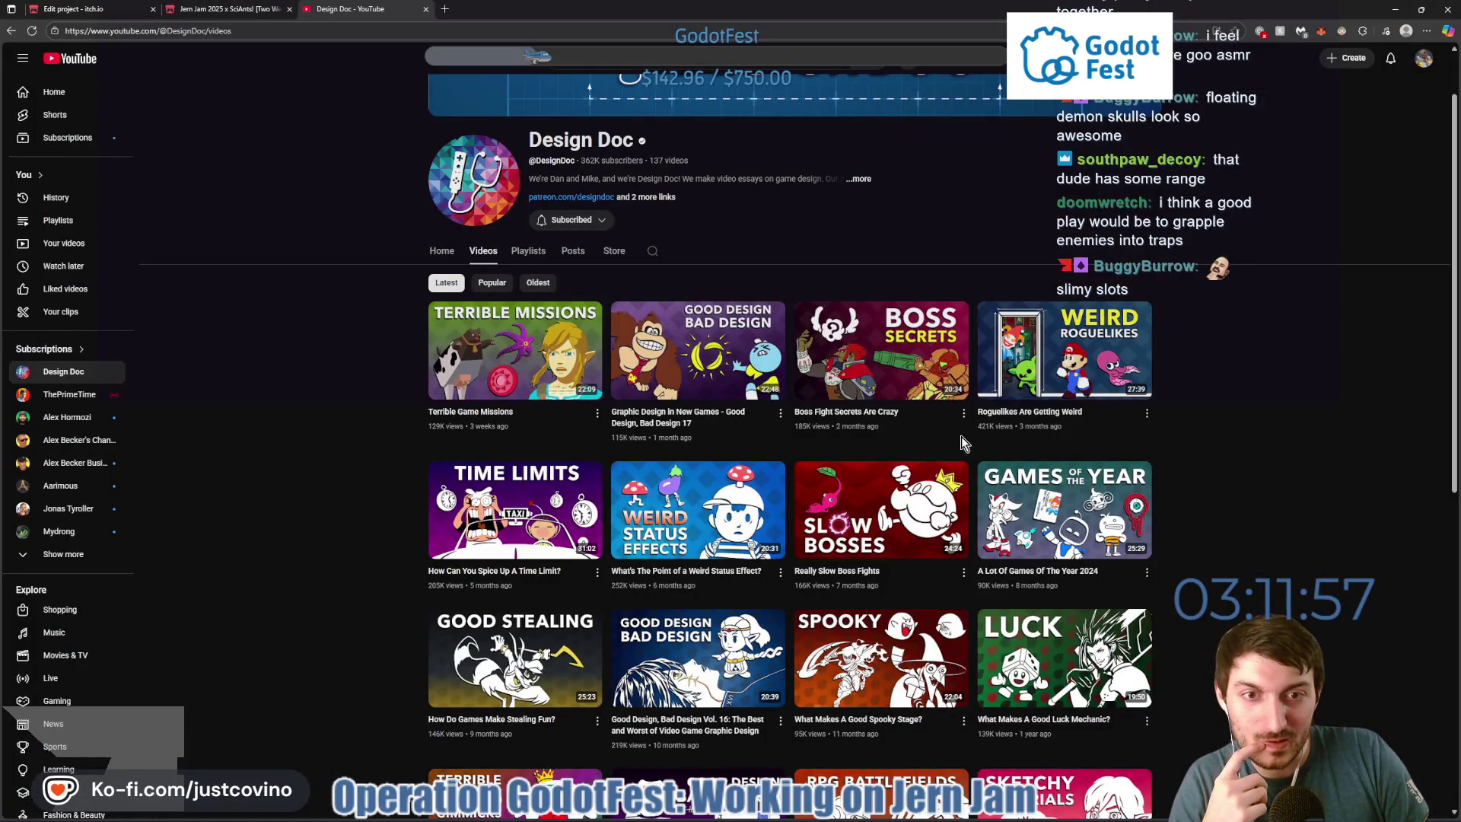
{"action": "scroll", "coordinate": [1123, 449], "scroll_direction": "down", "scroll_amount": 3}
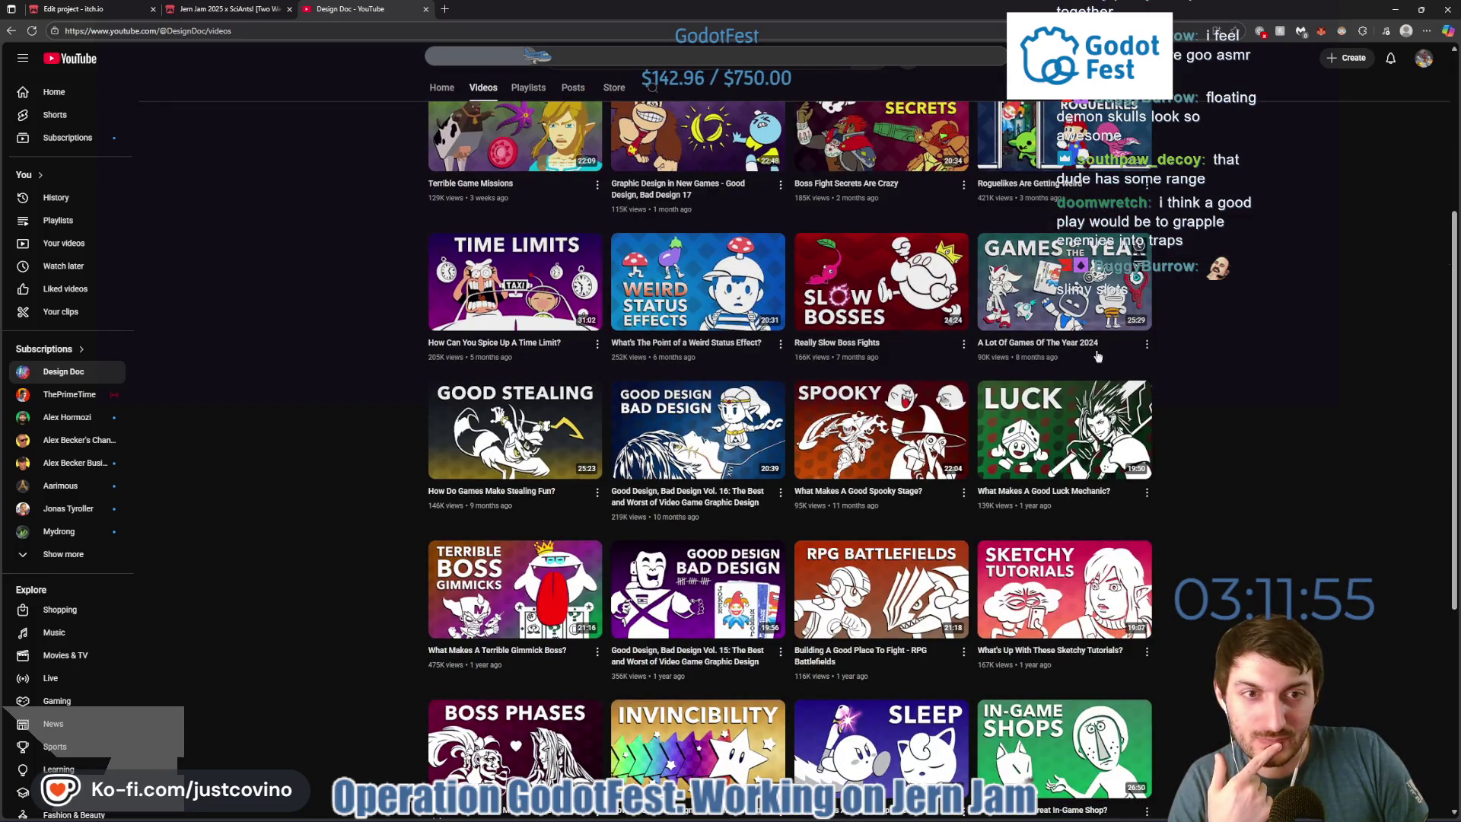
{"action": "mouse_move", "coordinate": [830, 358]}
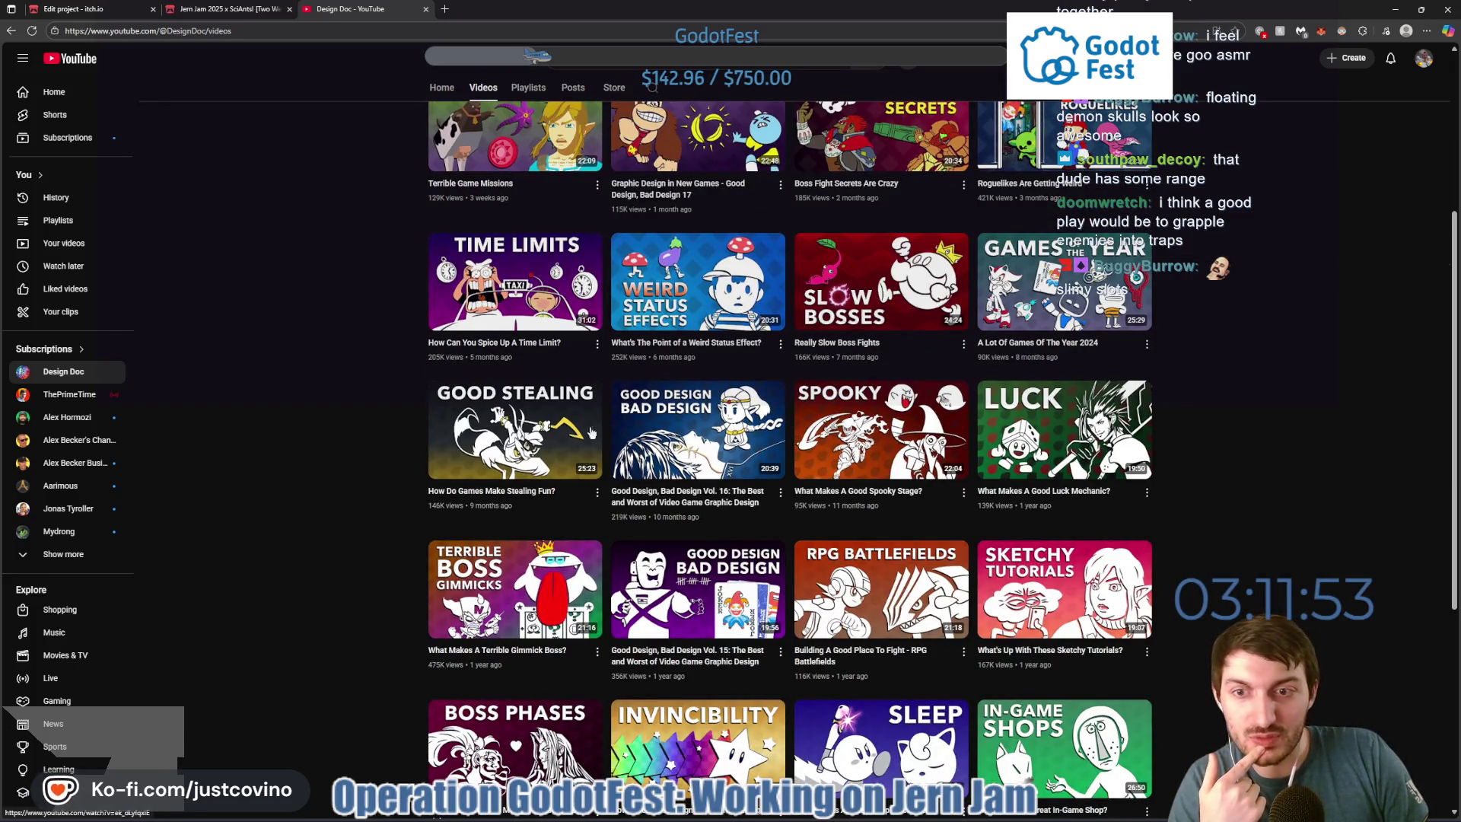
{"action": "scroll", "coordinate": [560, 514], "scroll_direction": "down", "scroll_amount": 1}
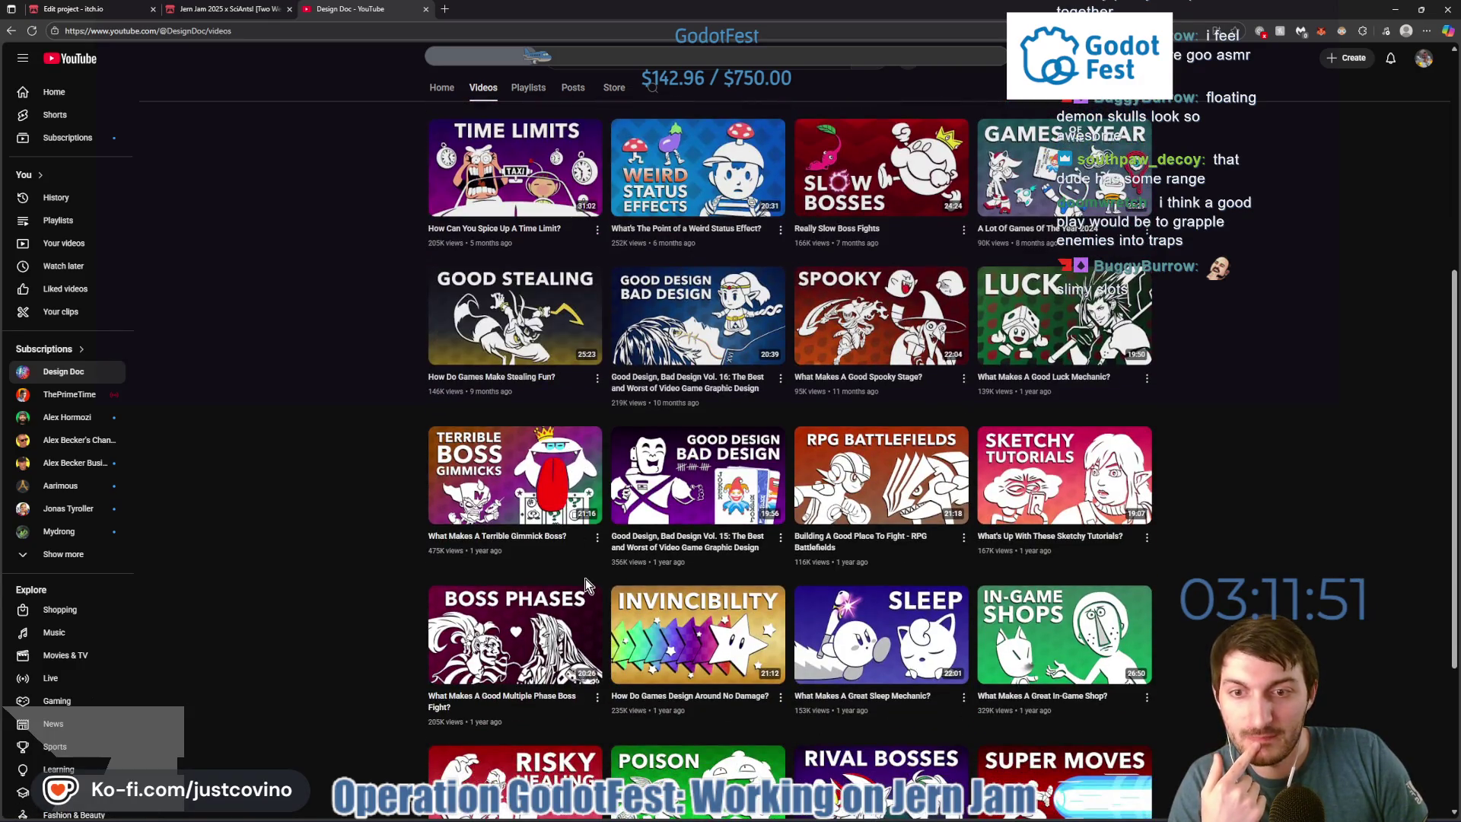
{"action": "left_click", "coordinate": [532, 543]}
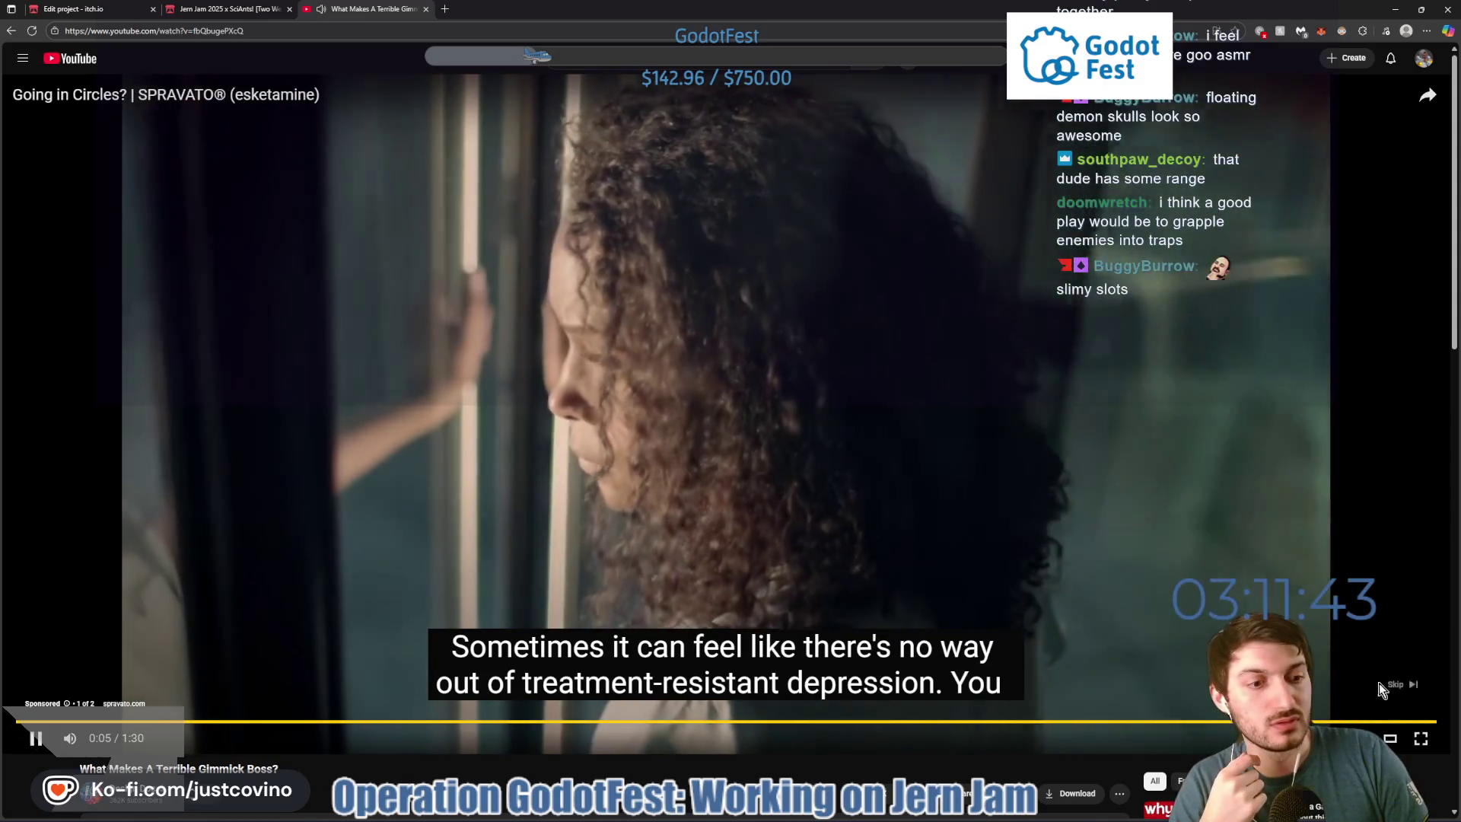
Skip the pre-roll ad so the gimmick-boss video starts playing.
{"action": "left_click", "coordinate": [1379, 683]}
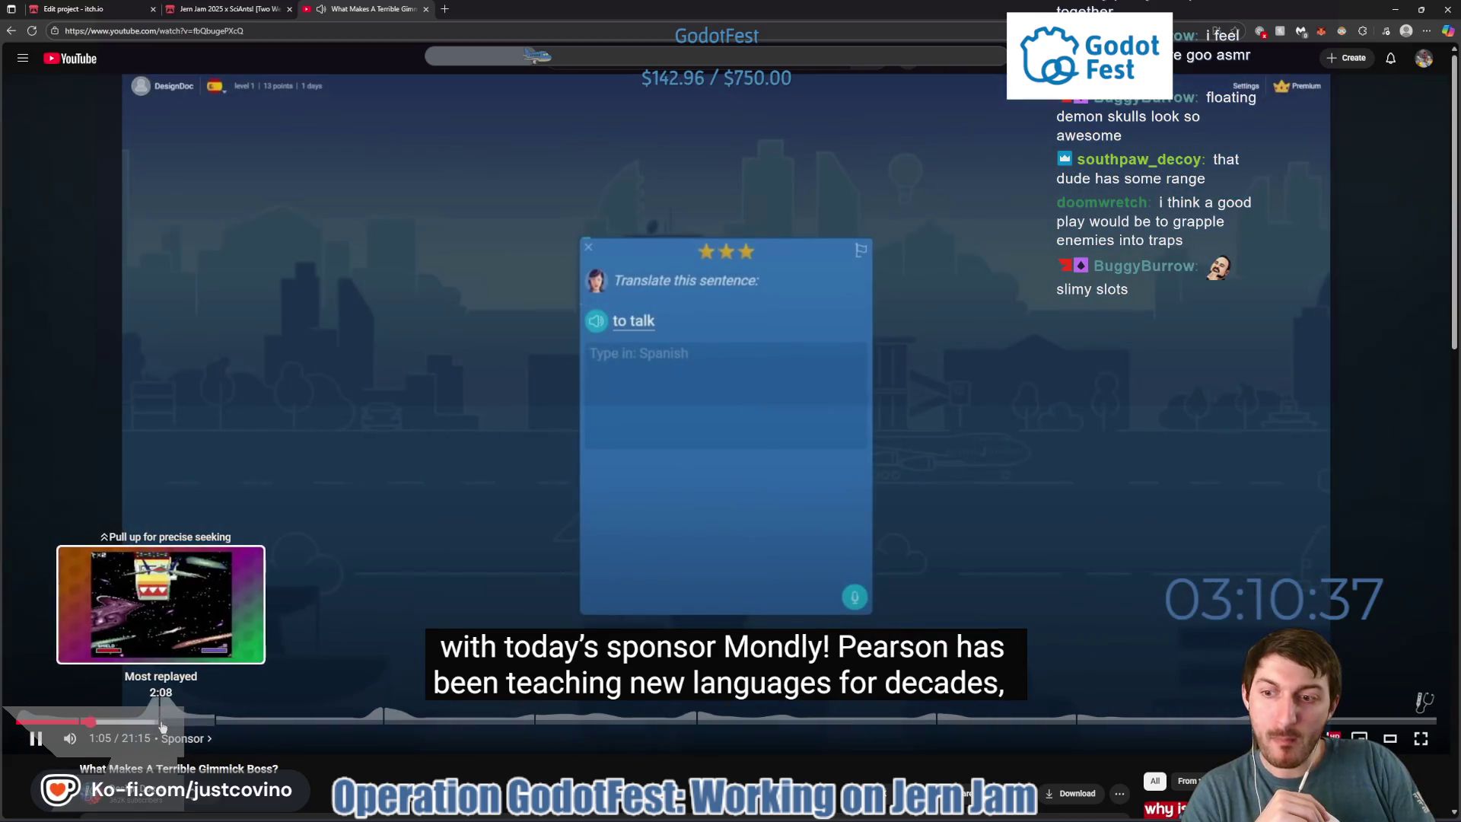
Skip past the sponsor segment, pause the video at 4:05, and close its tab.
{"action": "left_click", "coordinate": [155, 721]}
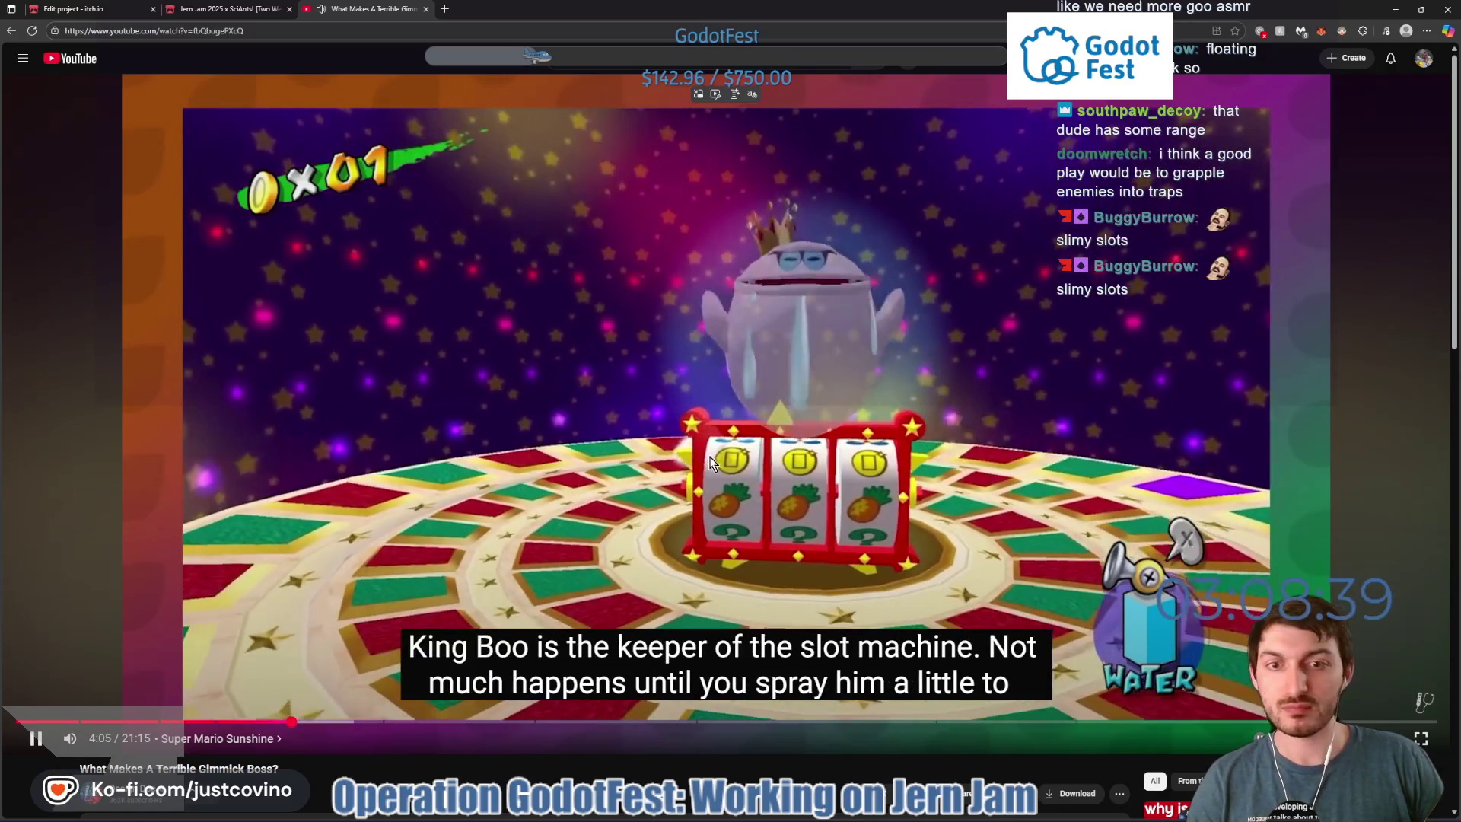
{"action": "left_click", "coordinate": [696, 418]}
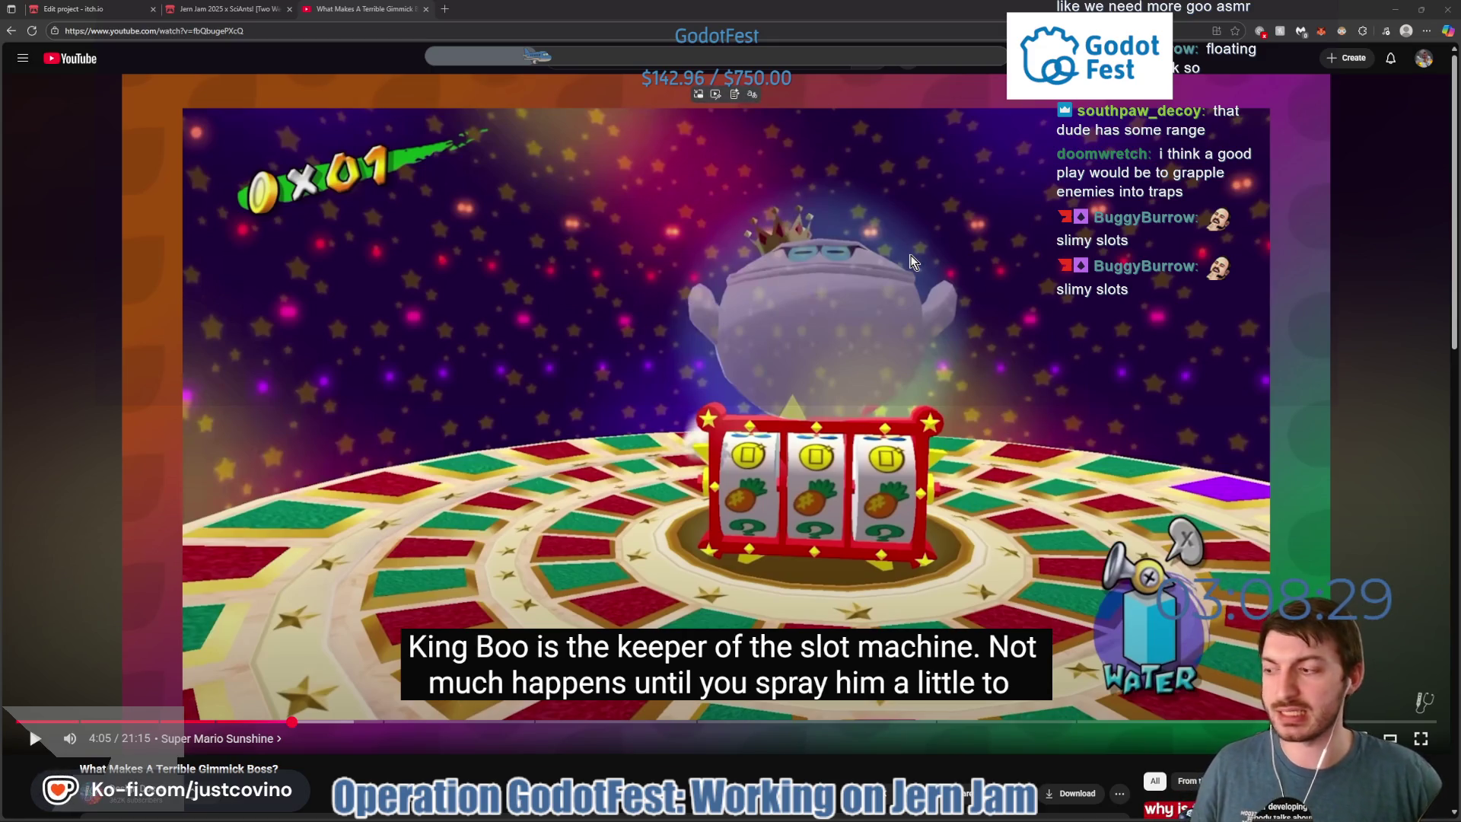
{"action": "left_click", "coordinate": [428, 9]}
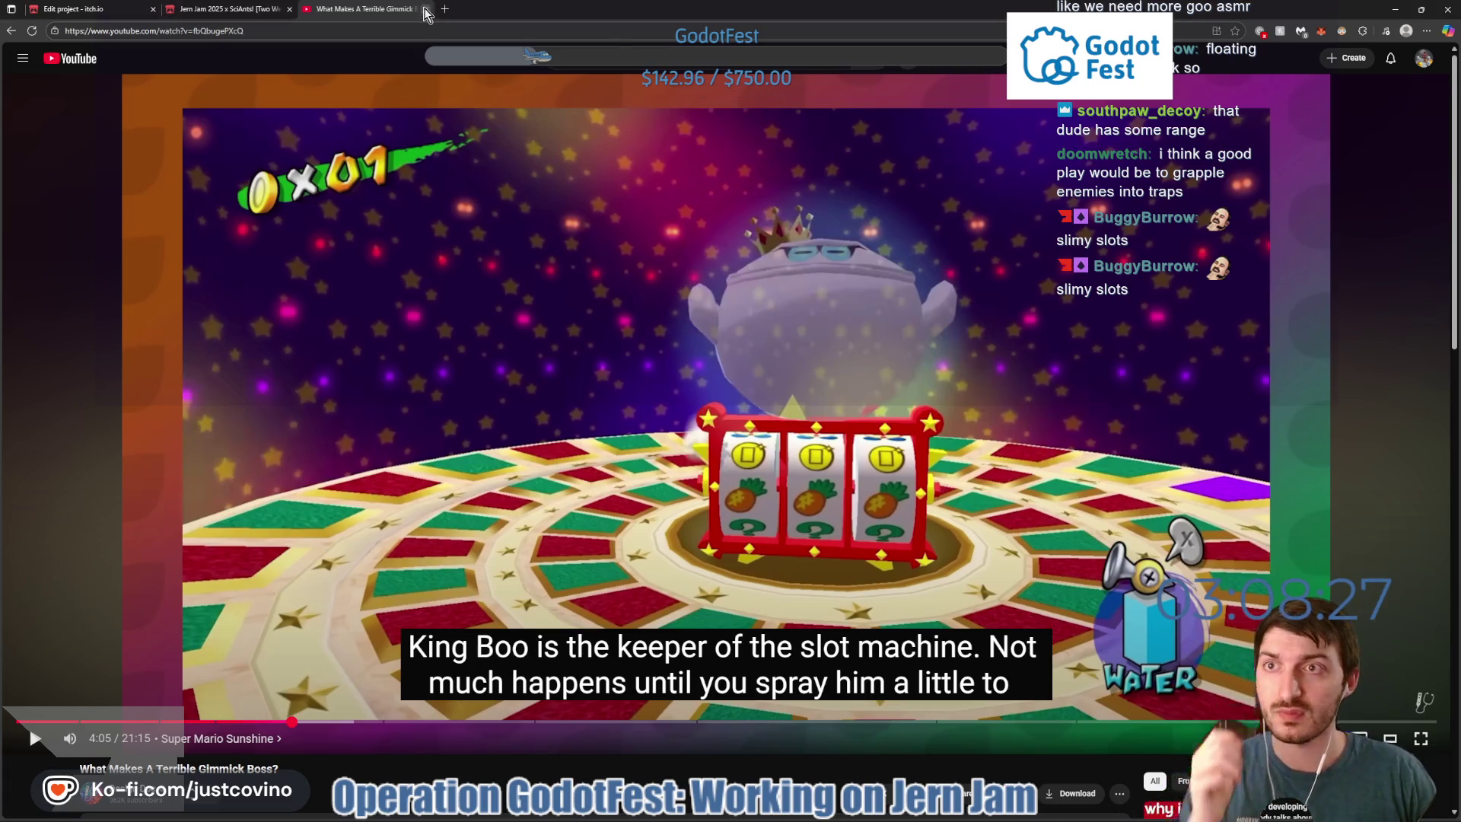
Close the Godot editor after checking the Jern Jam 2025 countdown, then minimize the itch.io browser.
{"action": "left_click", "coordinate": [863, 816]}
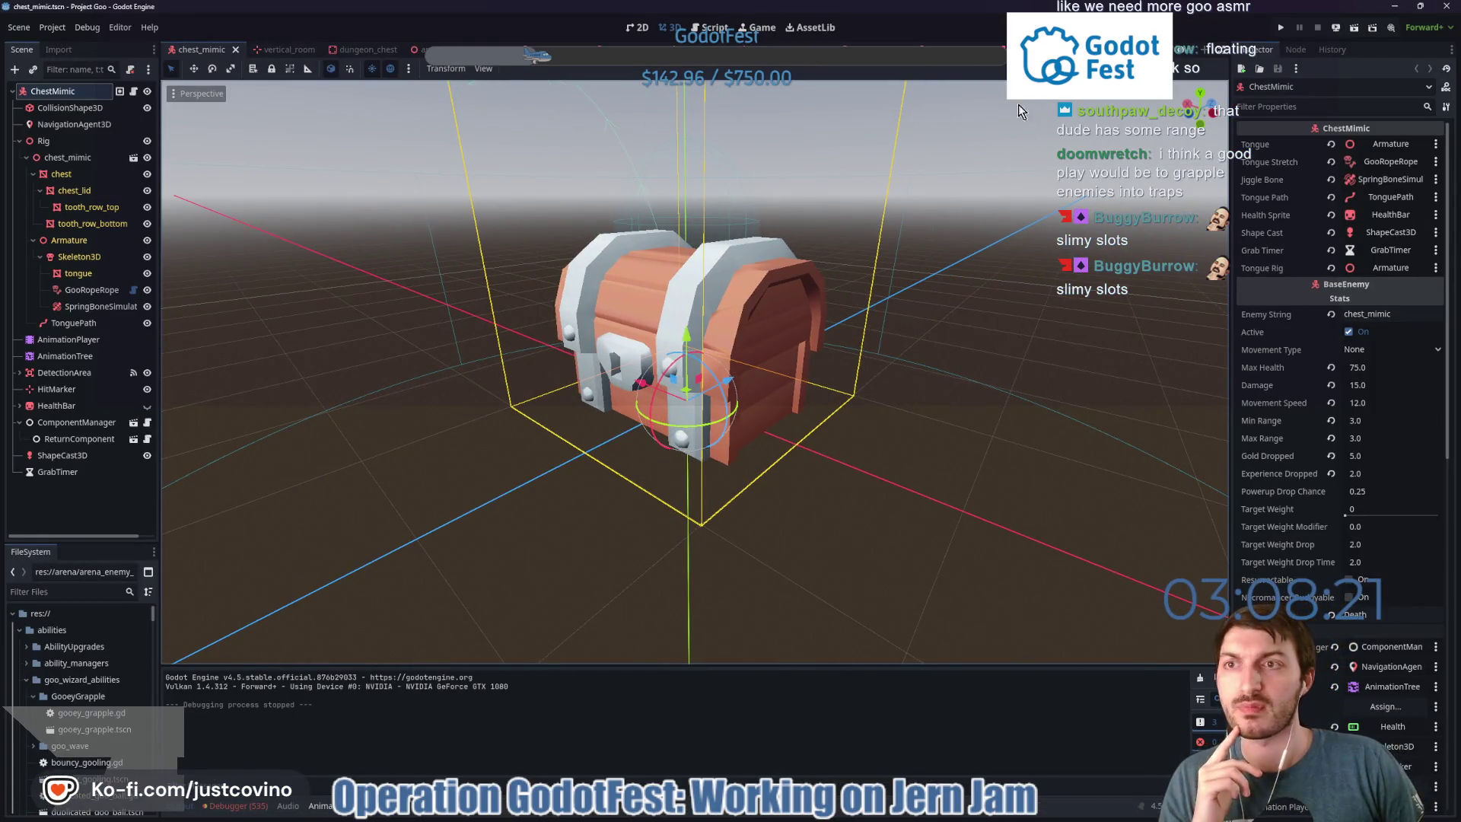
{"action": "left_click", "coordinate": [1449, 6]}
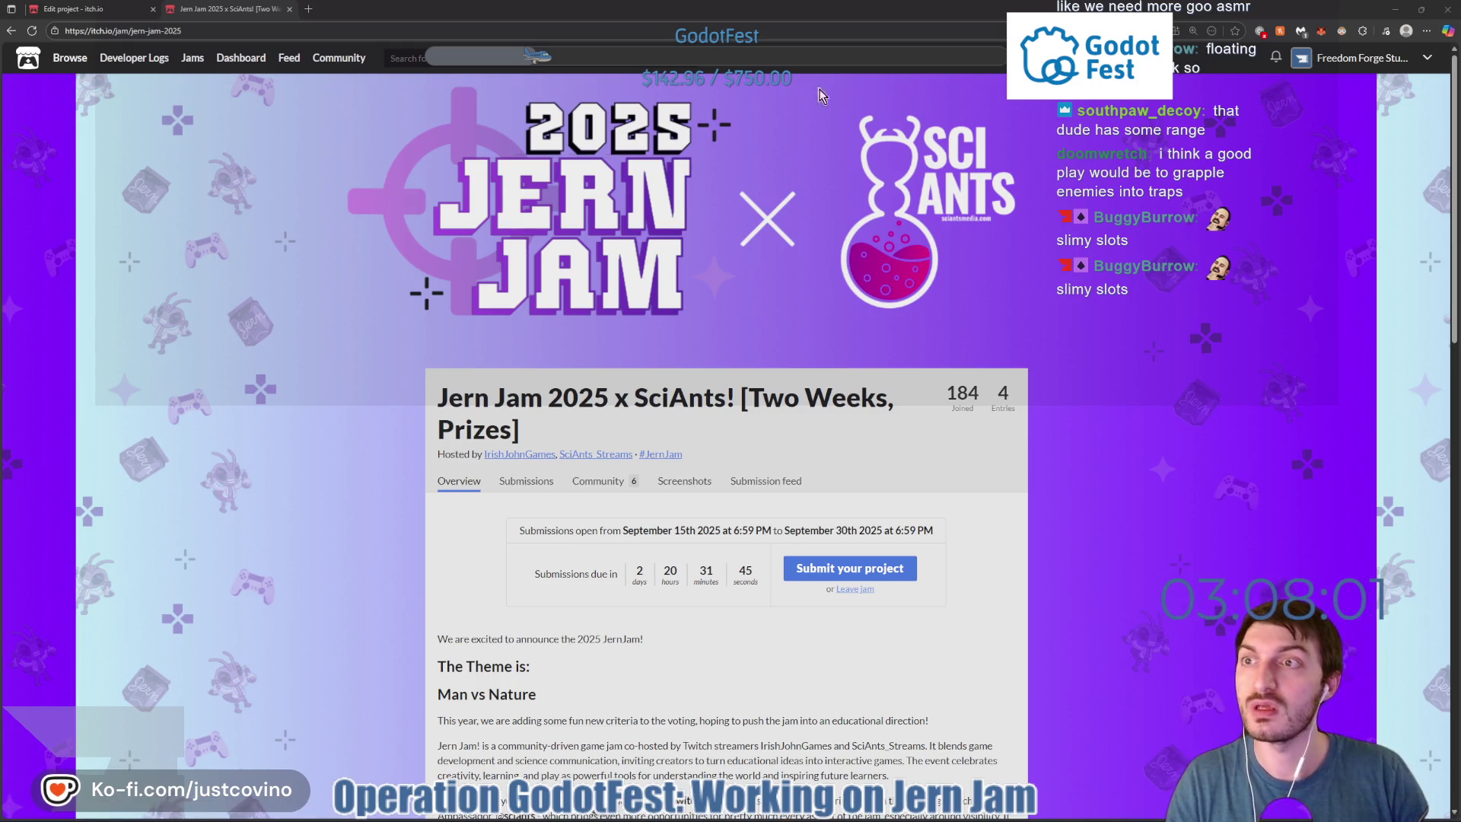
{"action": "left_click", "coordinate": [1396, 9]}
Discard the uncommitted bear/bear.tscn changes in the BearAttackSimulator repo.
{"action": "left_click", "coordinate": [988, 335]}
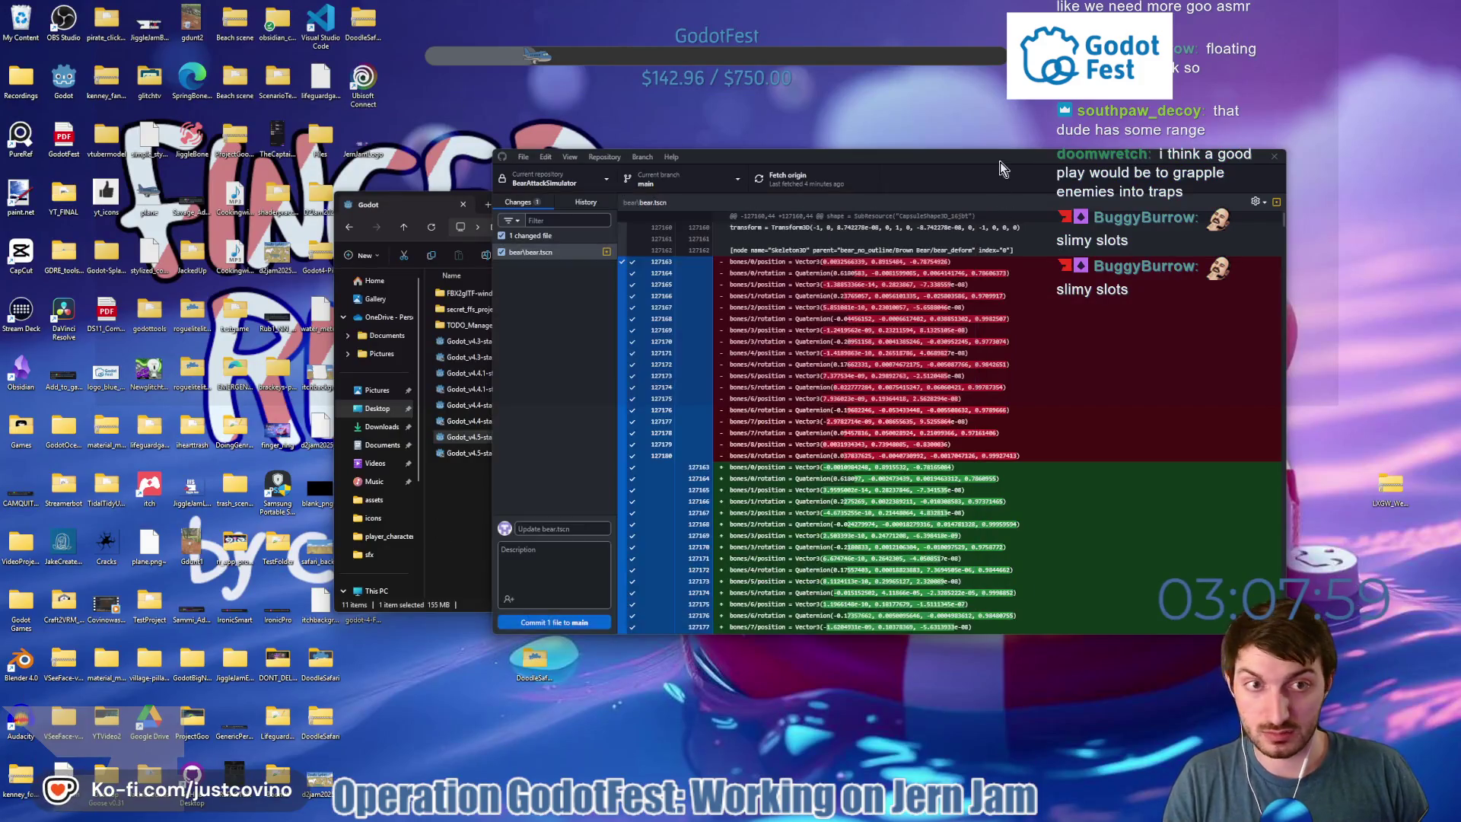
{"action": "right_click", "coordinate": [563, 255]}
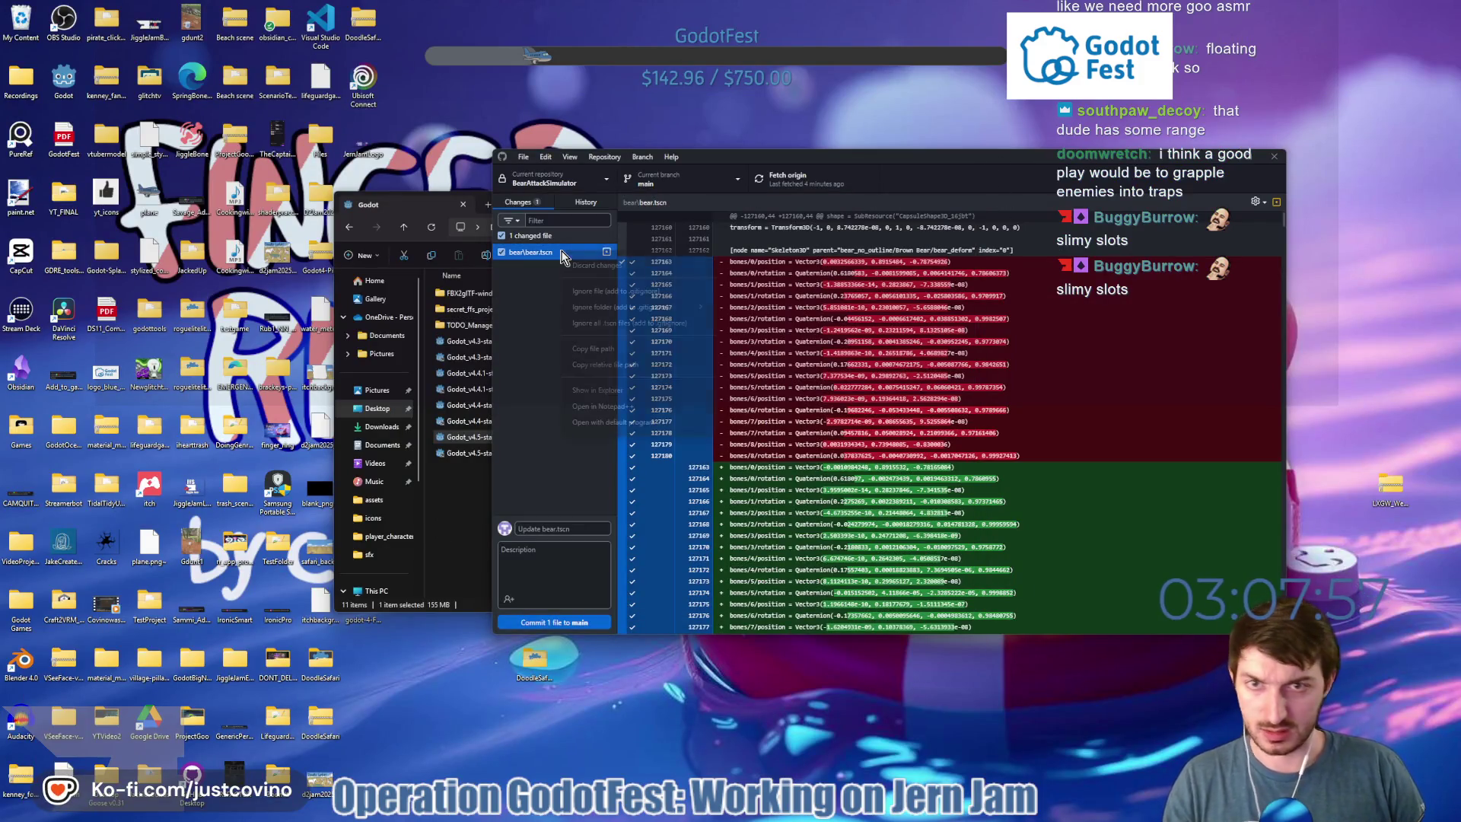
{"action": "left_click", "coordinate": [590, 266]}
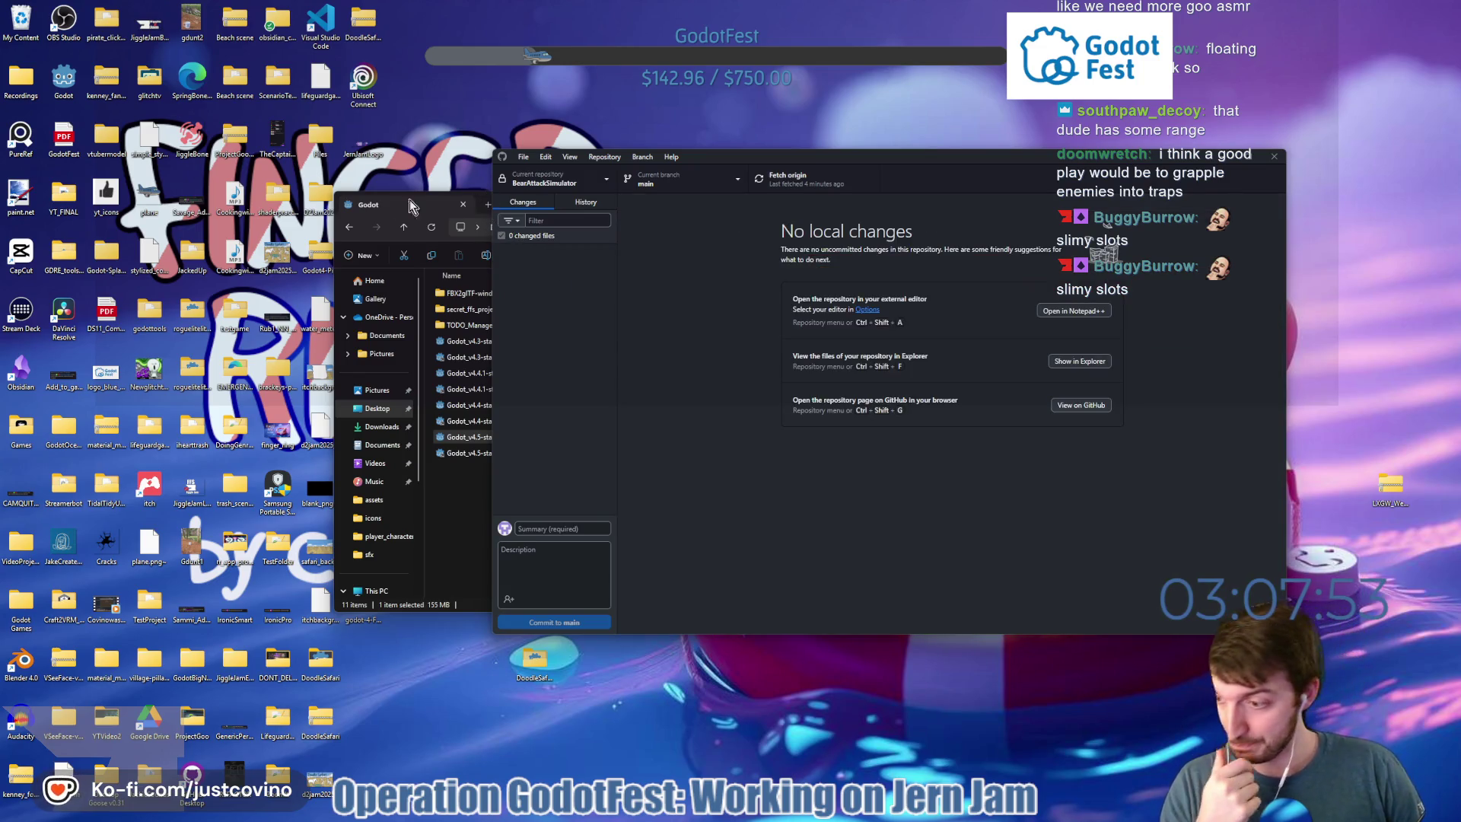
Launch Steam from Windows search.
{"action": "key", "text": "super"}
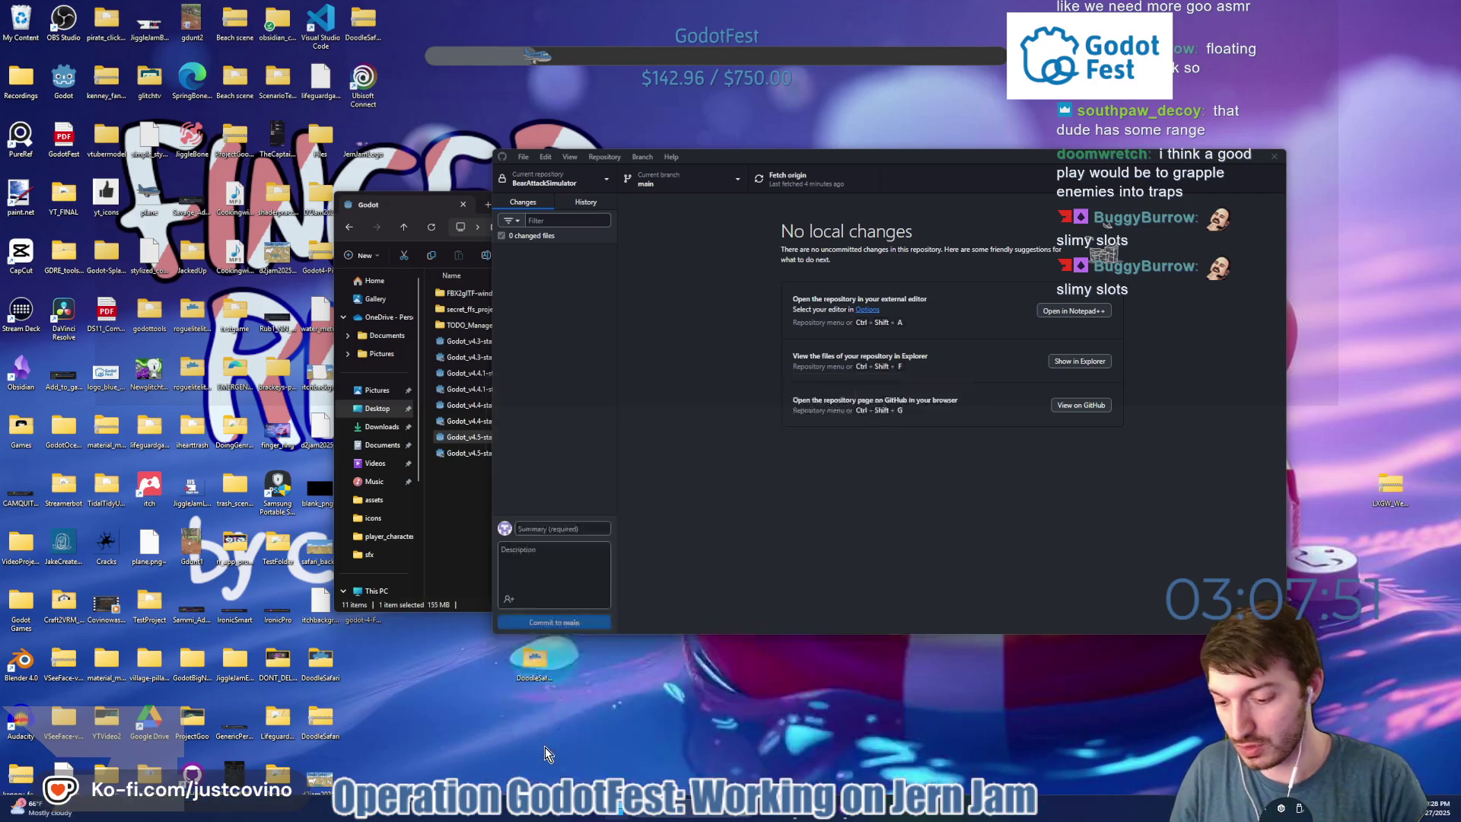
{"action": "type", "text": "steam"}
{"action": "key", "text": "Return"}
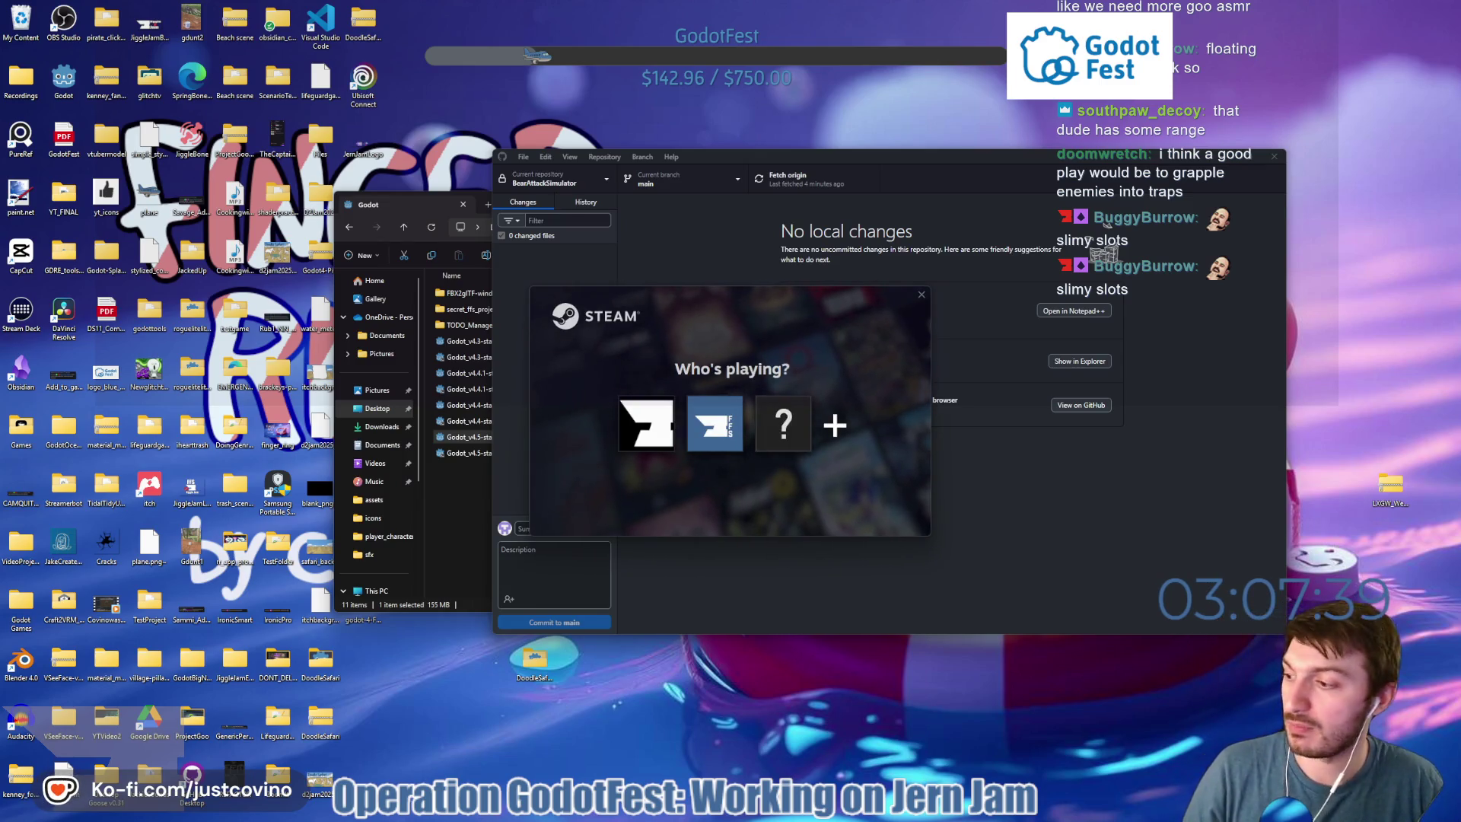
Choose the player profile, find Hades II in the Steam Library, and press Play.
{"action": "left_click", "coordinate": [676, 422]}
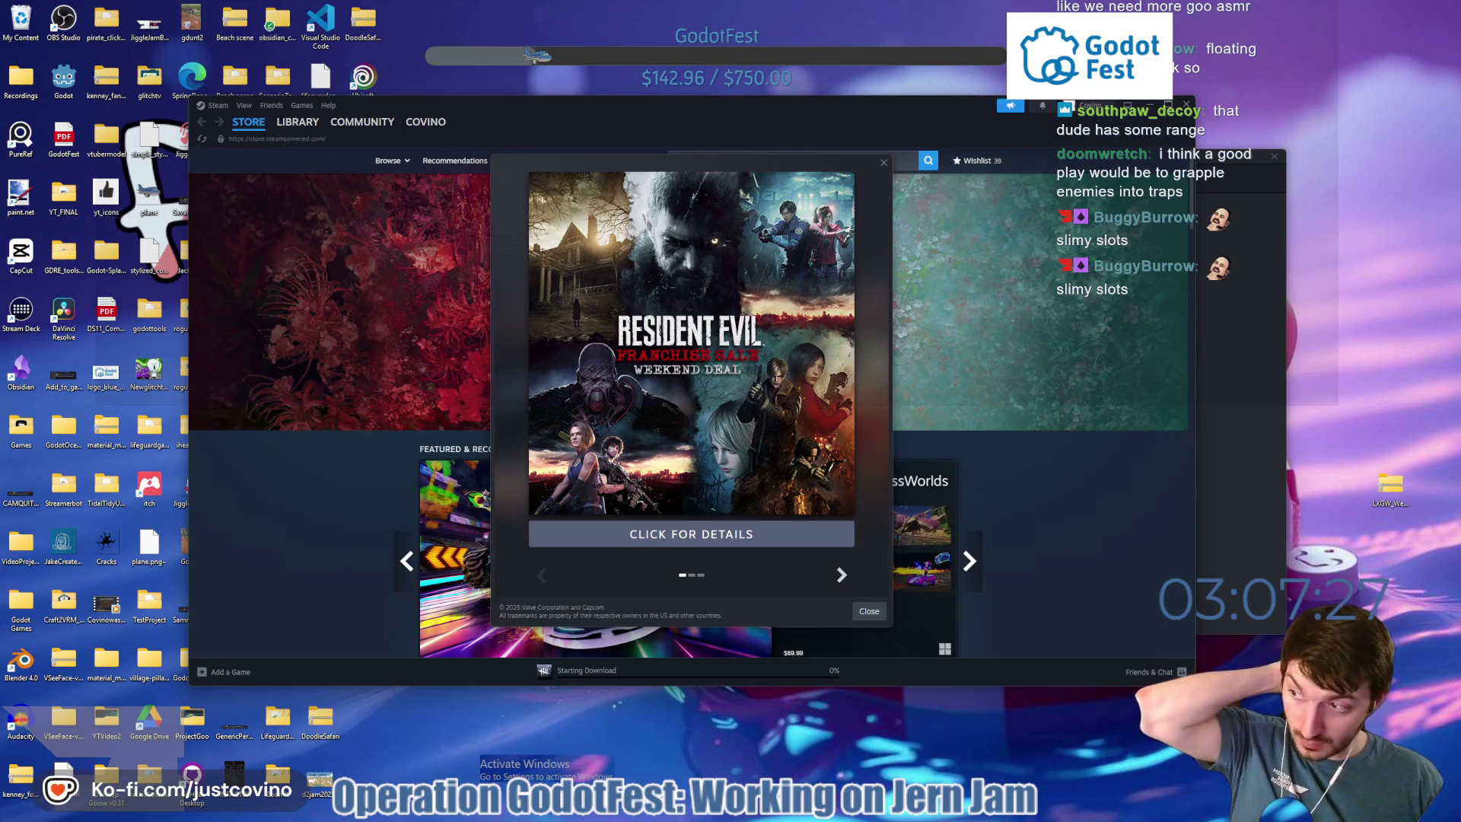
{"action": "left_click", "coordinate": [308, 141]}
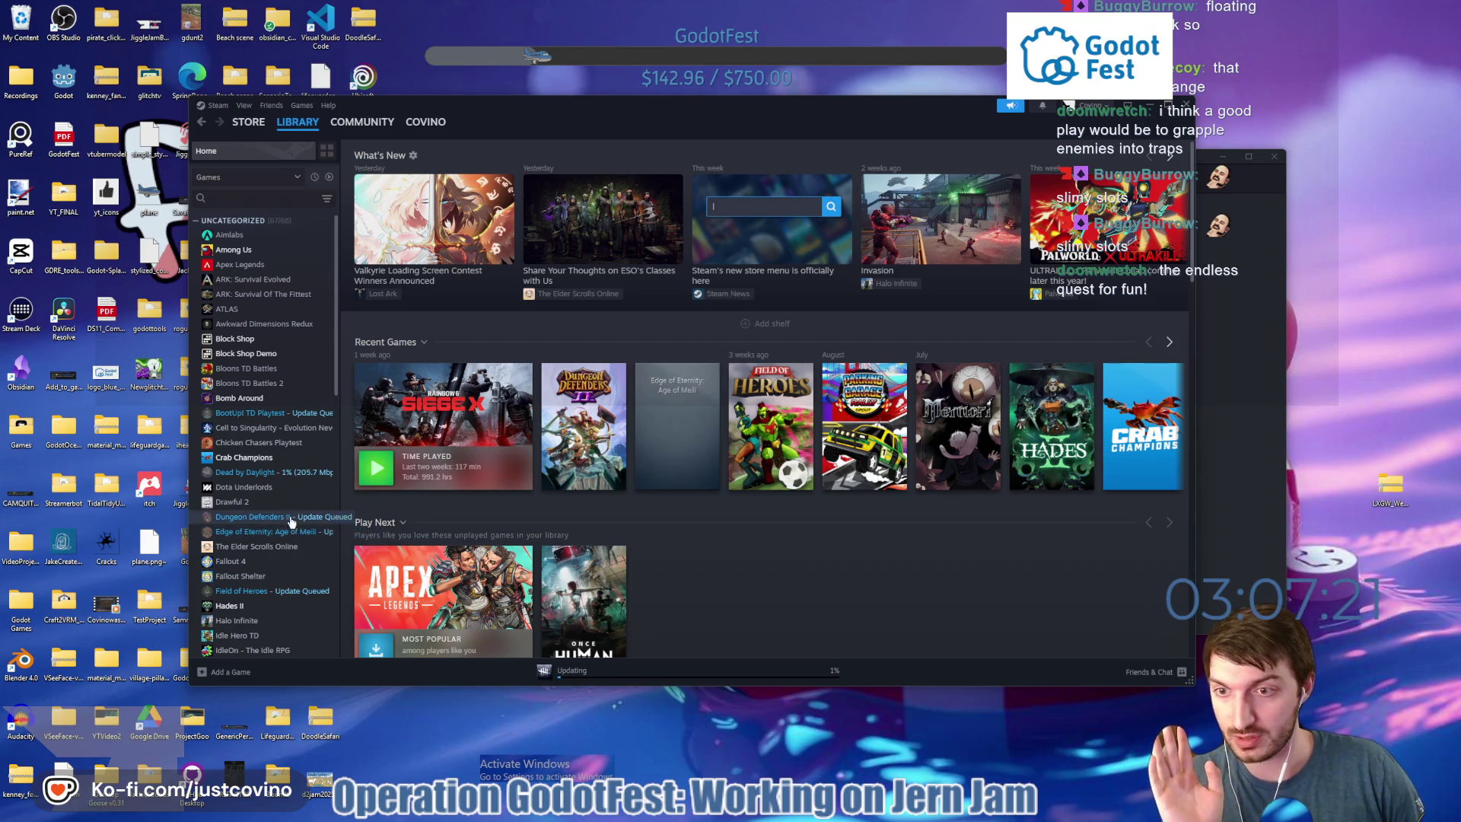
{"action": "scroll", "coordinate": [285, 541], "scroll_direction": "down", "scroll_amount": 1}
{"action": "left_click", "coordinate": [263, 563]}
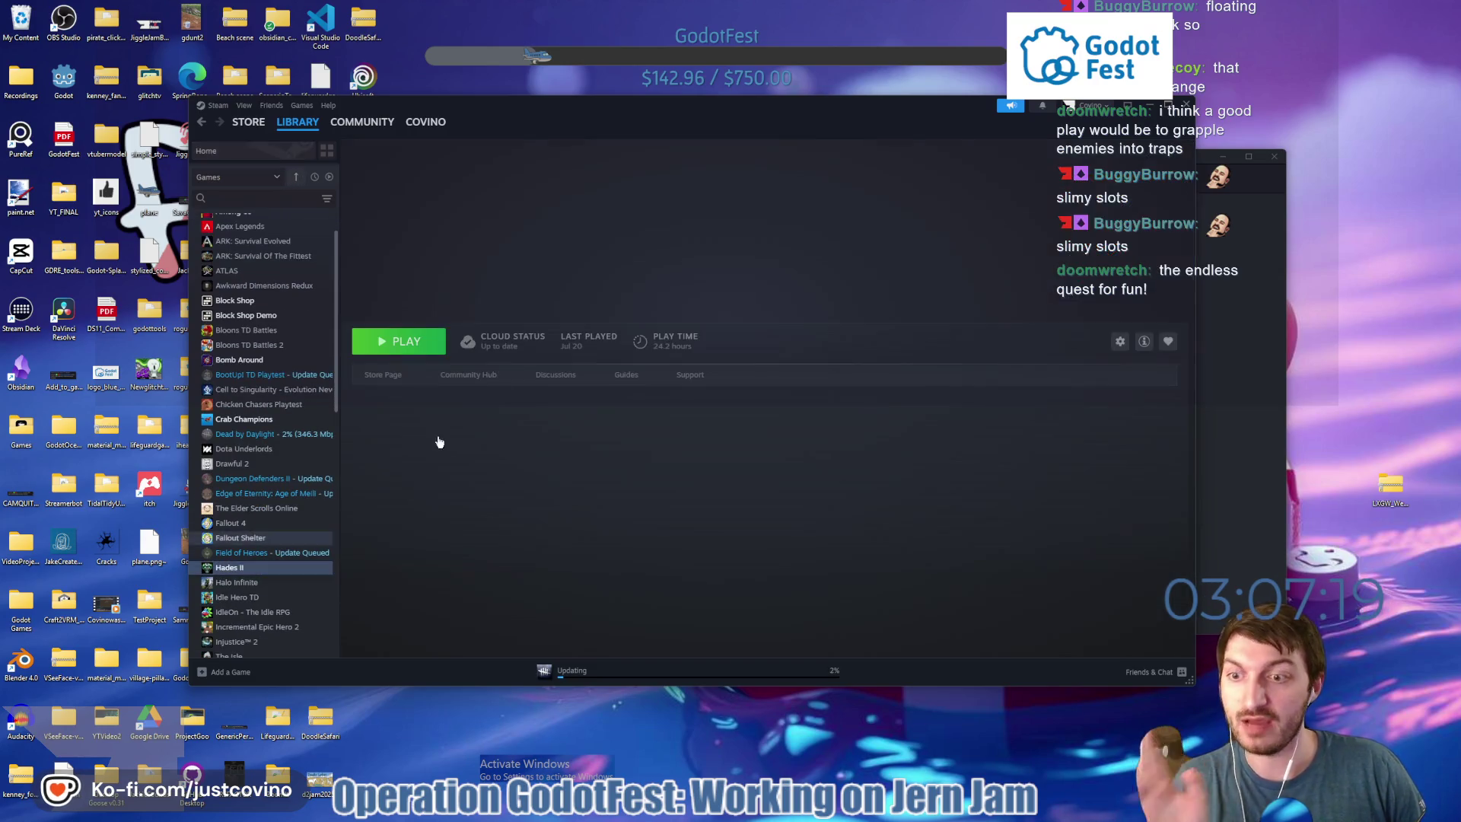
{"action": "left_click", "coordinate": [429, 340]}
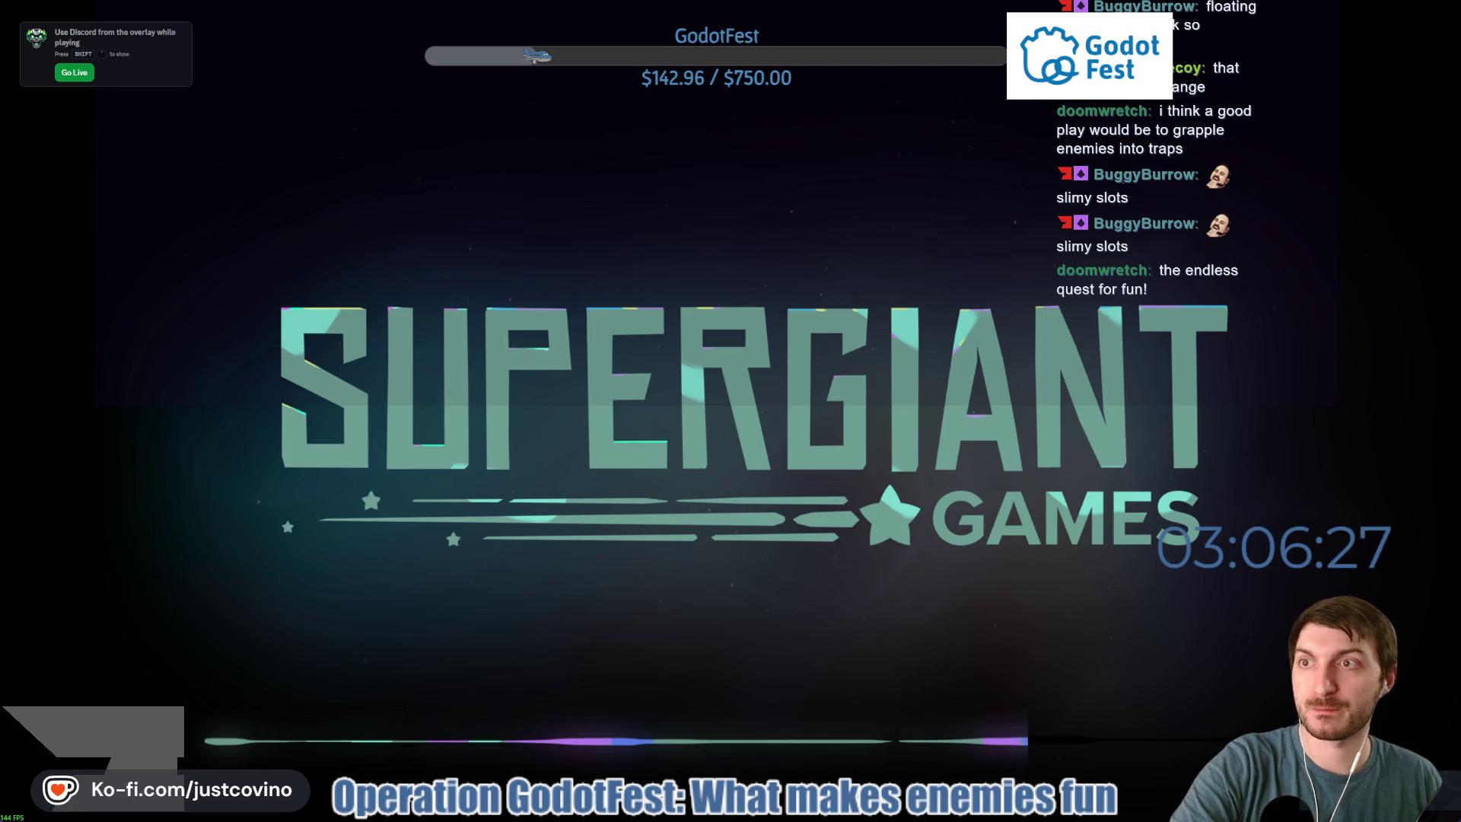
Skip the Supergiant splash and thank-you letter, then load the Crossroads save (night 67).
{"action": "left_click", "coordinate": [769, 294]}
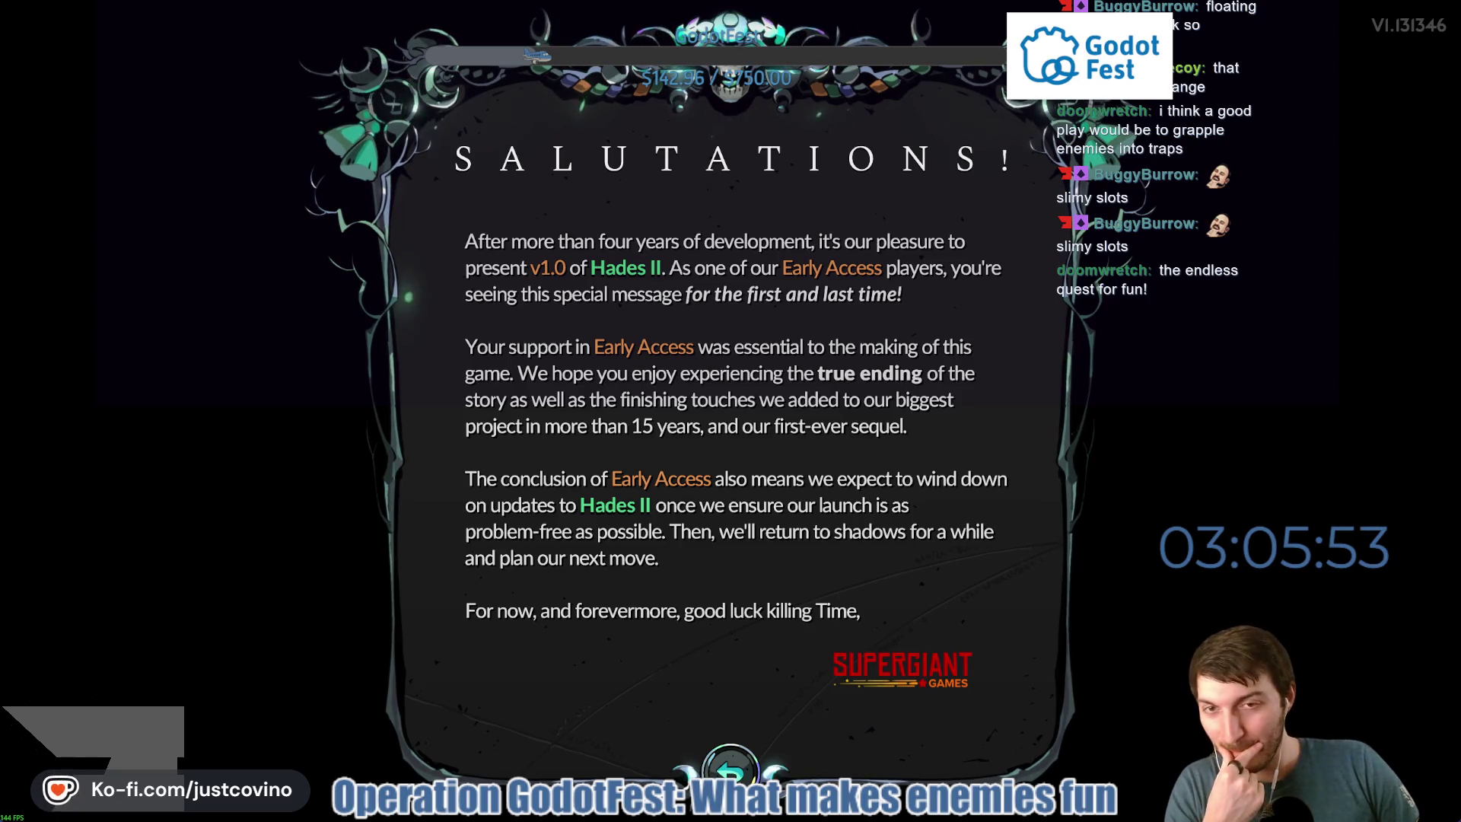
{"action": "left_click", "coordinate": [725, 770]}
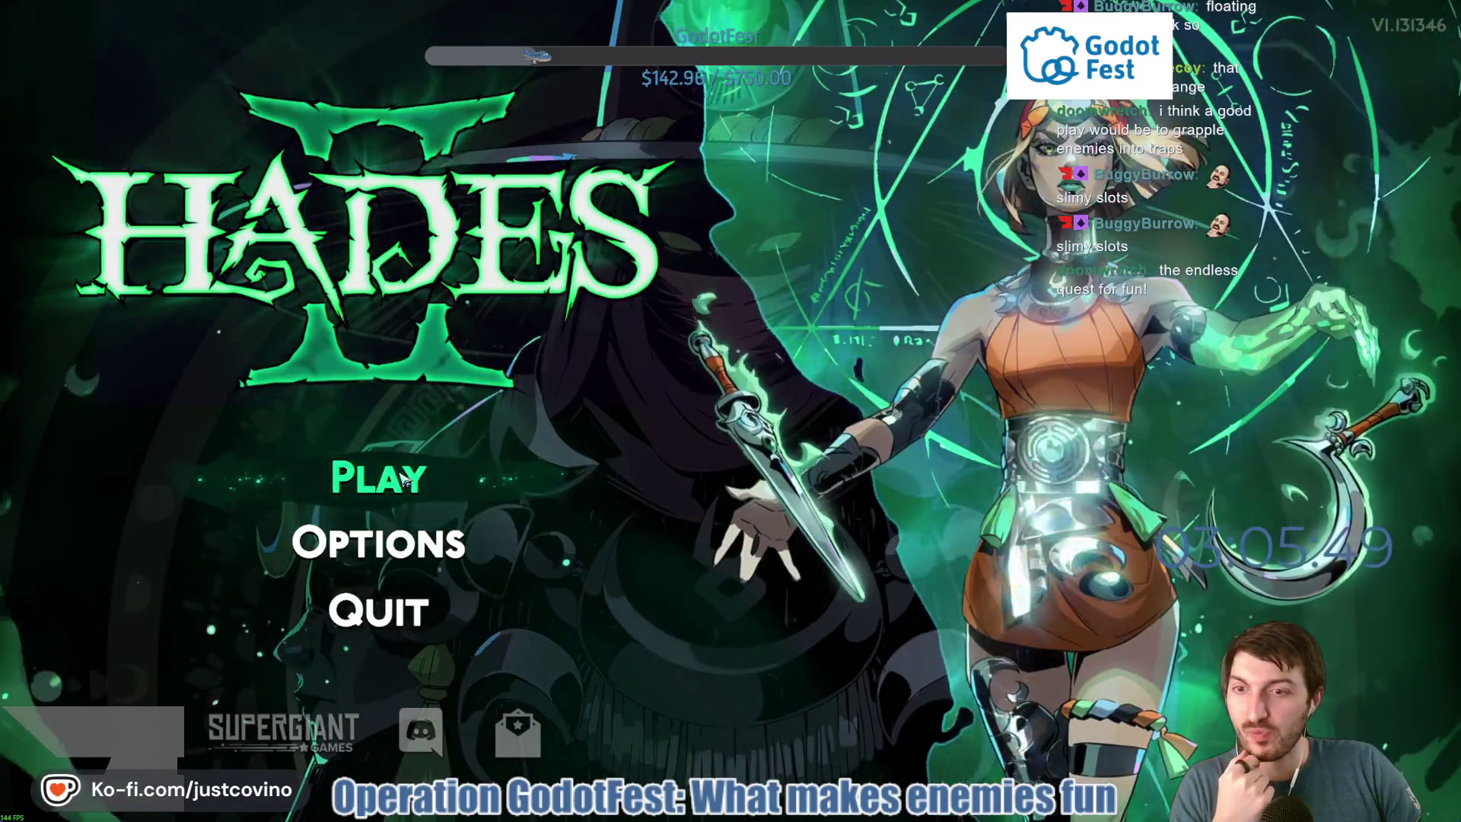
{"action": "left_click", "coordinate": [403, 477]}
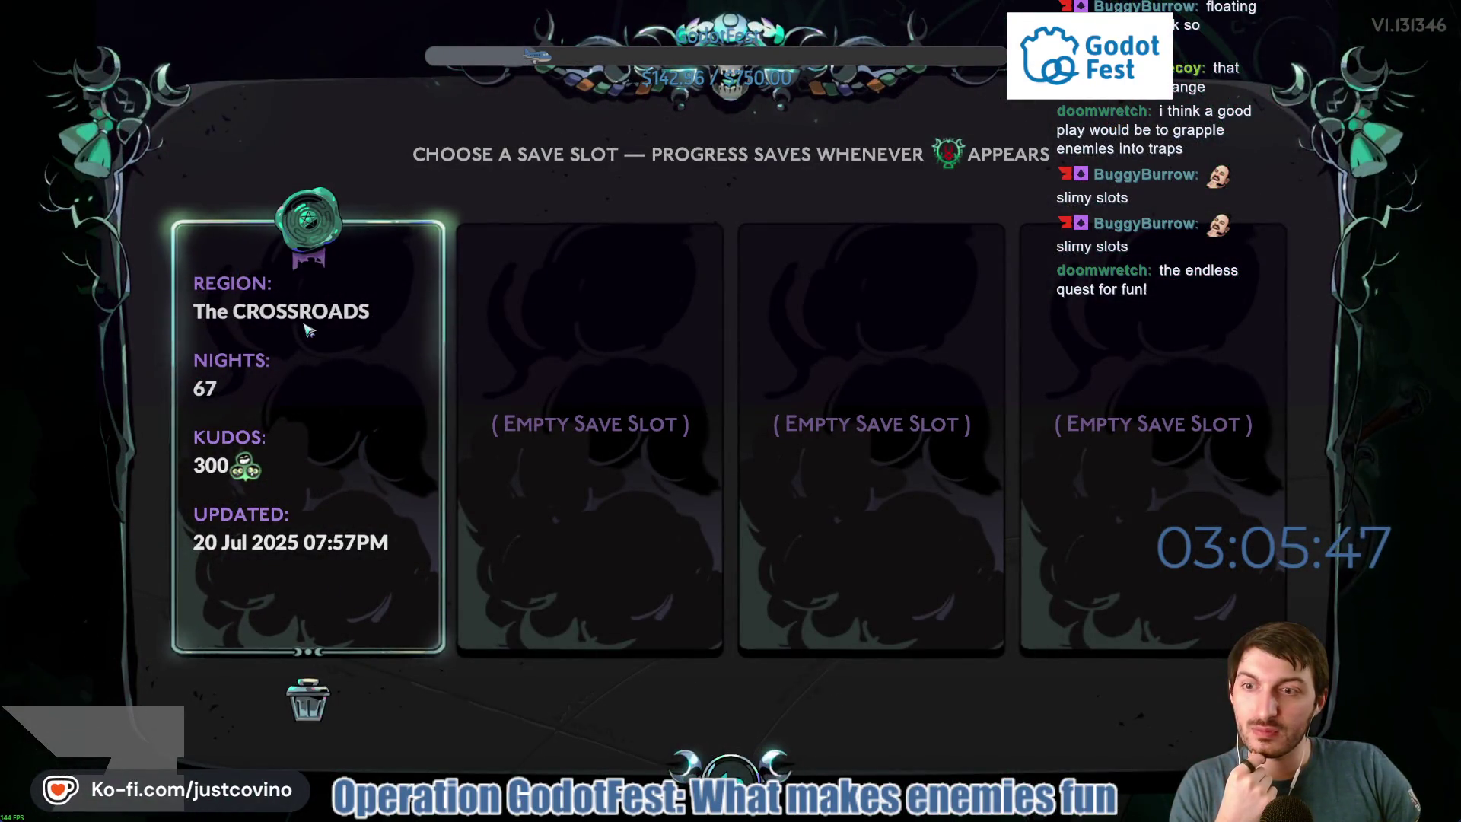
{"action": "left_click", "coordinate": [335, 377]}
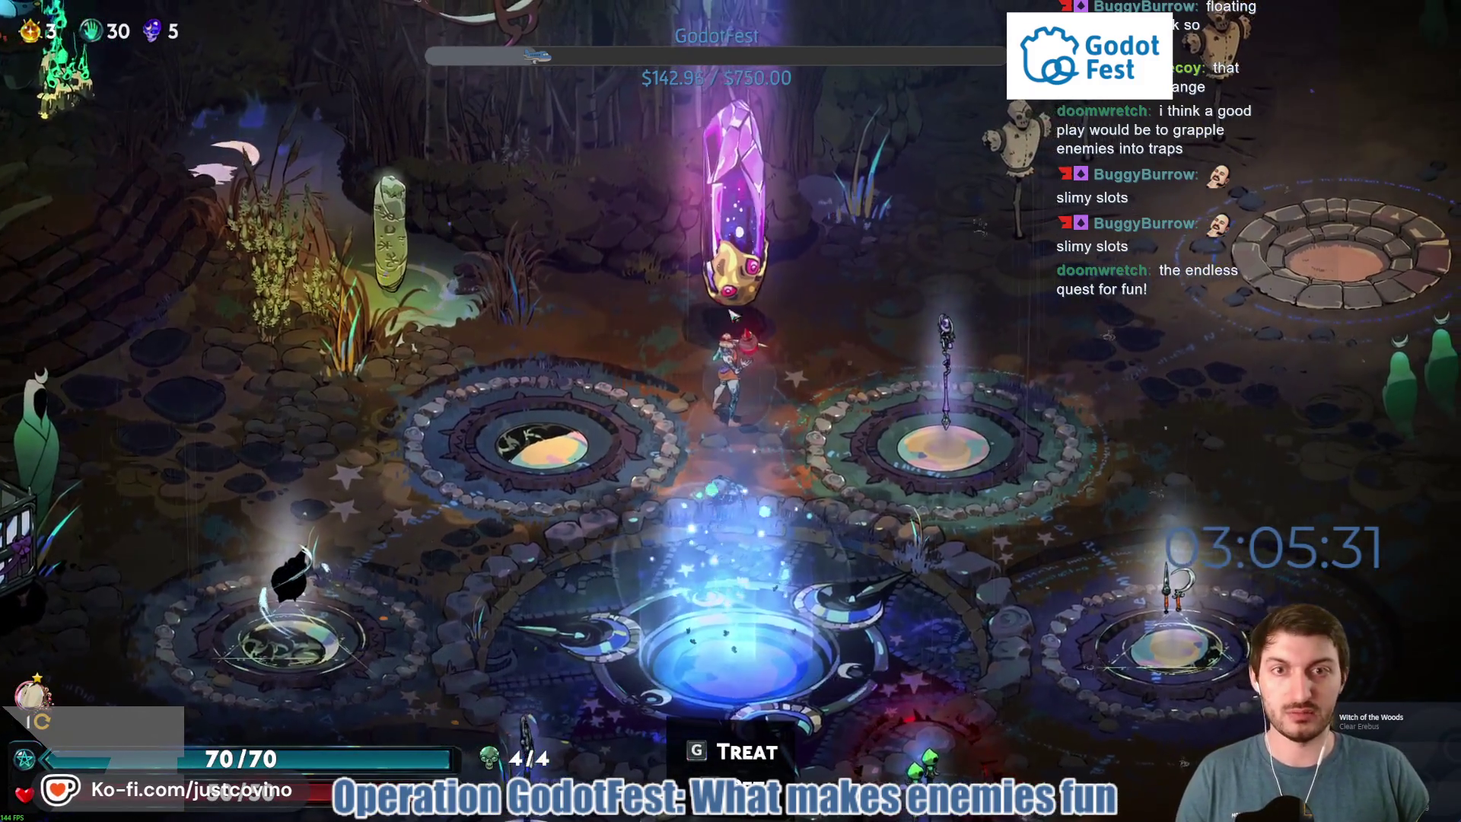
Walk around the Crossroads training ground, cast a binding circle, and strike the training dummy.
{"action": "key", "text": "s"}
{"action": "key", "text": "a"}
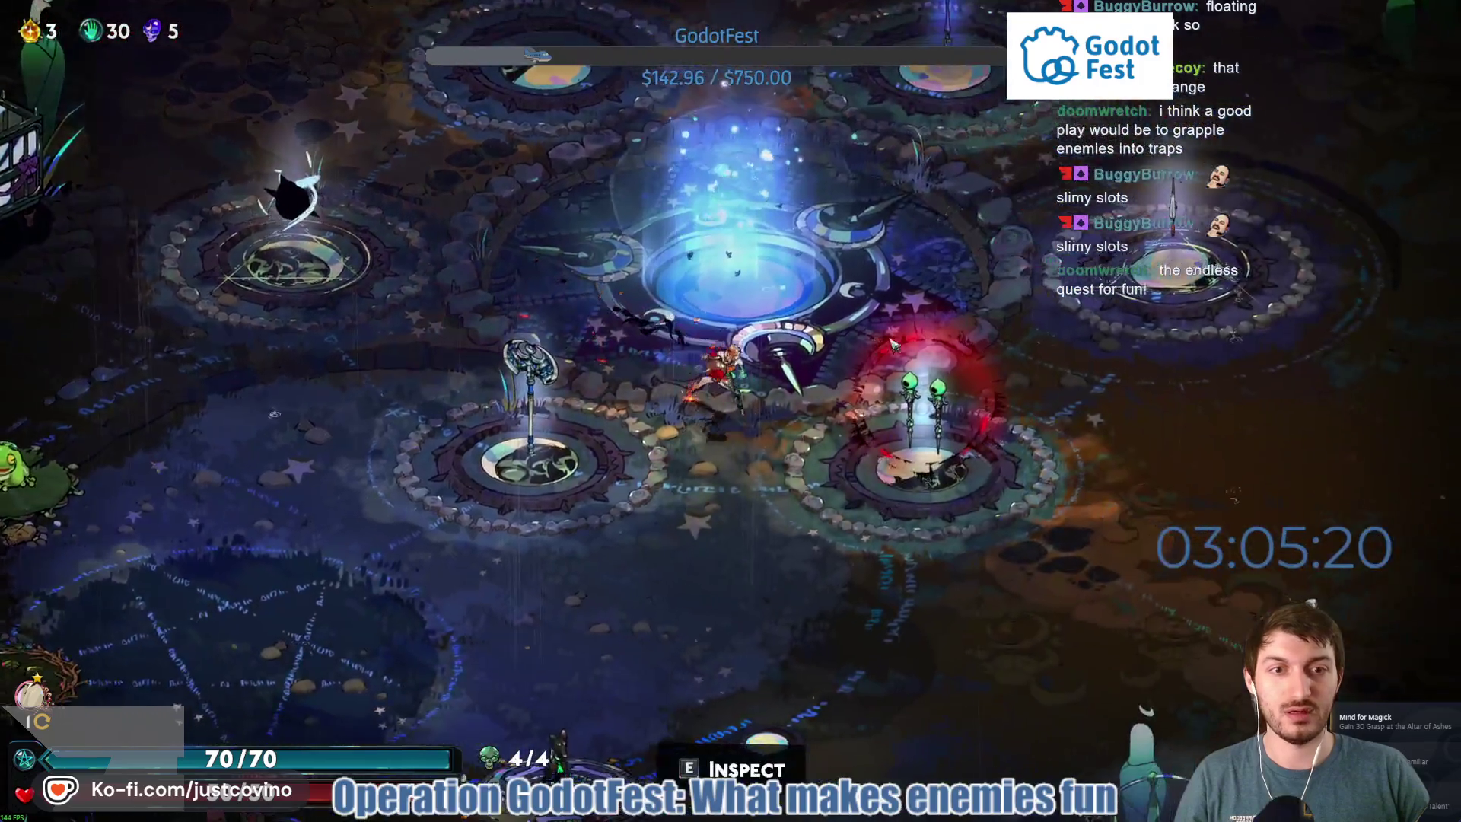
{"action": "key", "text": "d"}
{"action": "key", "text": "w"}
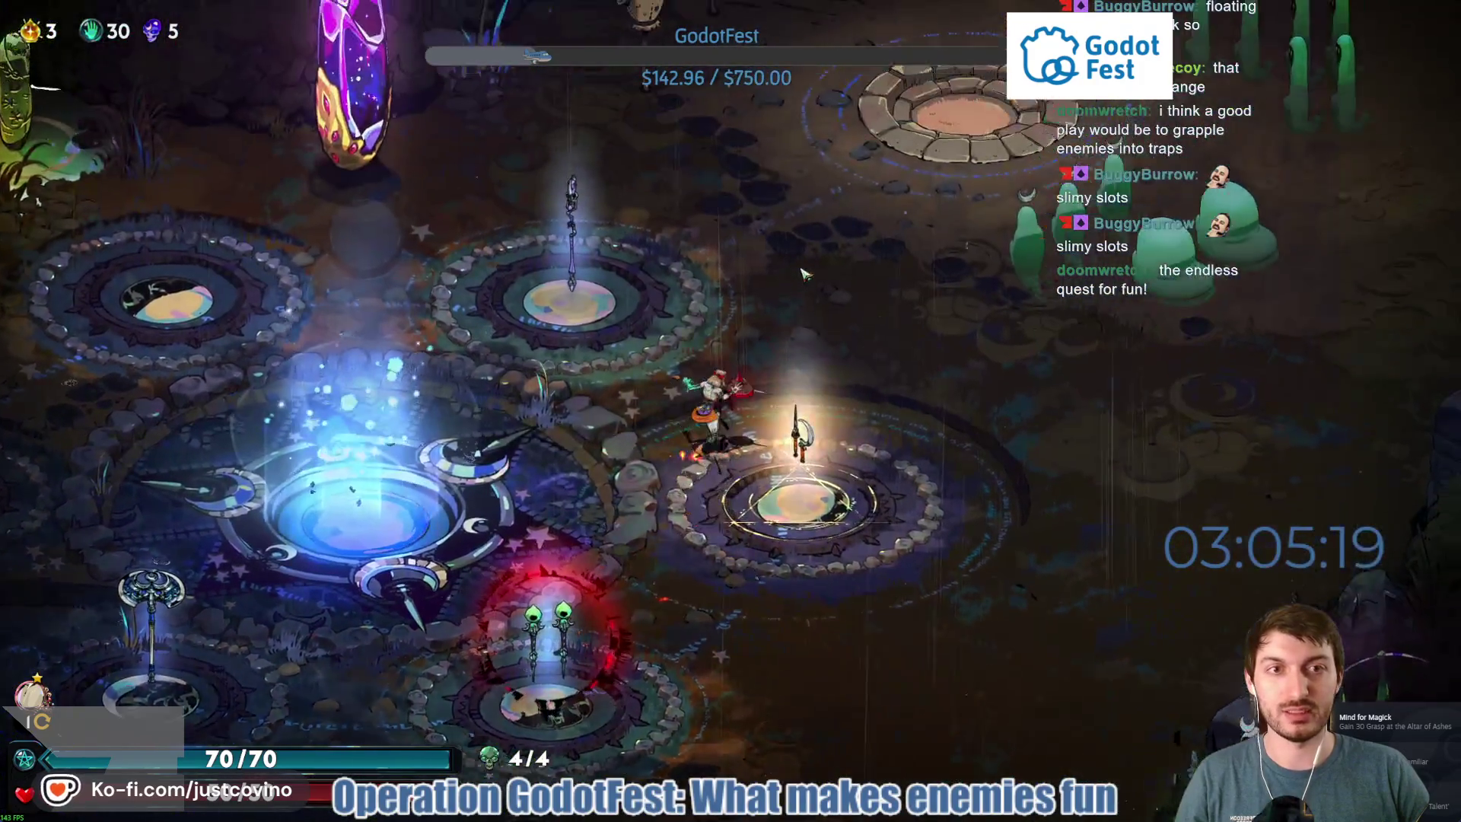
{"action": "key", "text": "q"}
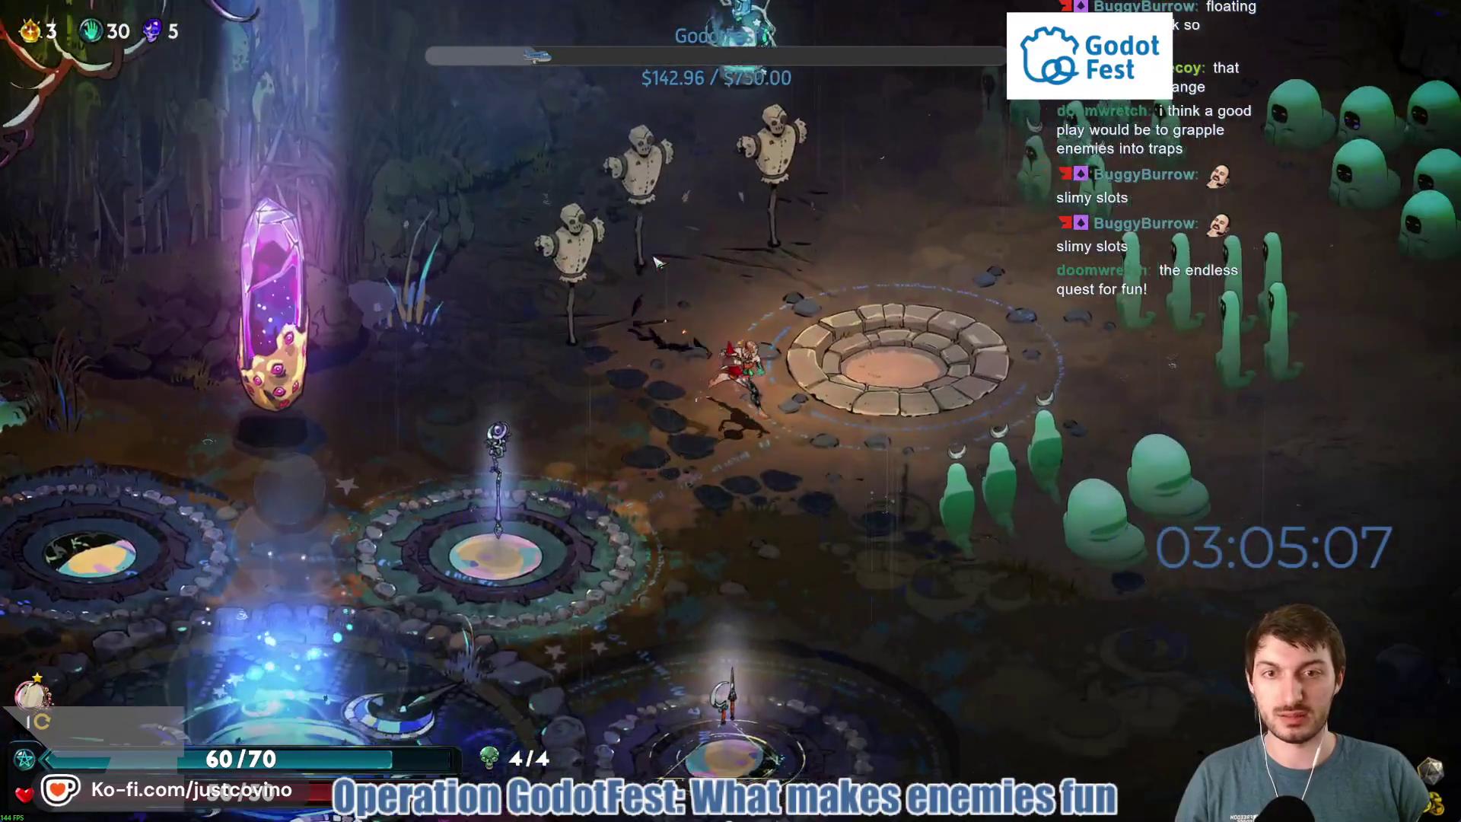
{"action": "key", "text": "w"}
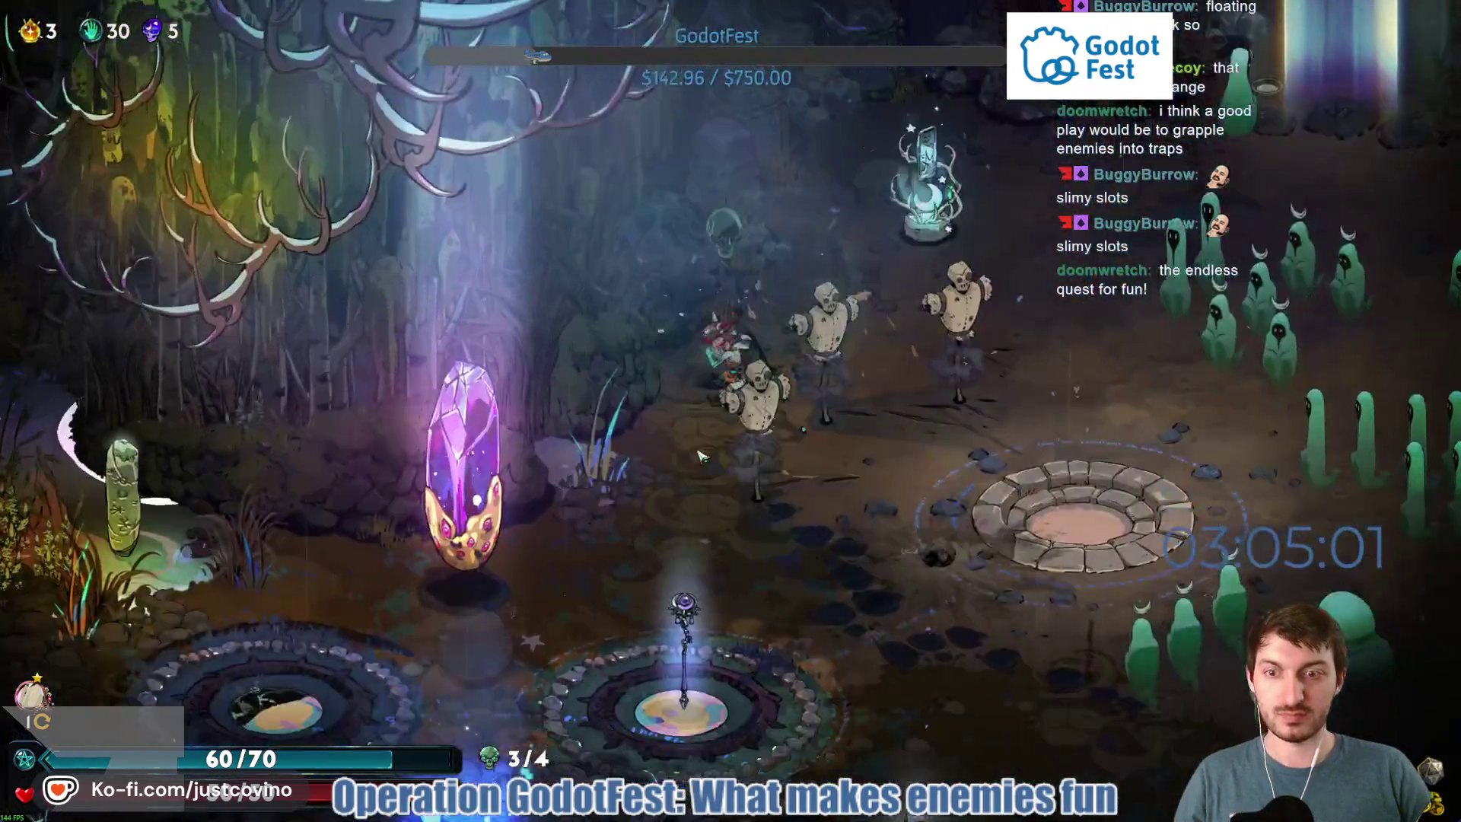
{"action": "key", "text": "s"}
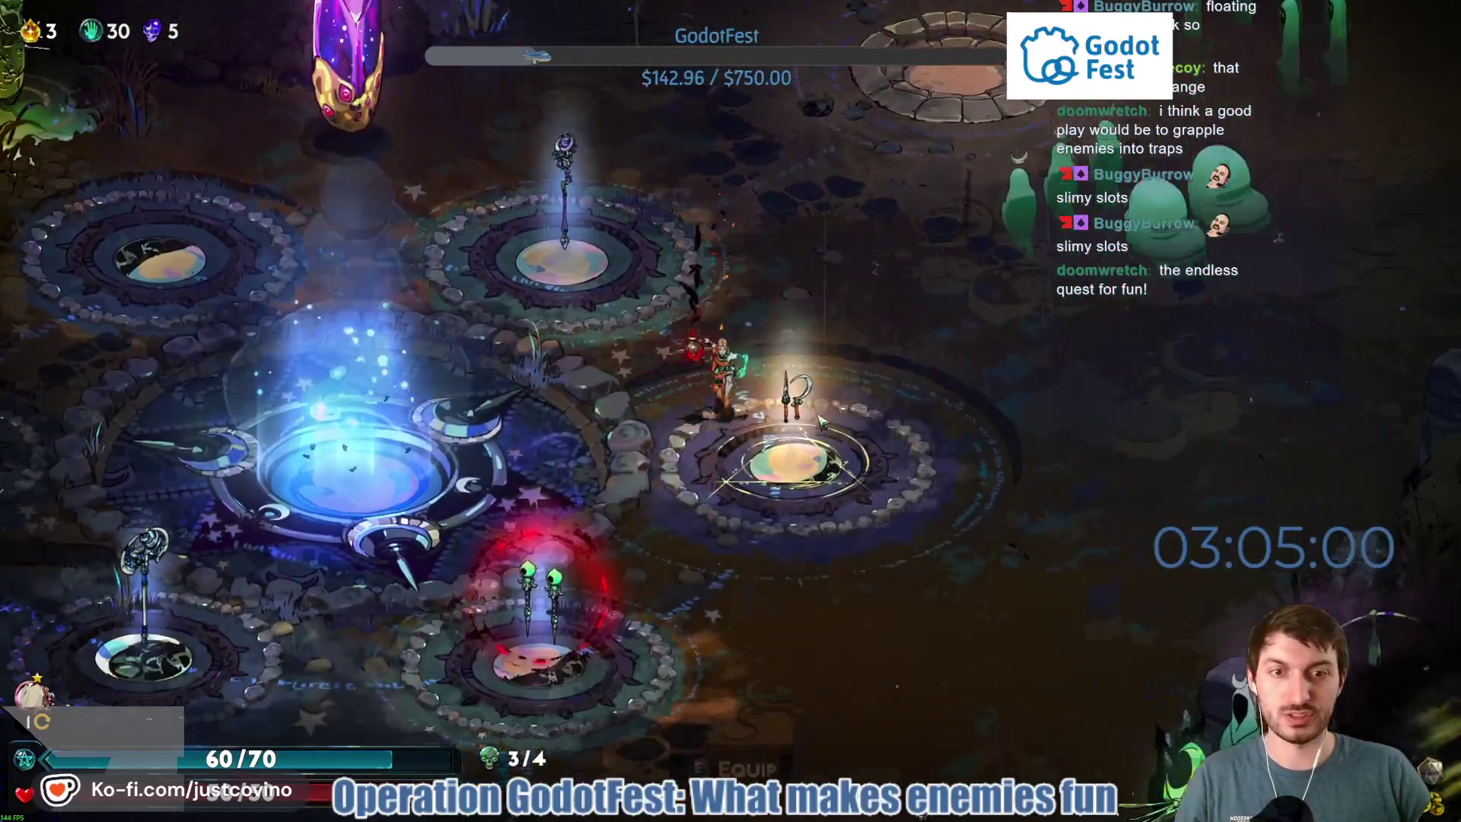
{"action": "key", "text": "s"}
{"action": "left_click", "coordinate": [822, 420]}
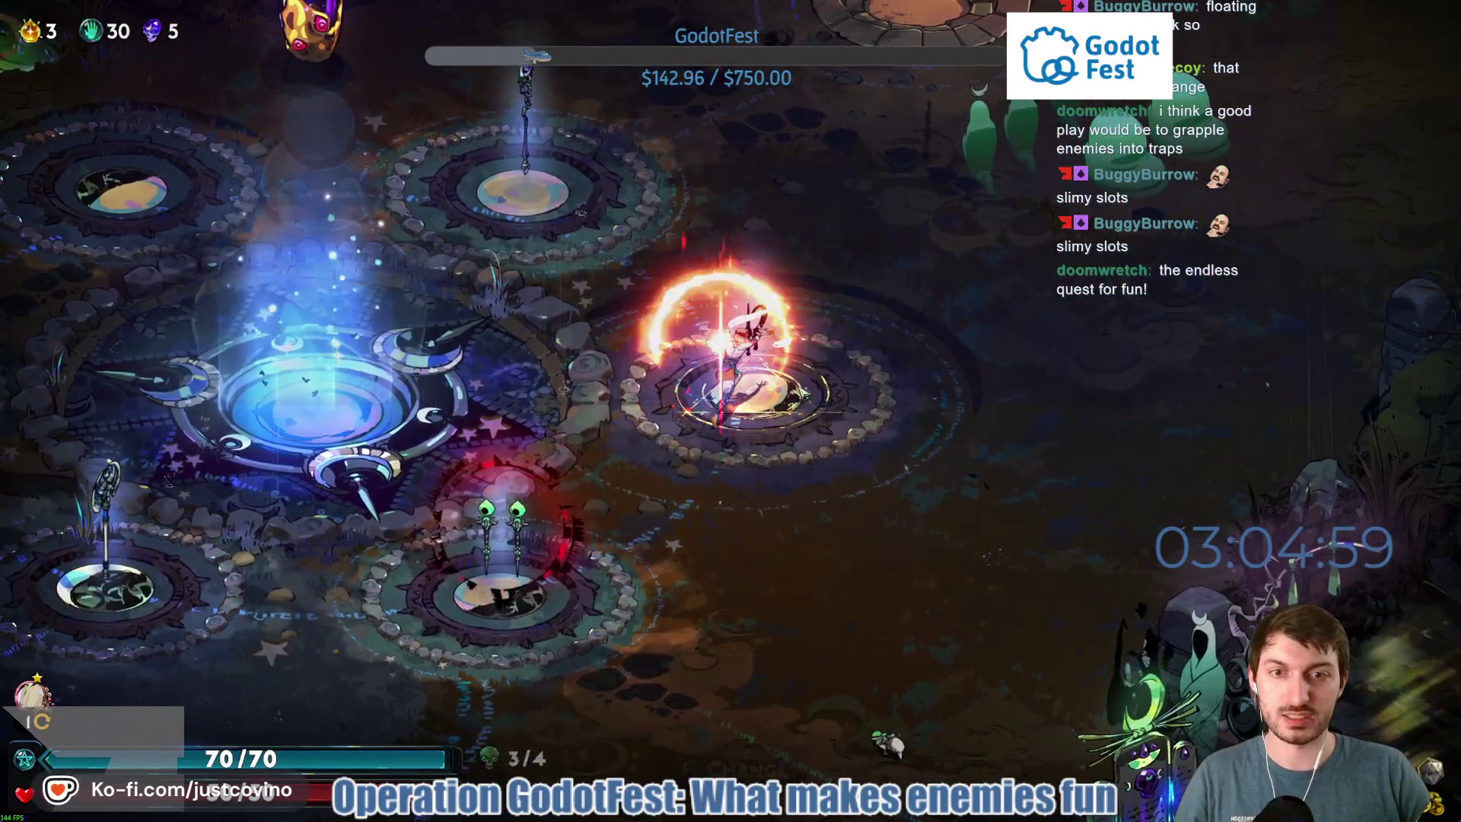
{"action": "key", "text": "w"}
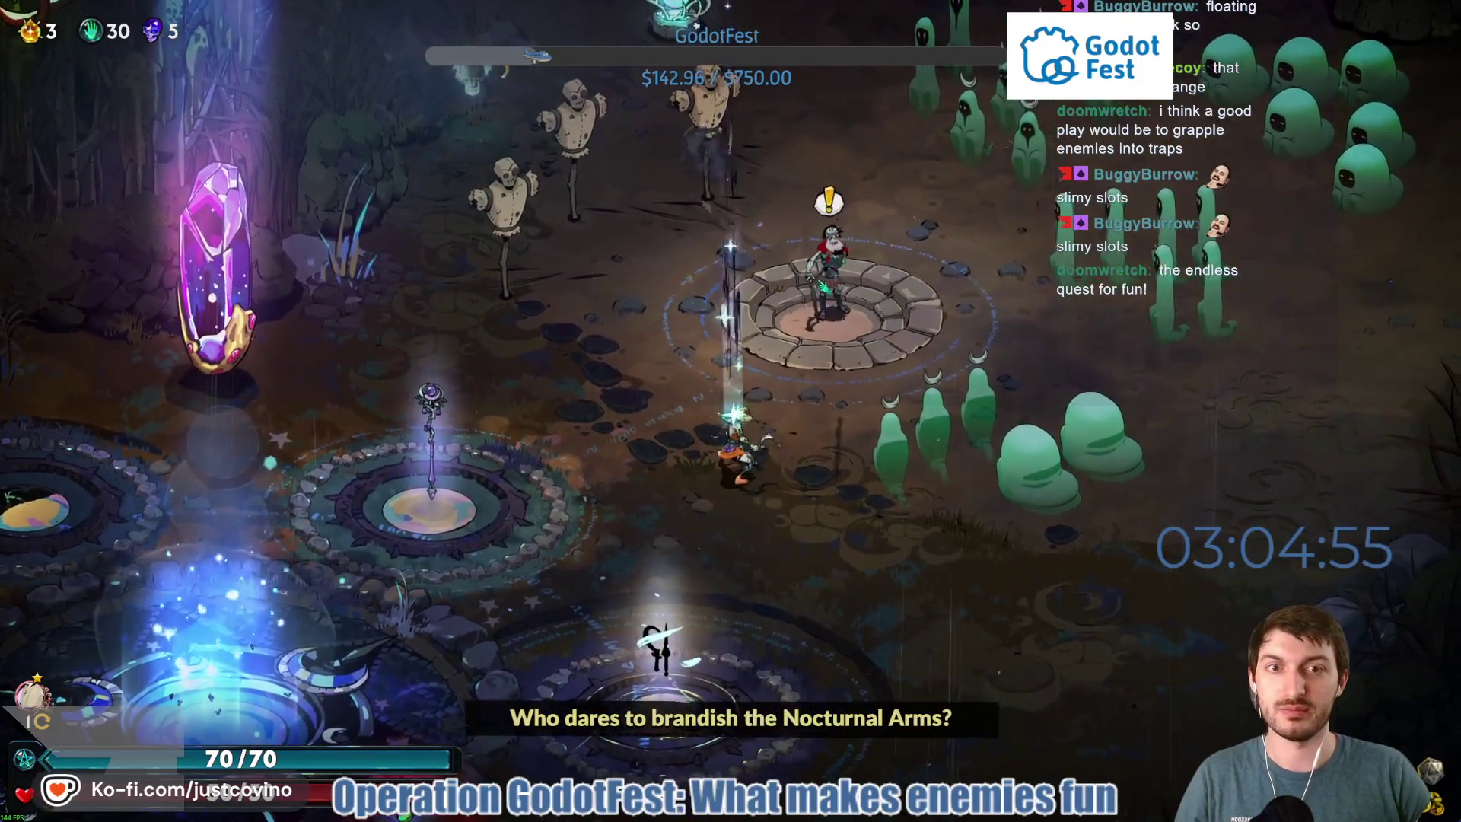
{"action": "left_click", "coordinate": [730, 187]}
Walk to the weapon pedestal and bring up the Aspects of the Sister Blades menu.
{"action": "key", "text": "s"}
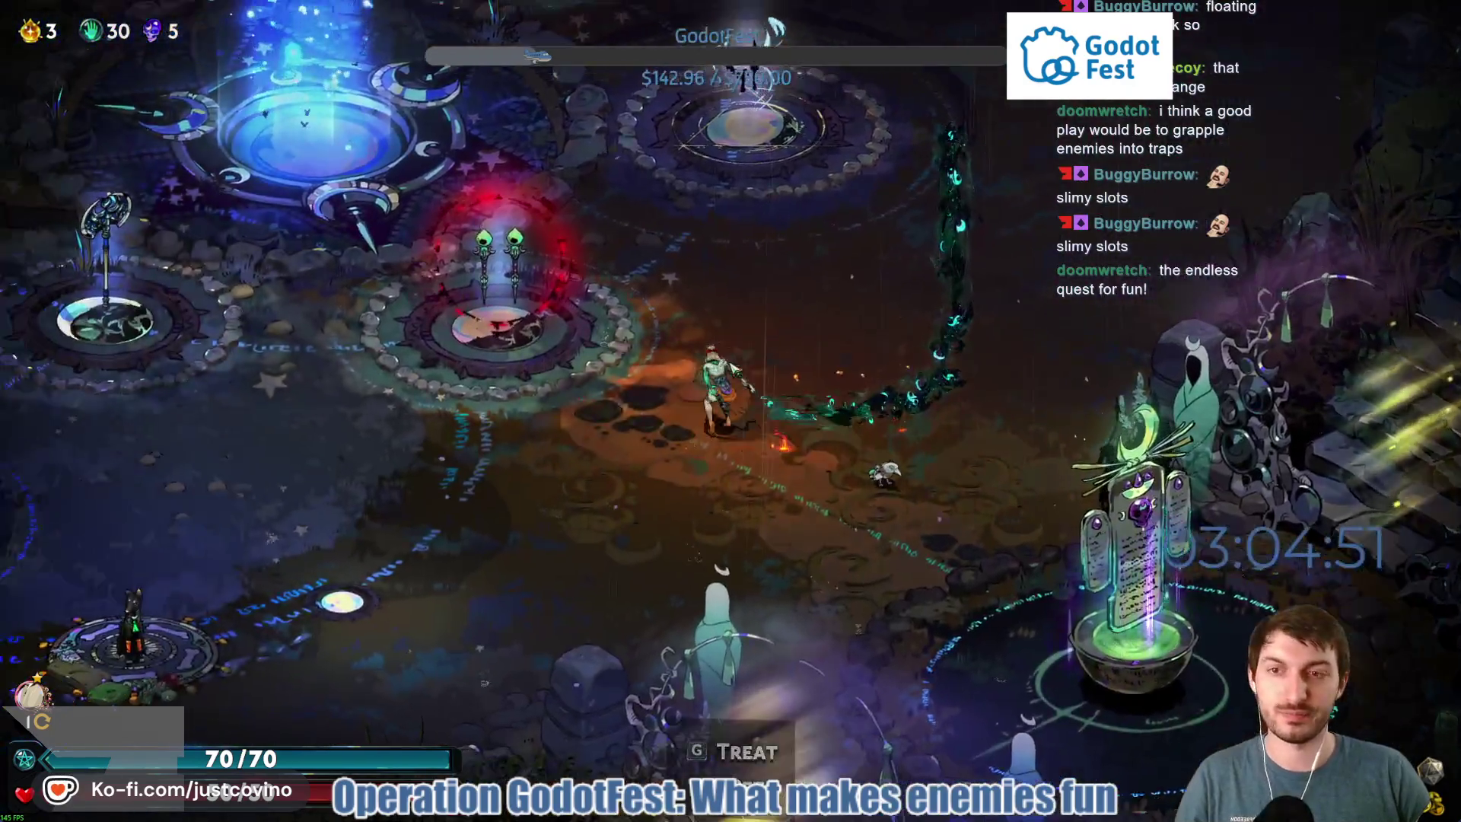
{"action": "key", "text": "w"}
{"action": "key", "text": "space"}
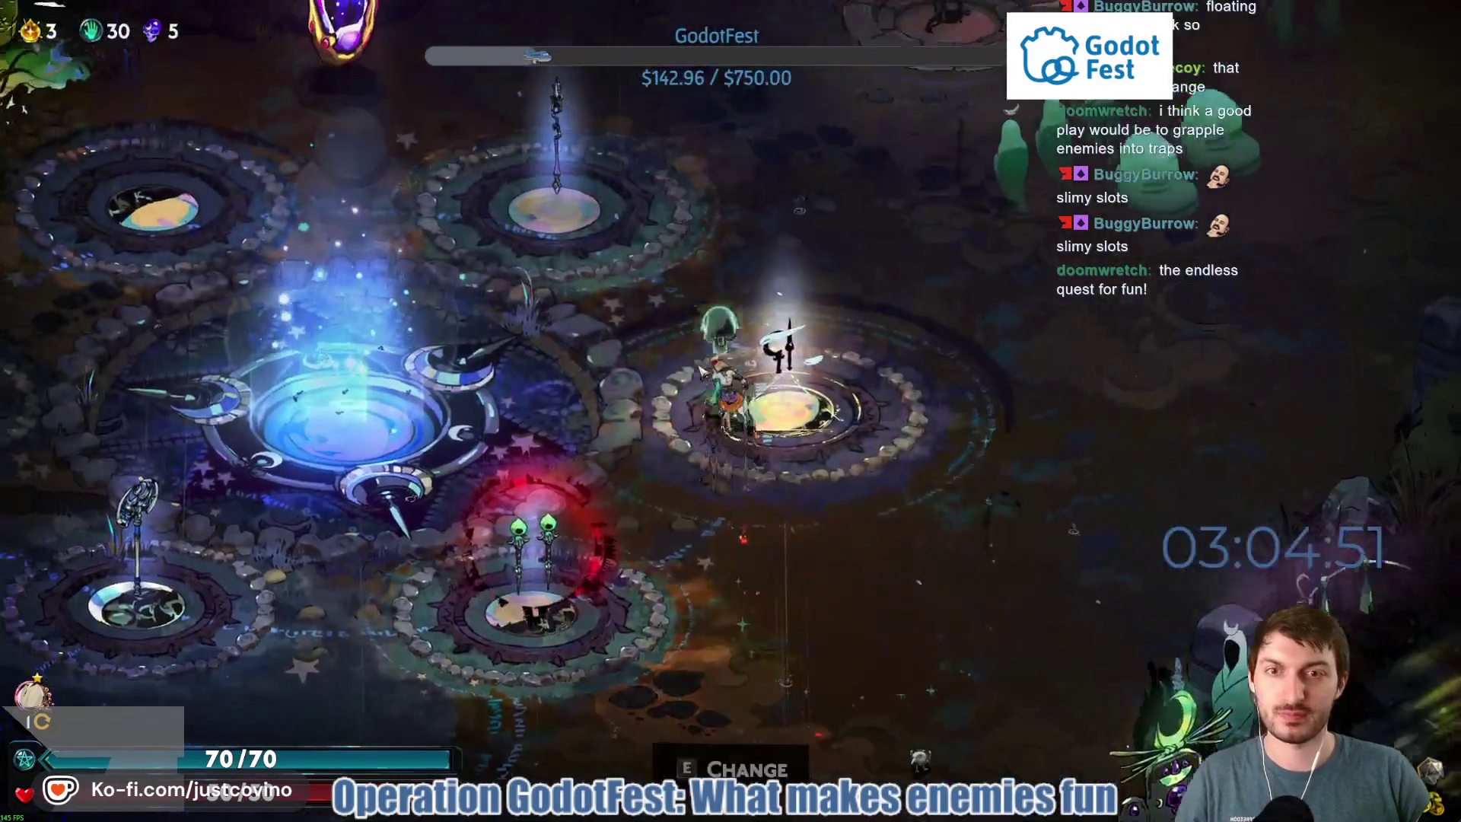
{"action": "key", "text": "e"}
{"action": "mouse_move", "coordinate": [376, 223]}
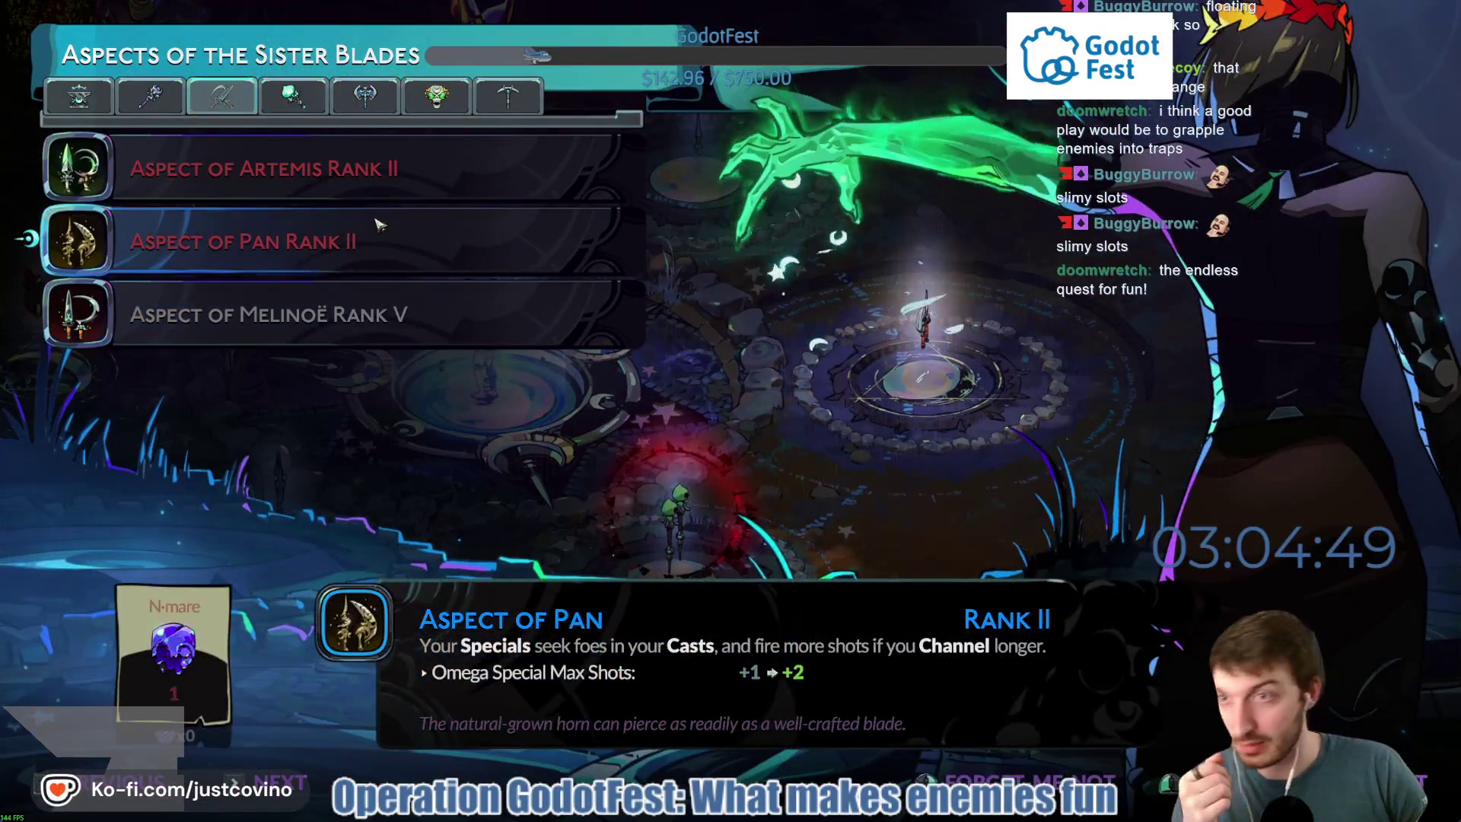